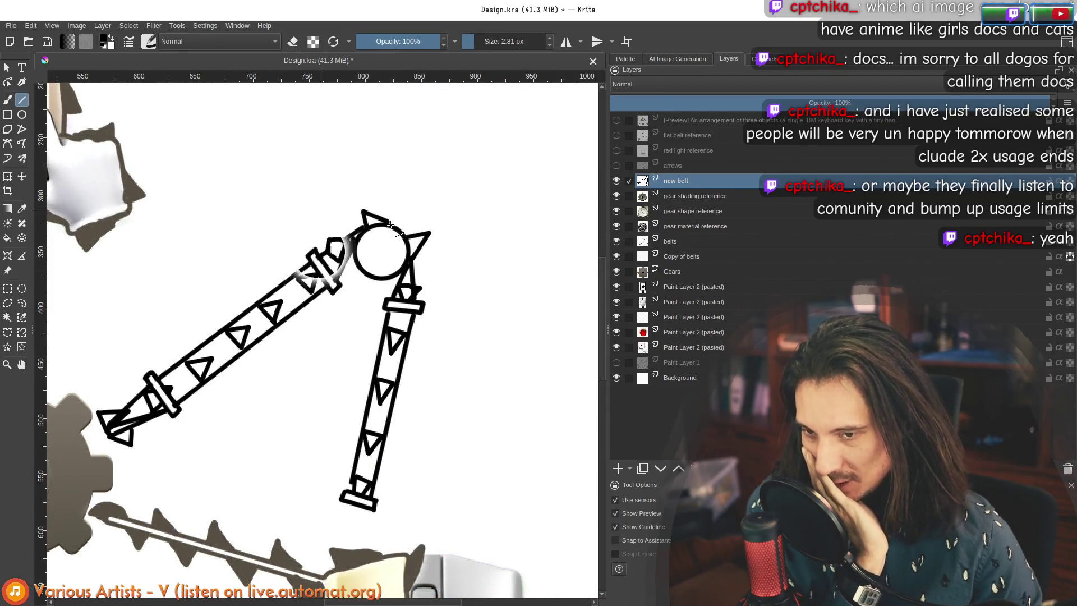
Step: Zoom in on the F key and gear, then hide the belts layer
scroll(176, 403, "down", 3)
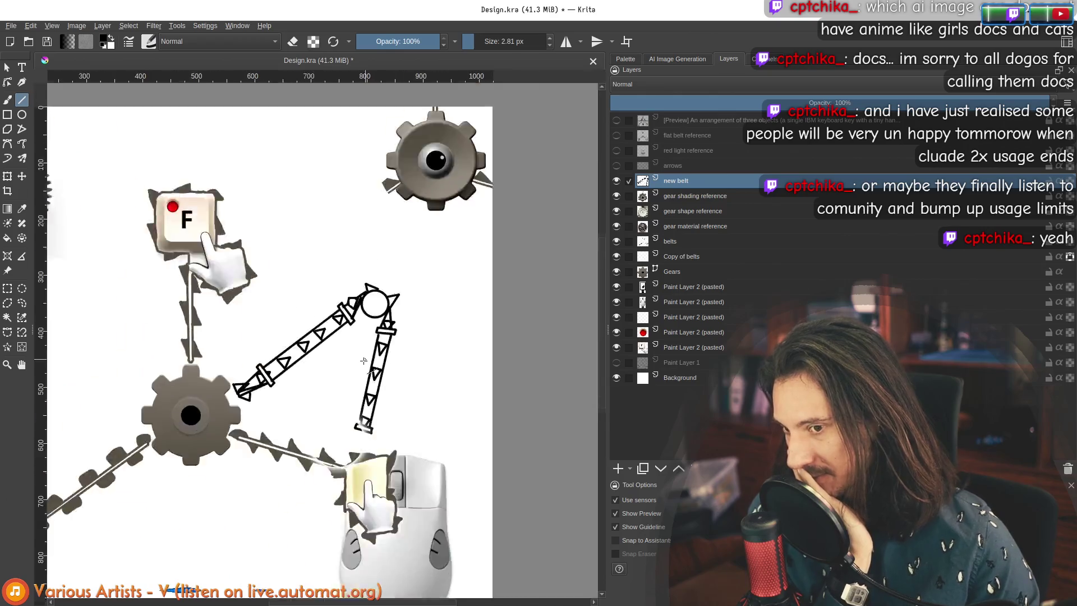
scroll(291, 368, "up", 1)
mouse_move(281, 354)
left_mouse_down()
mouse_move(365, 354)
mouse_move(449, 372)
mouse_move(438, 387)
mouse_move(376, 366)
left_mouse_up()
scroll(423, 380, "up", 2)
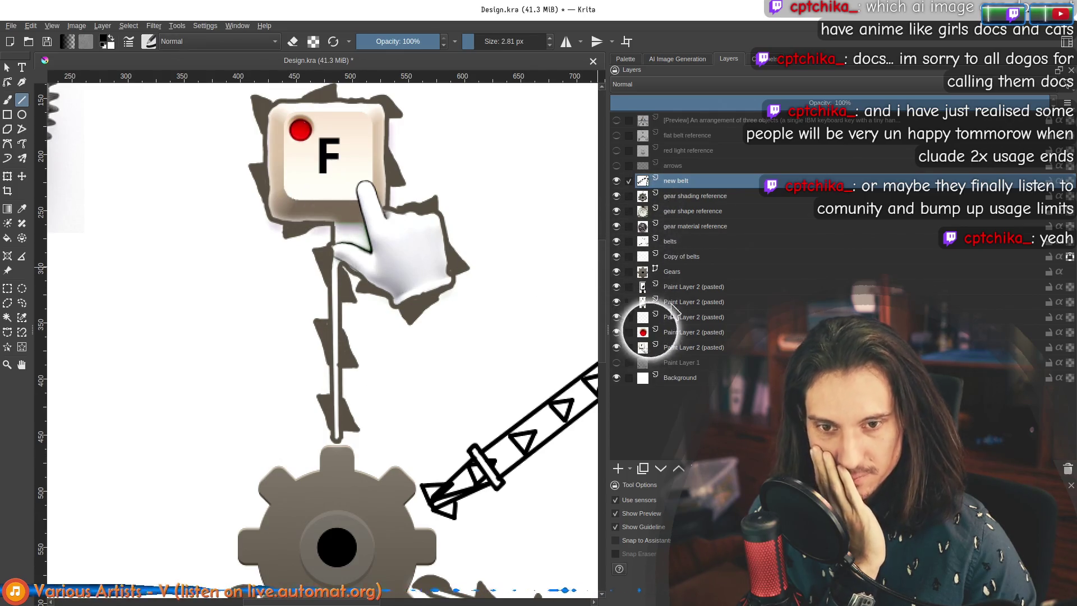
left_click(616, 241)
Step: Draw a thick line above the gear and close its bottom into a cone tip freehand
scroll(343, 423, "up", 1)
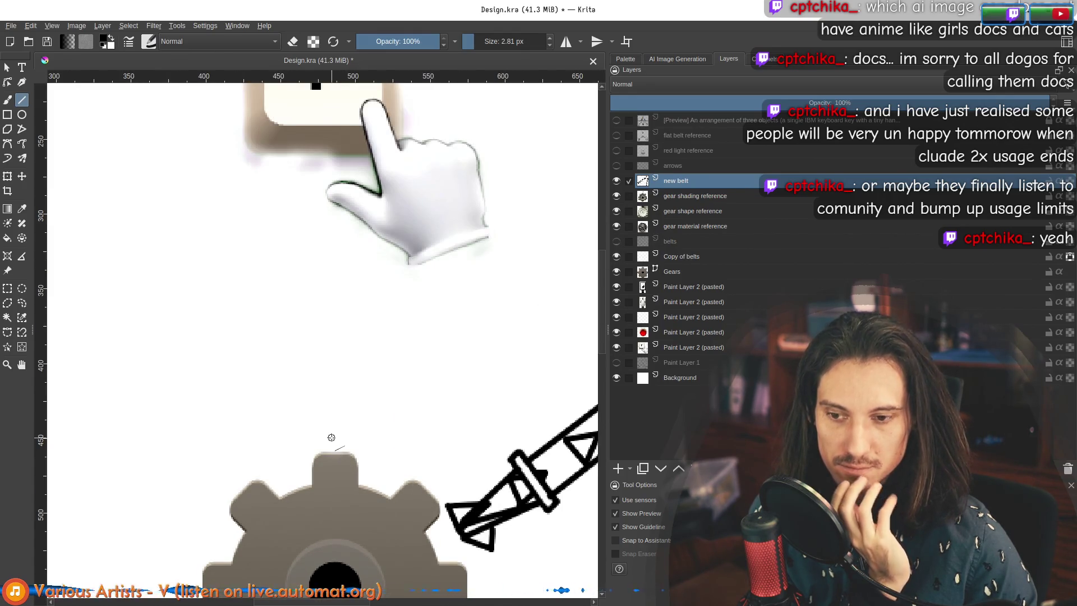
left_click_drag(358, 380, 359, 380)
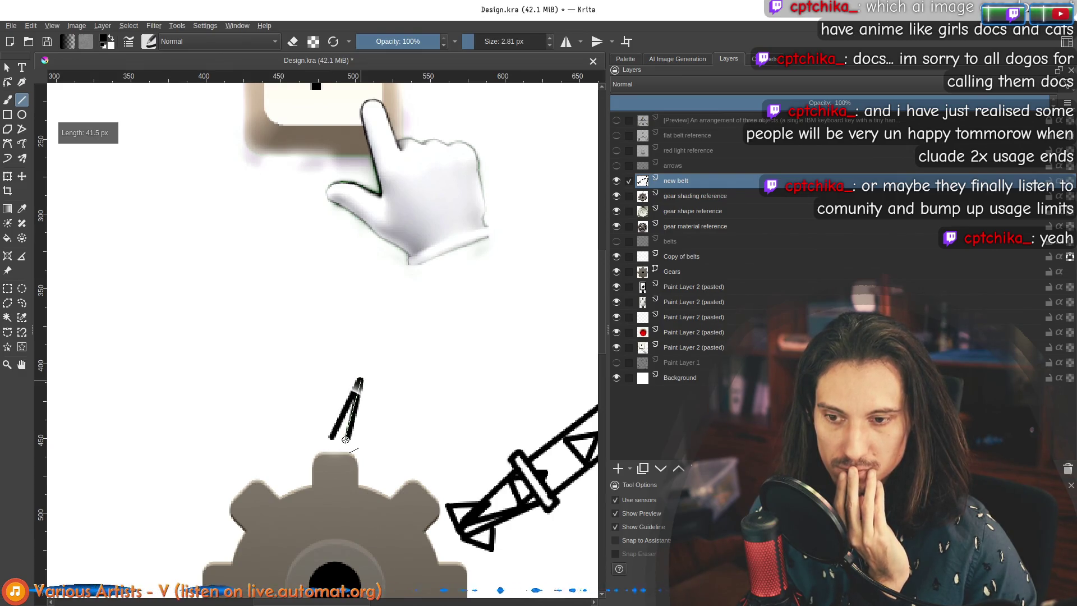
scroll(344, 441, "up", 3)
left_click(7, 99)
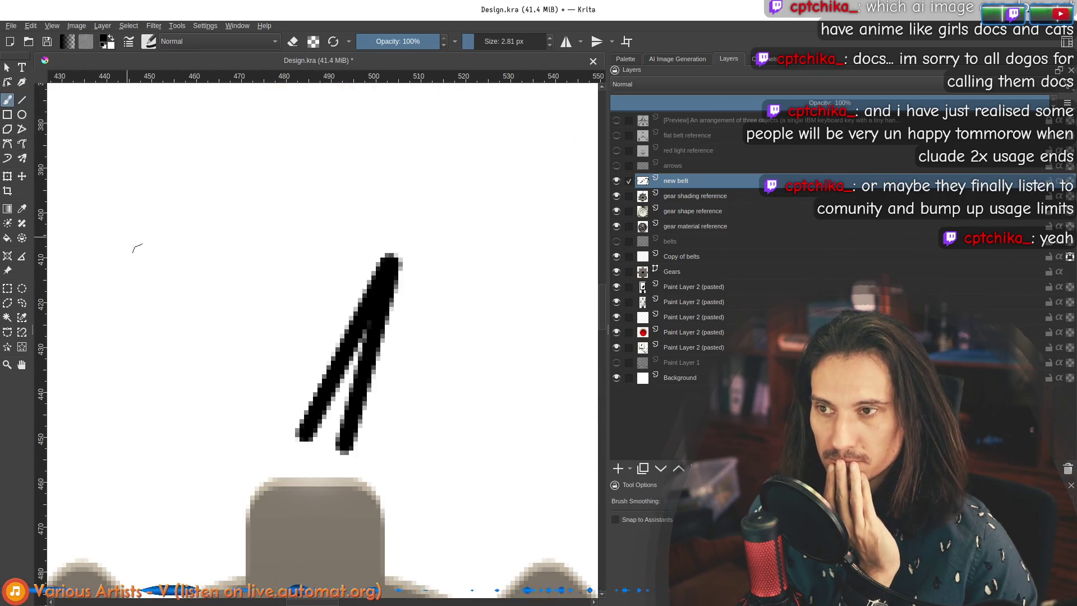
left_click_drag(304, 433, 344, 449)
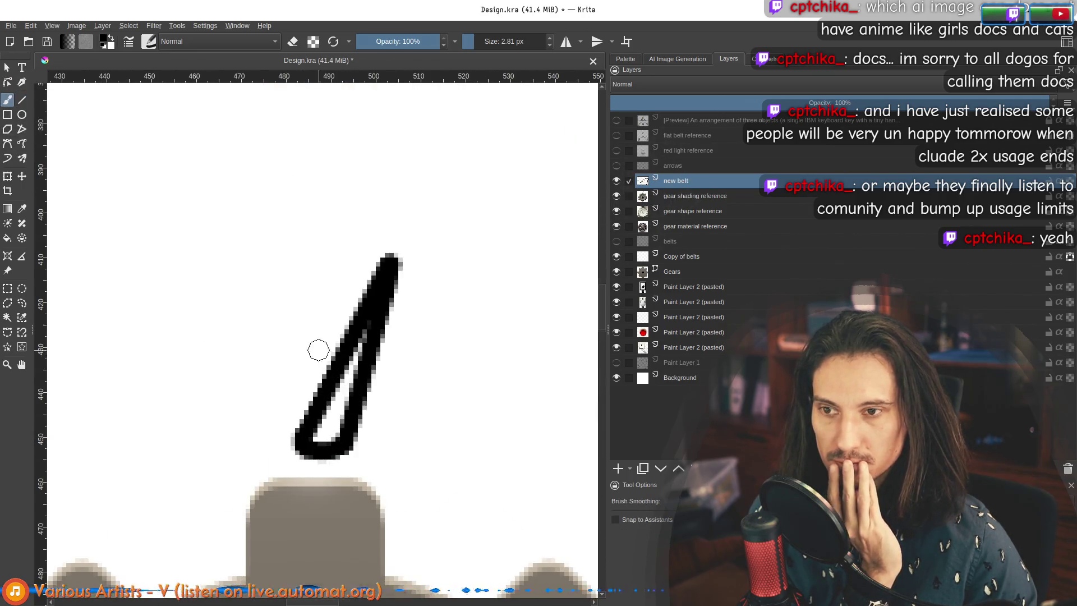
scroll(302, 316, "down", 1)
Step: Draw a rectangular collar with straight lines above the cone tip
left_click(22, 99)
left_click_drag(303, 401, 274, 286)
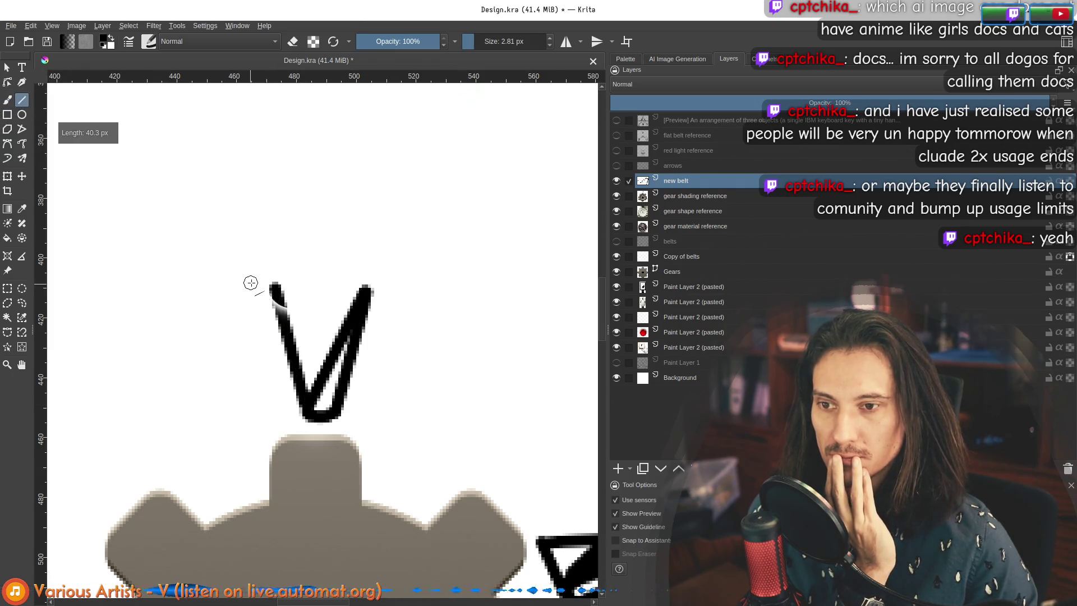
mouse_move(377, 282)
left_mouse_down()
mouse_move(388, 285)
mouse_move(388, 246)
left_mouse_up()
mouse_move(388, 245)
left_mouse_down()
mouse_move(259, 247)
mouse_move(259, 283)
left_mouse_up()
Step: Draw the two belt sides from the collar up to the F key
scroll(264, 269, "down", 2)
scroll(321, 259, "down", 2)
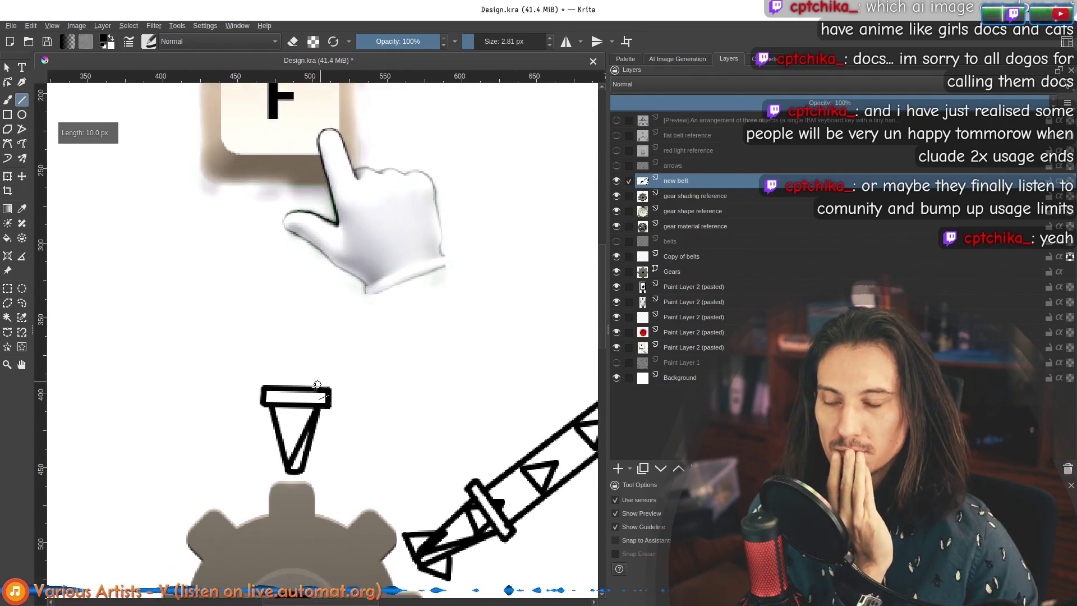
left_click_drag(291, 387, 287, 287)
left_click_drag(317, 388, 317, 320)
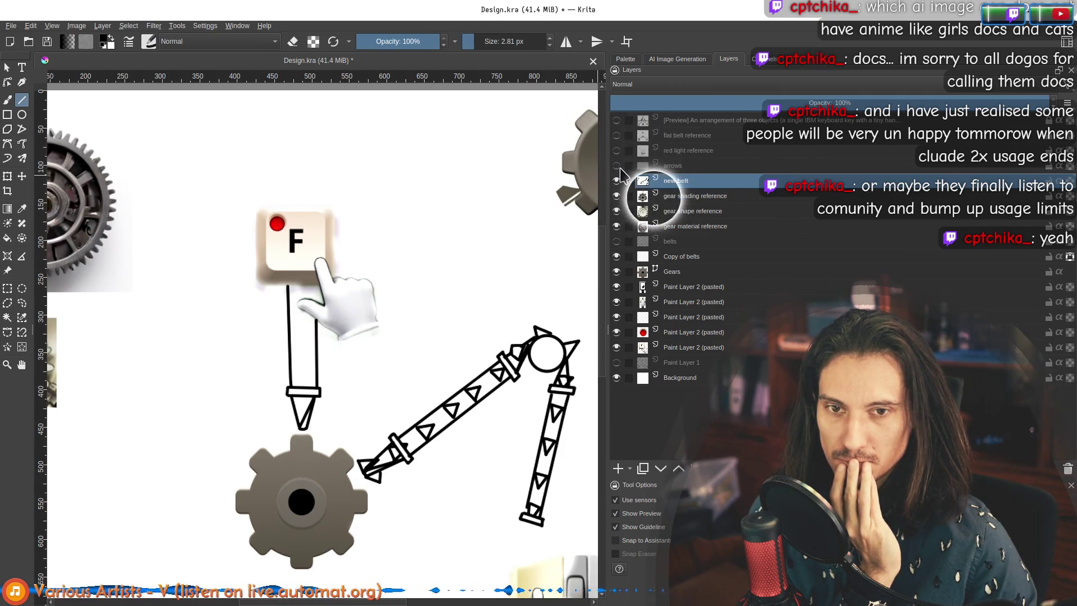
Step: Toggle layer visibility to identify the gear shading, gear shape, hand, gear and key layers
left_click(617, 195)
left_click(616, 195)
left_click(616, 211)
left_click(616, 211)
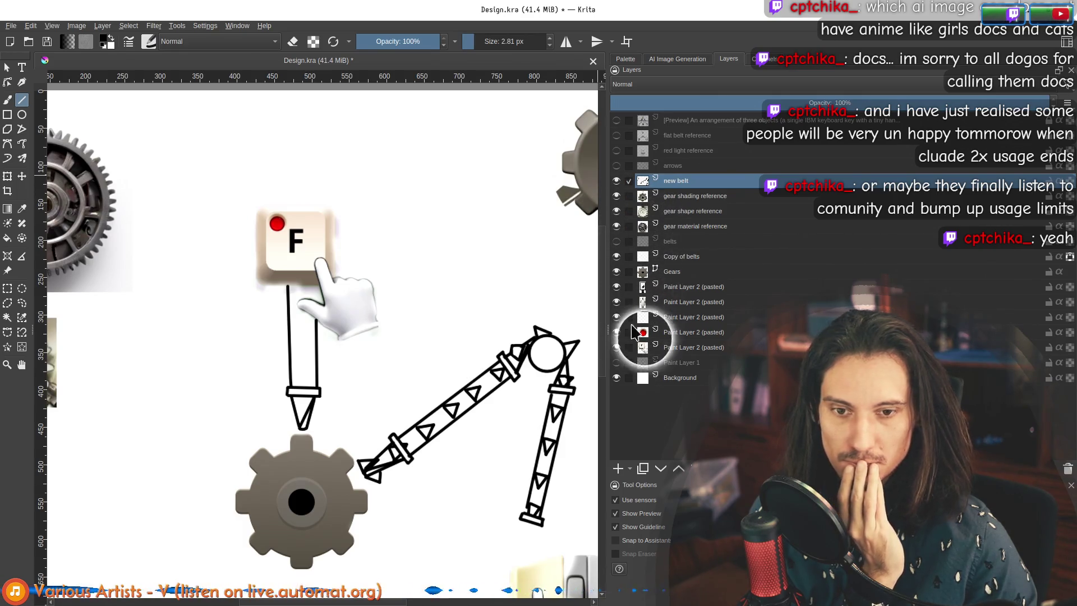
left_click(617, 347)
left_click(616, 347)
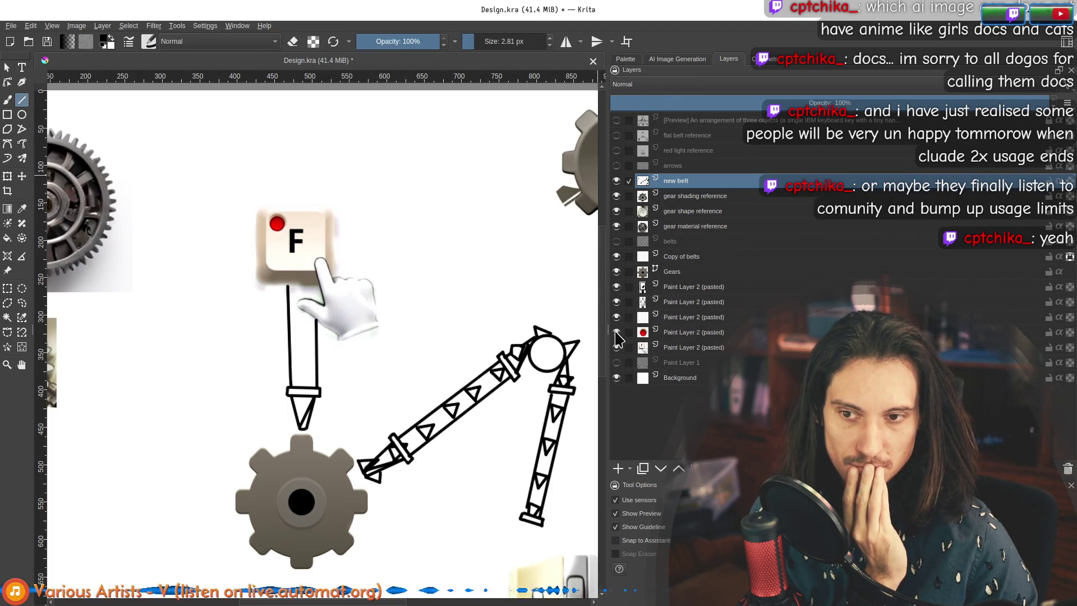
left_click(616, 301)
left_click(617, 302)
left_click(617, 272)
left_click(617, 271)
left_click(617, 257)
left_click(617, 256)
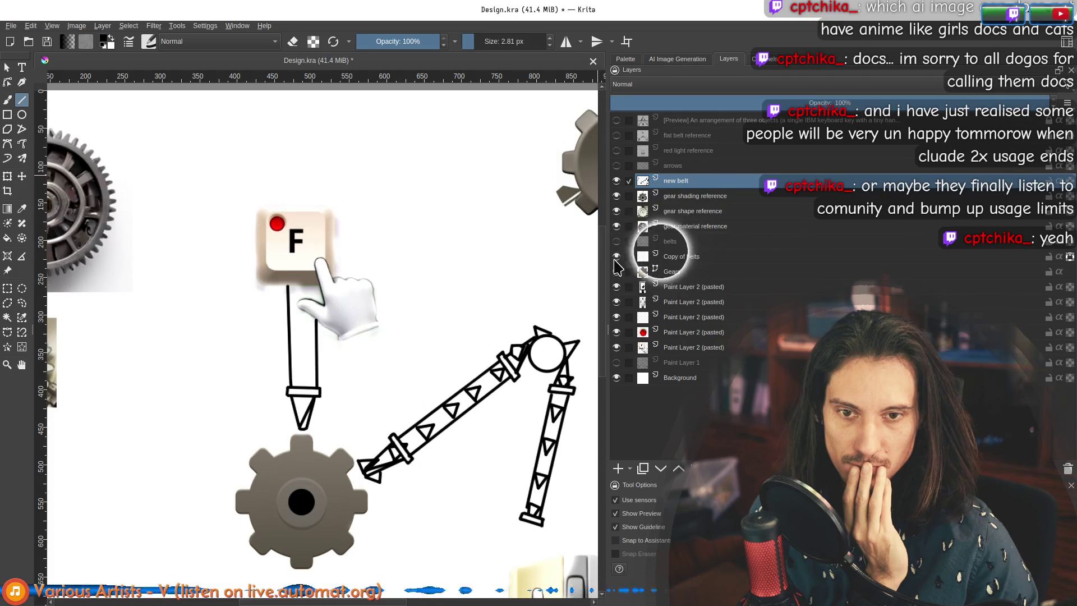
Step: Compare with Copy of belts hidden, then select and delete the Copy of belts layer
left_click(616, 257)
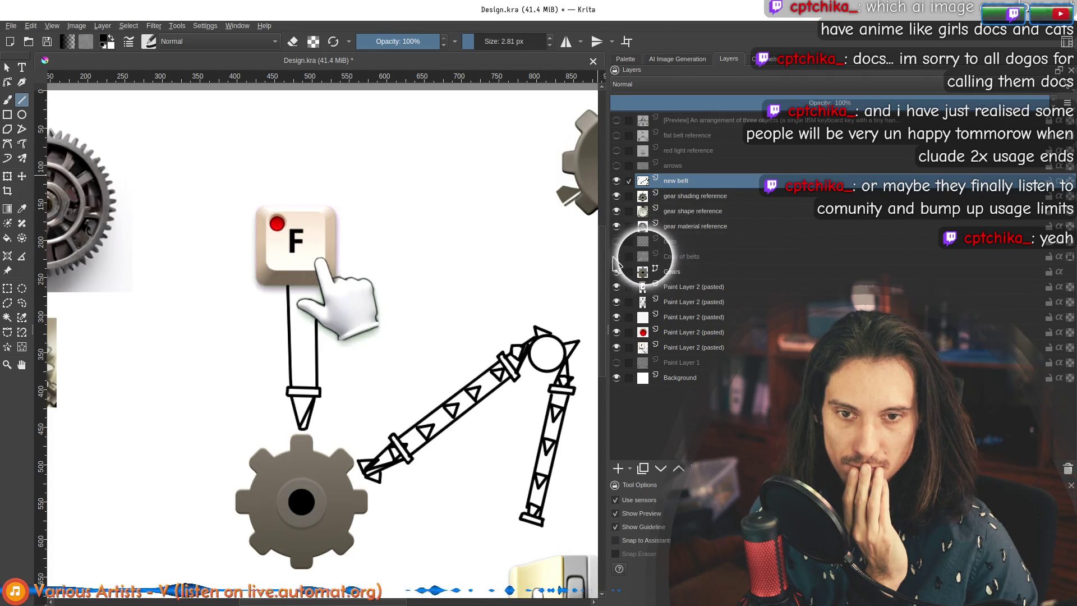
left_click(617, 256)
left_click(617, 256)
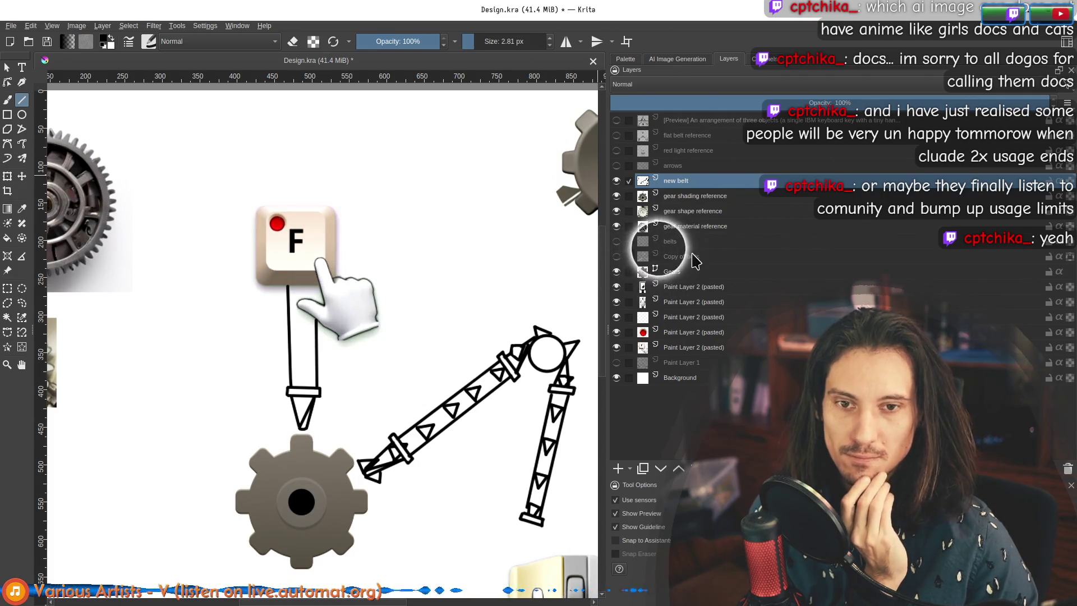
left_click(682, 257)
left_click(1067, 469)
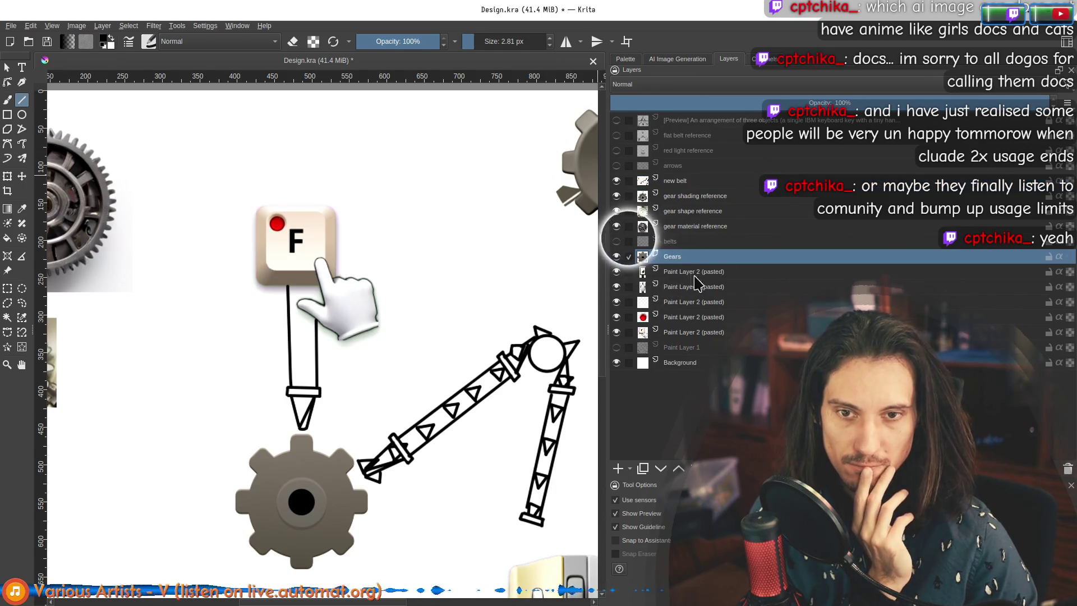
Step: Keep the belts layer hidden and draw a short line inside the vertical belt
left_click(617, 241)
left_click(617, 242)
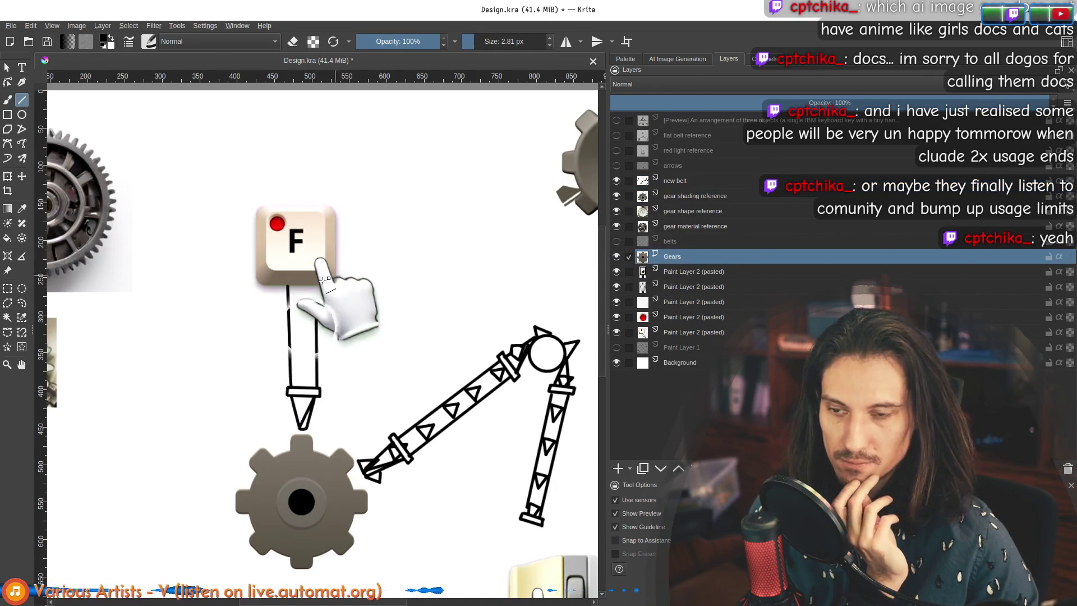
scroll(286, 289, "up", 2)
mouse_move(343, 311)
left_mouse_down()
mouse_move(339, 287)
mouse_move(399, 375)
mouse_move(385, 293)
mouse_move(361, 329)
mouse_move(300, 354)
left_mouse_up()
Step: Erase part of the belt top and draw downward triangle teeth down to the cone tip
scroll(399, 375, "down", 3)
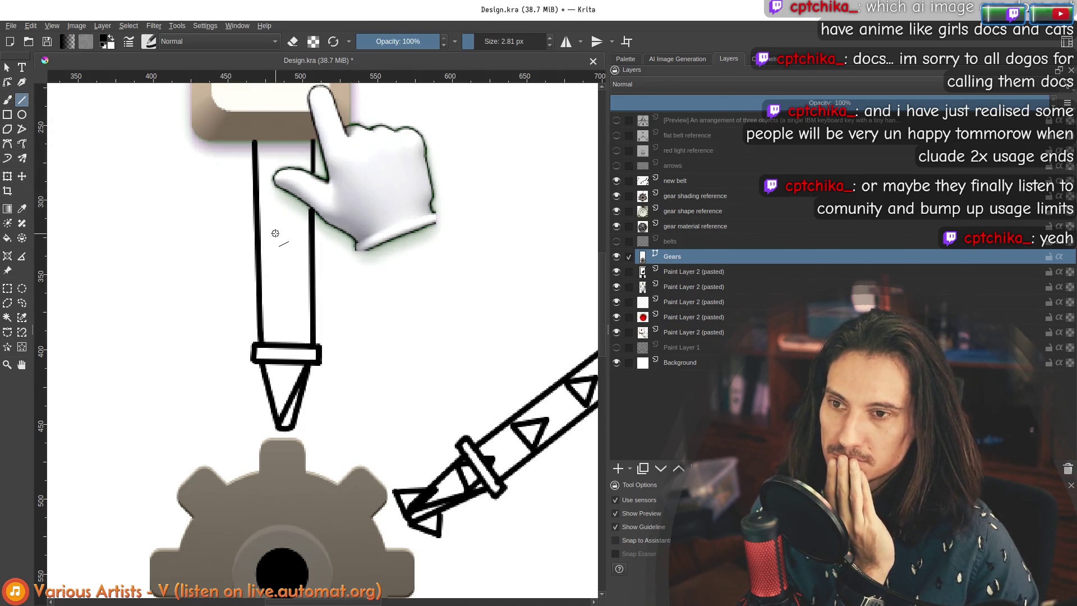
left_click_drag(316, 147, 269, 162)
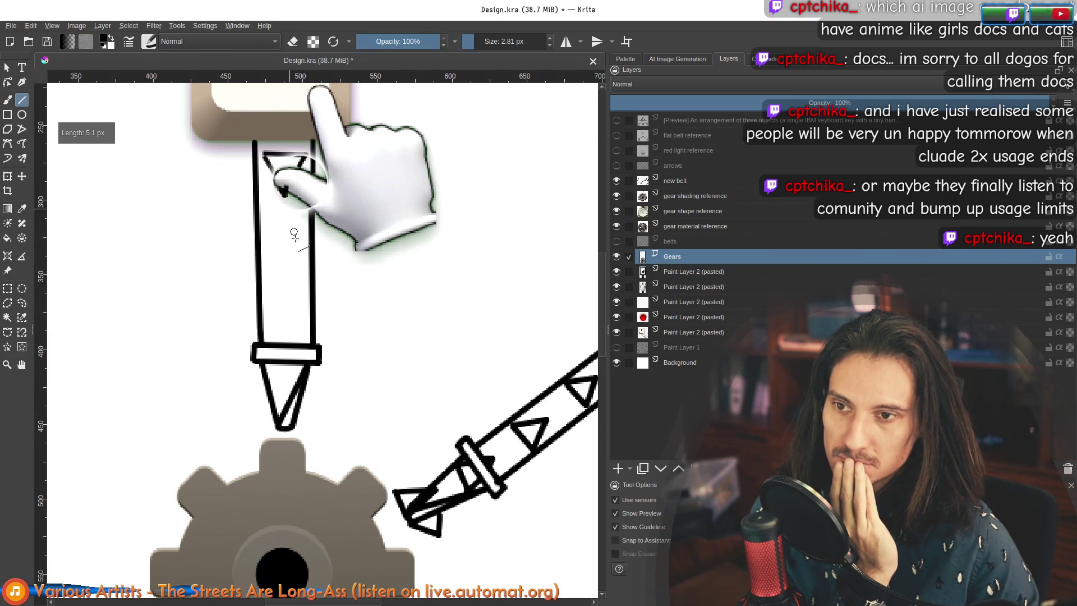
left_click_drag(269, 240, 307, 240)
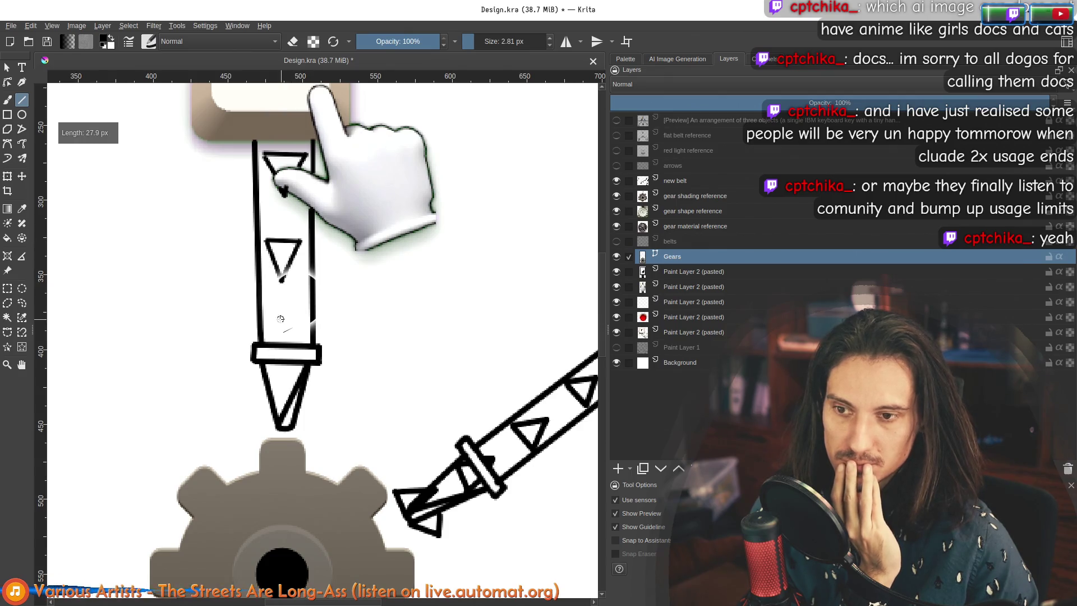
left_click_drag(281, 318, 278, 314)
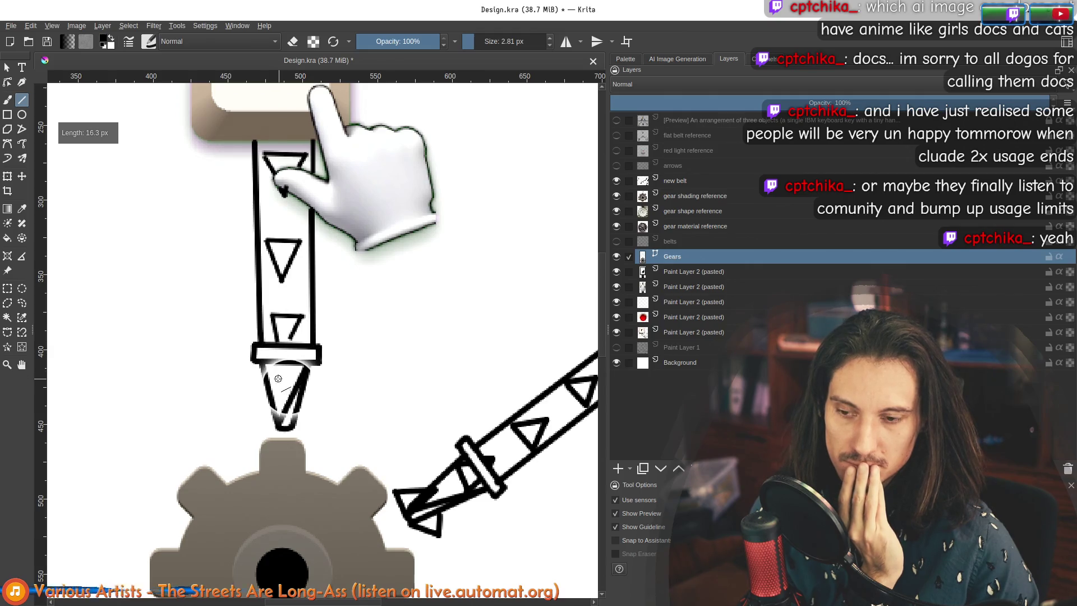
left_click_drag(279, 379, 278, 380)
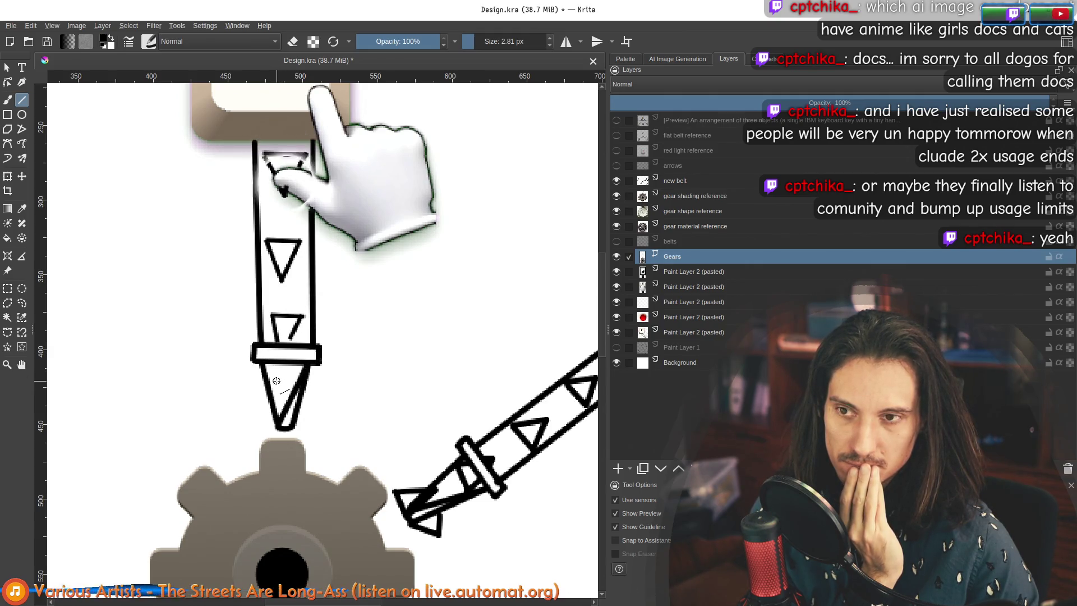
scroll(277, 381, "down", 3)
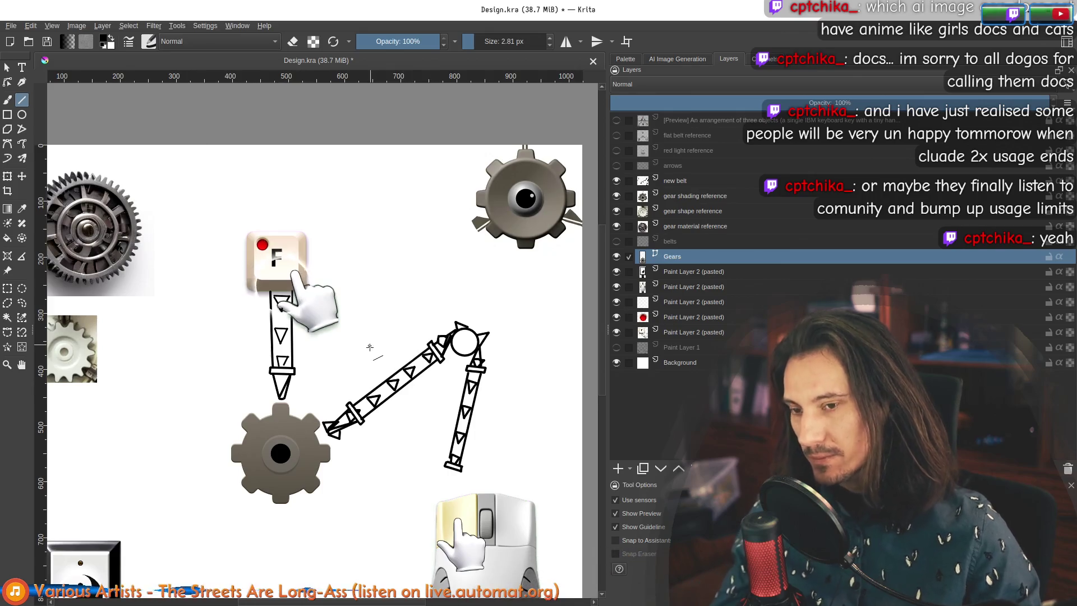
Step: Draw a short line inside the middle triangle of the belt
scroll(311, 276, "up", 3)
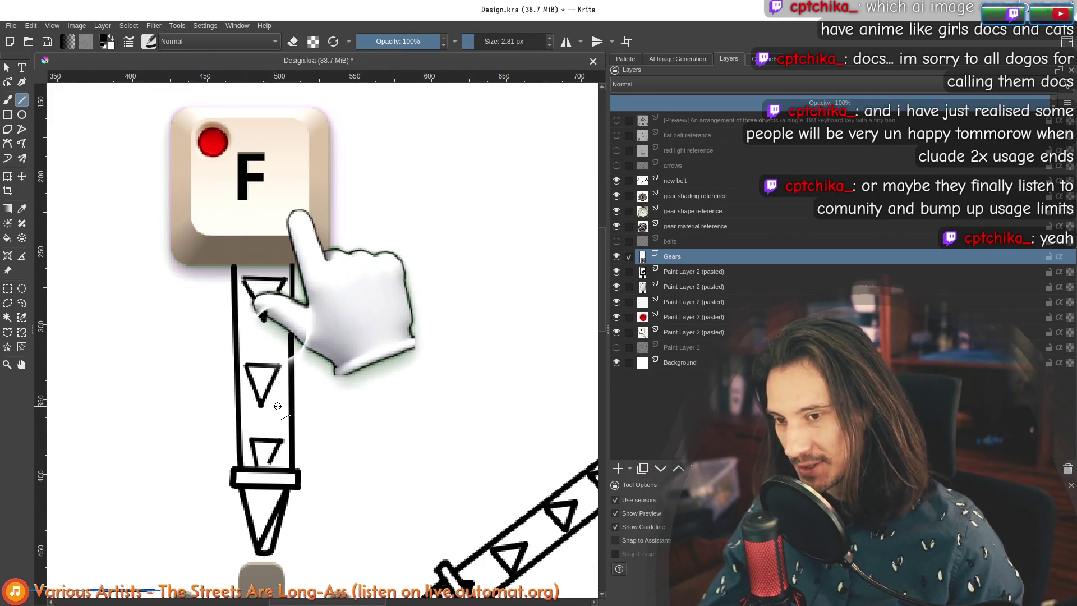
scroll(320, 424, "down", 1)
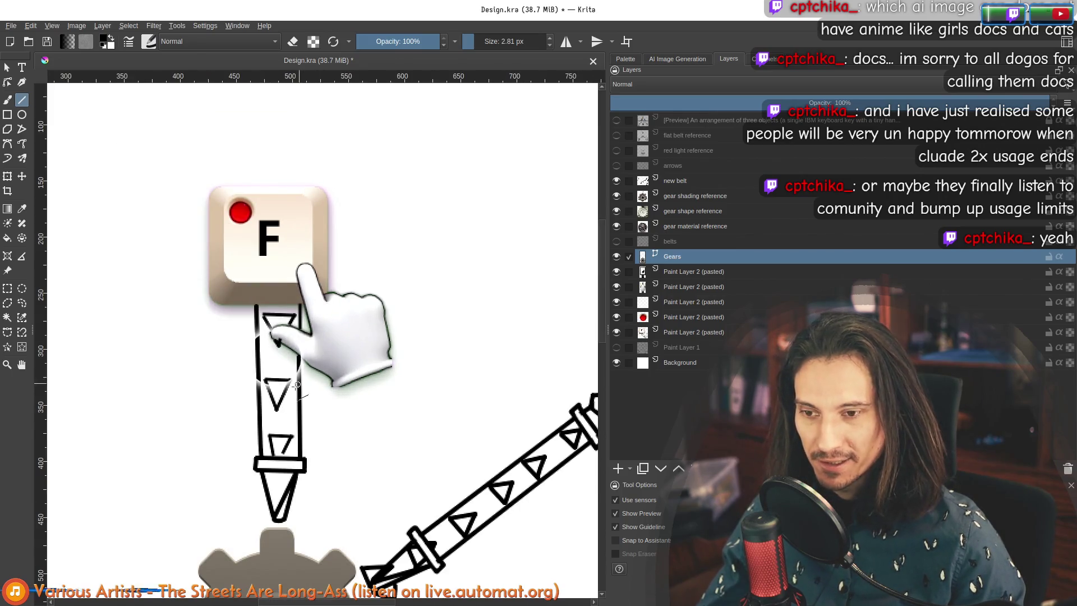
scroll(278, 387, "up", 2)
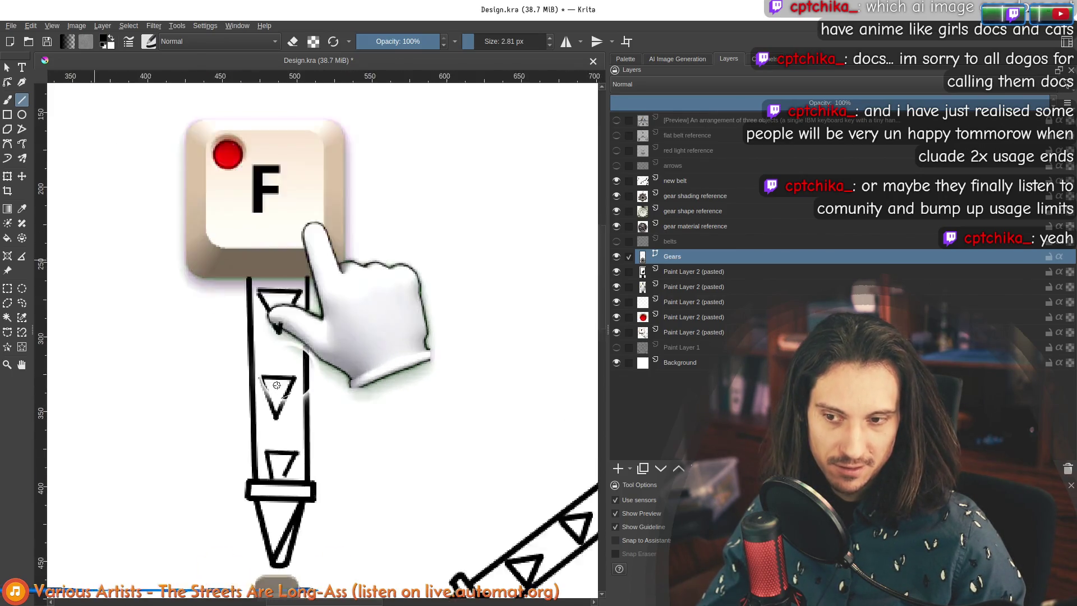
left_click_drag(276, 380, 279, 416)
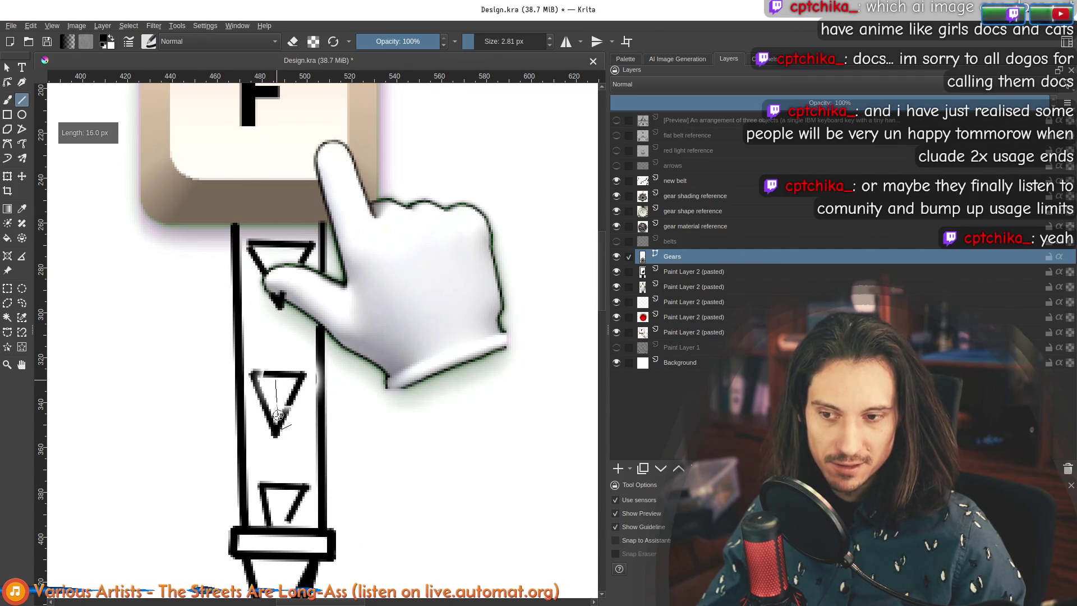
Step: Add several short straight strokes across the belt's bottom tip to form an angled point
scroll(271, 337, "down", 1)
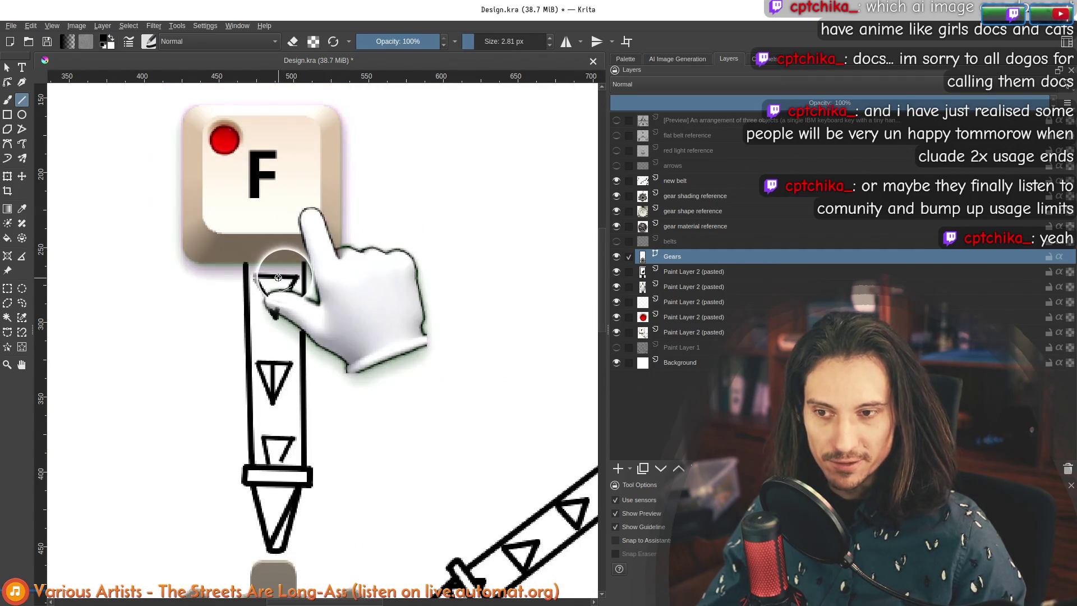
scroll(277, 453, "down", 3)
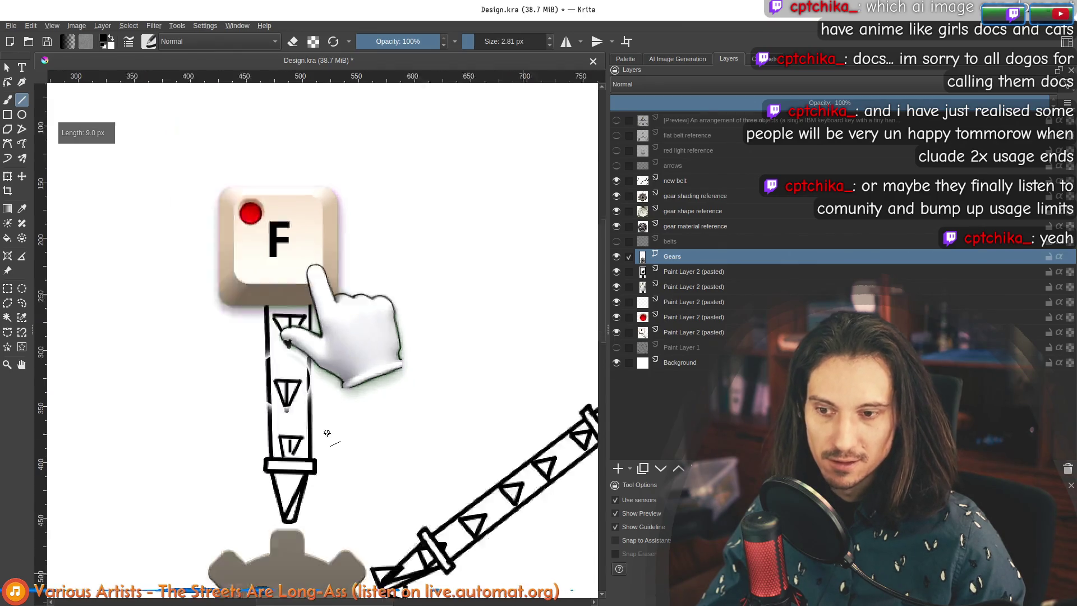
scroll(310, 444, "up", 3)
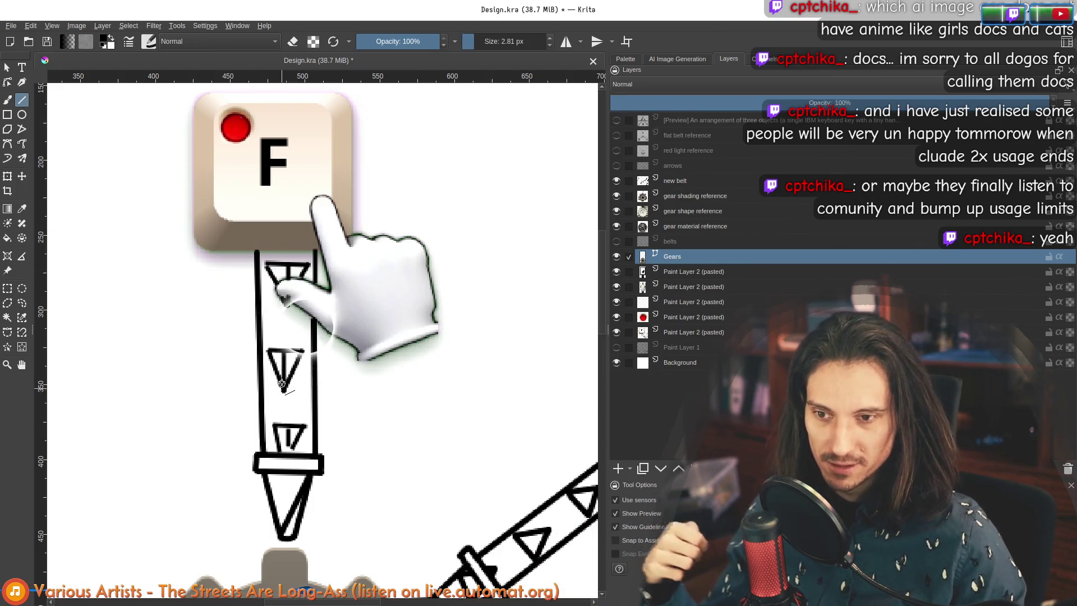
scroll(224, 322, "down", 3)
scroll(252, 420, "up", 3)
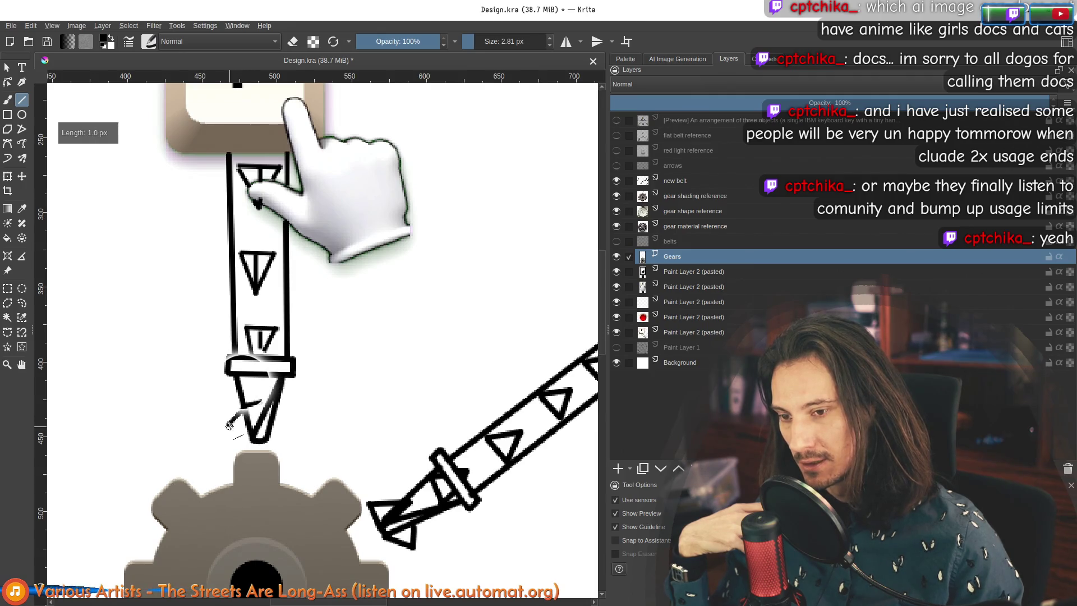
left_click_drag(230, 431, 235, 446)
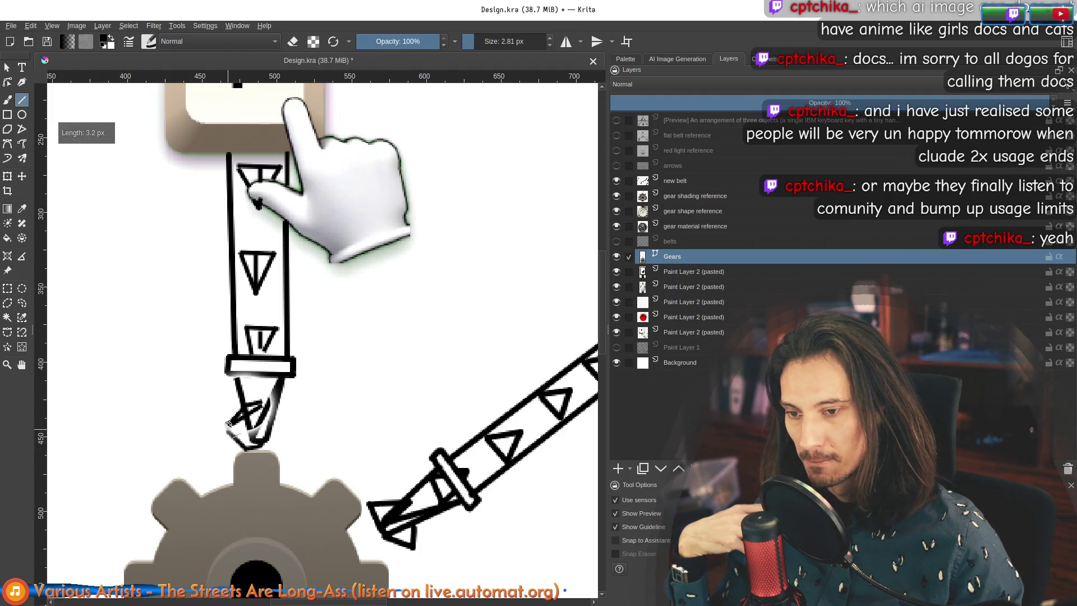
scroll(229, 424, "up", 3)
left_click_drag(290, 370, 293, 370)
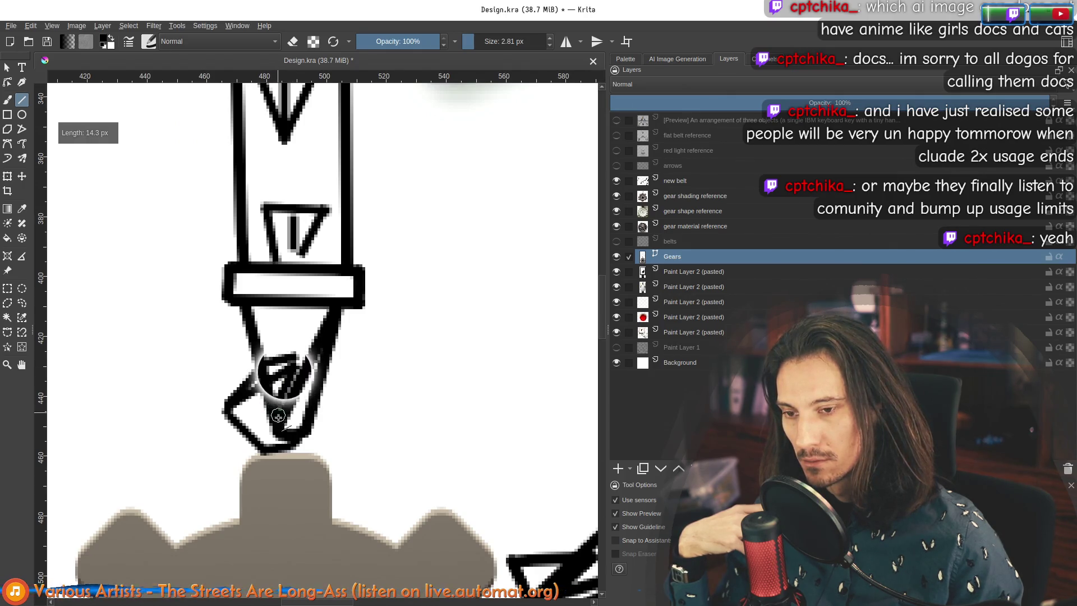
left_click_drag(266, 437, 266, 437)
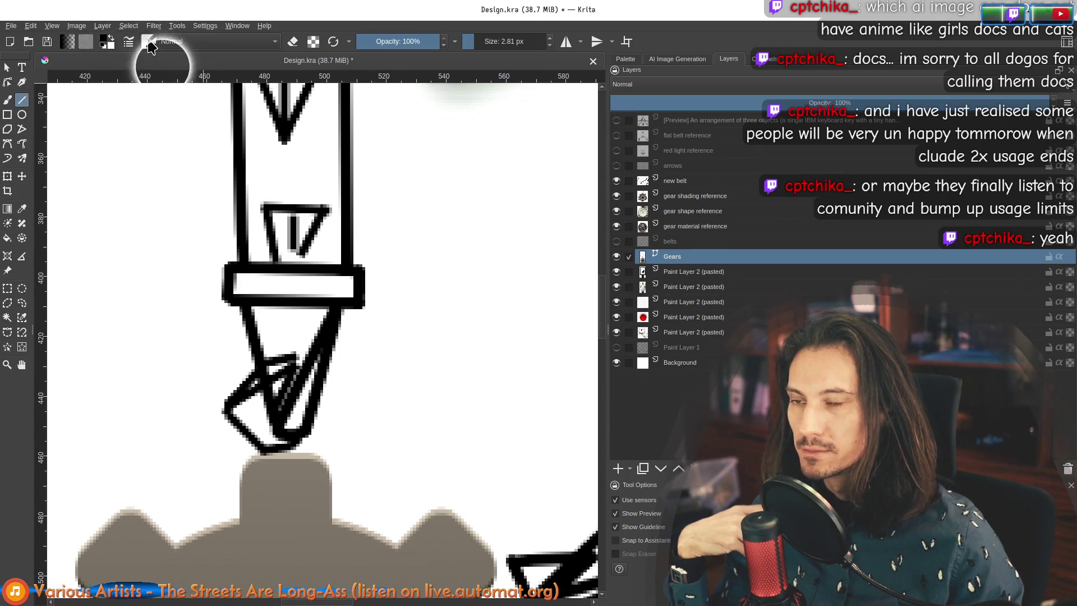
Step: Choose the 6 px brush preset and draw heavier strokes over the belt tip
left_click(149, 42)
left_click(236, 90)
scroll(236, 425, "up", 3)
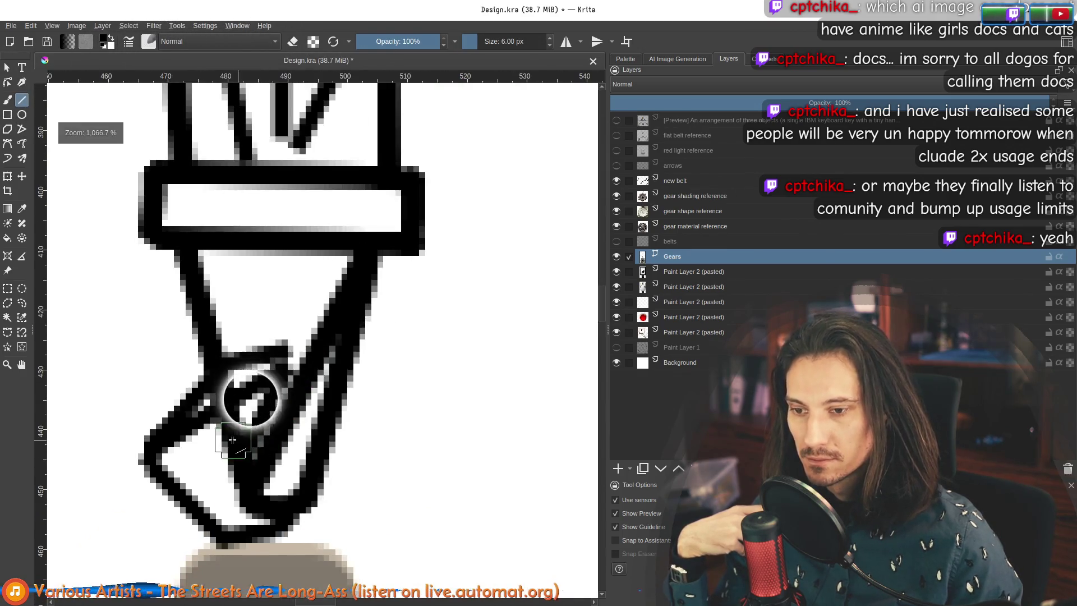
mouse_move(235, 424)
left_mouse_down()
mouse_move(225, 404)
mouse_move(303, 371)
mouse_move(332, 372)
left_mouse_up()
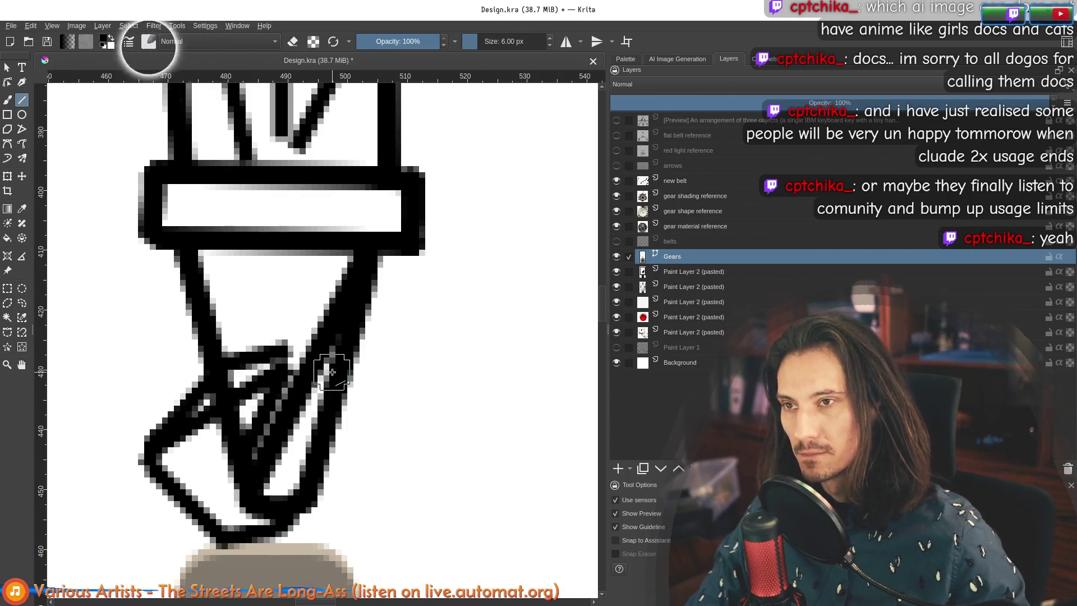
Step: Paint over the belt tip freehand with the 6 px brush
left_click(7, 100)
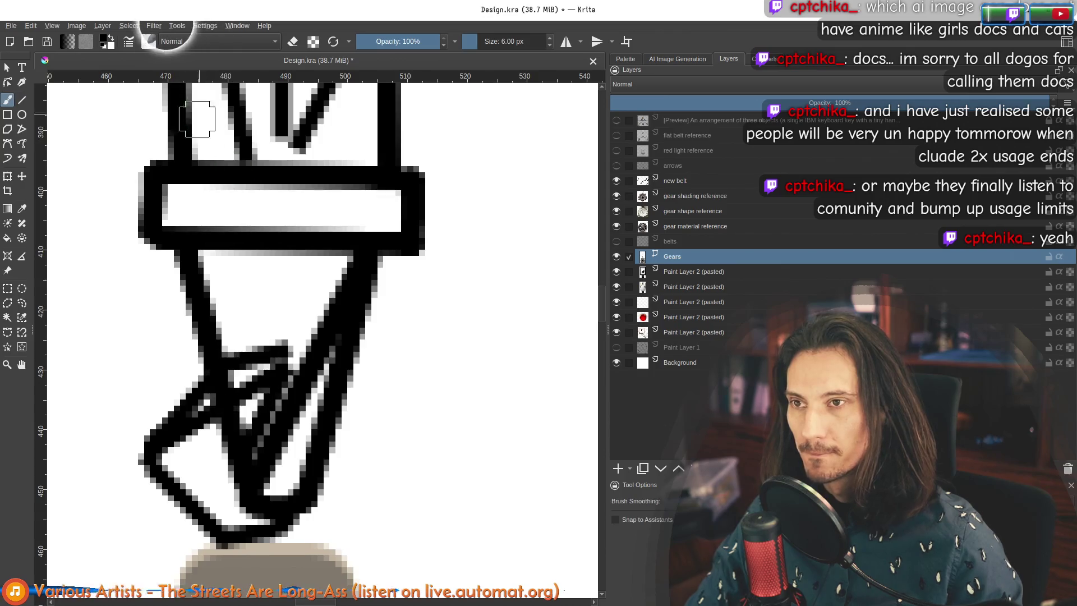
left_click(229, 442)
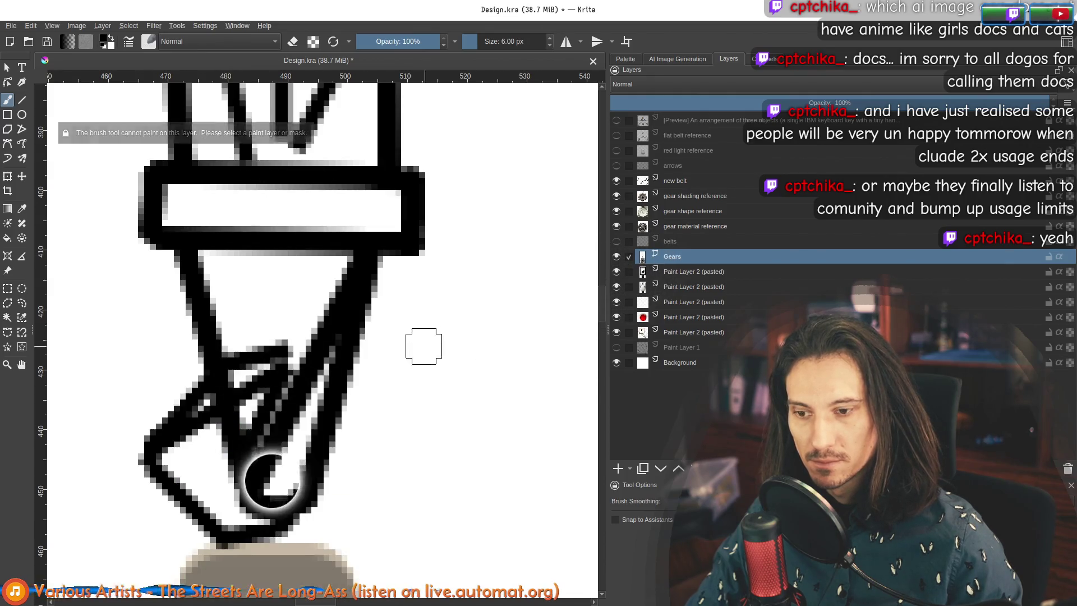
scroll(407, 342, "down", 4)
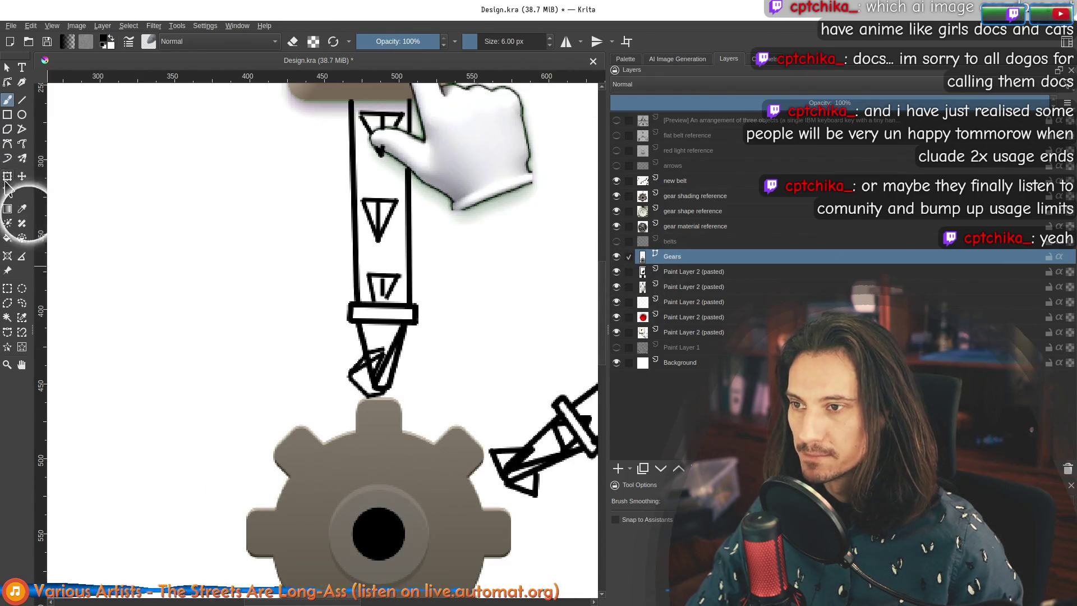
left_click(7, 288)
Step: Draw a rectangular selection around the vertical belt above the gear
scroll(287, 141, "down", 2)
mouse_move(270, 94)
left_mouse_down()
mouse_move(397, 265)
mouse_move(411, 267)
left_mouse_up()
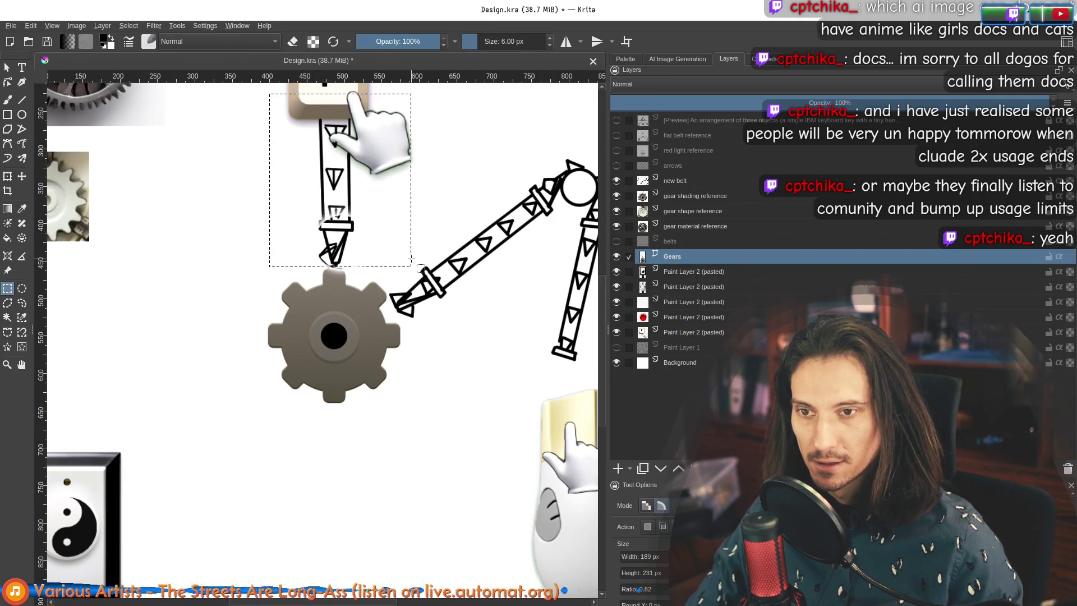
scroll(383, 227, "up", 2)
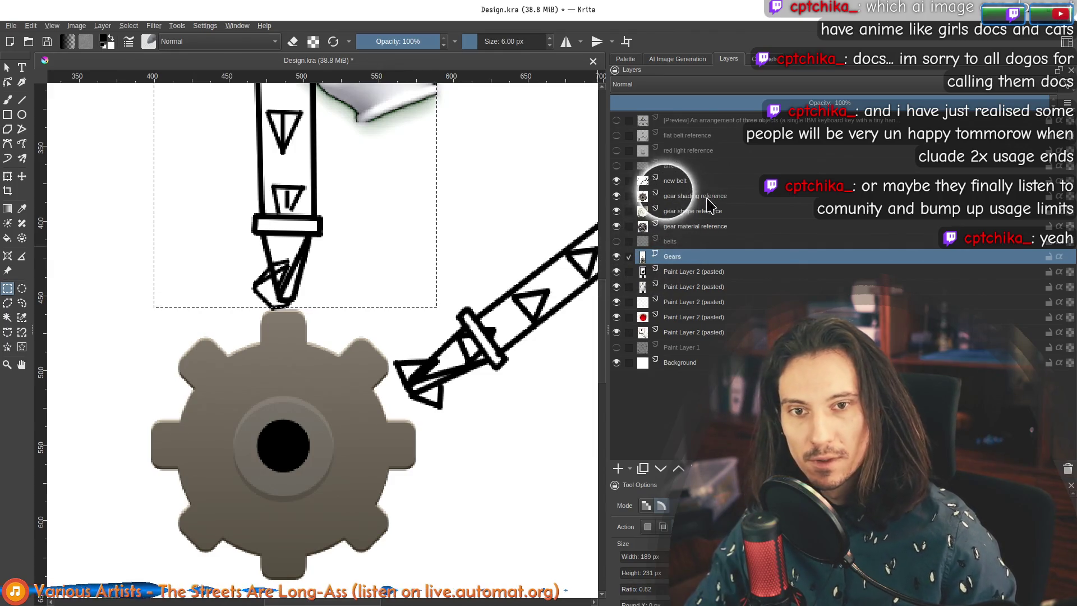
Step: Add a new Gears layer above 'new belt' with Ctrl+V, then reactivate the lower Gears layer
left_click(651, 180)
left_click(617, 257)
left_click(616, 257)
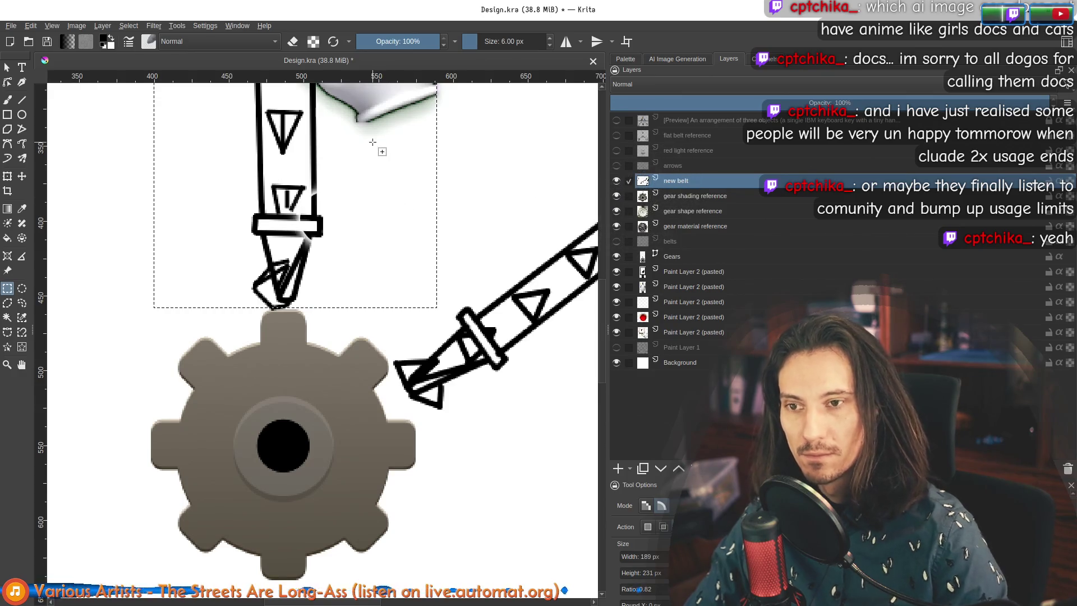
key("ctrl+v")
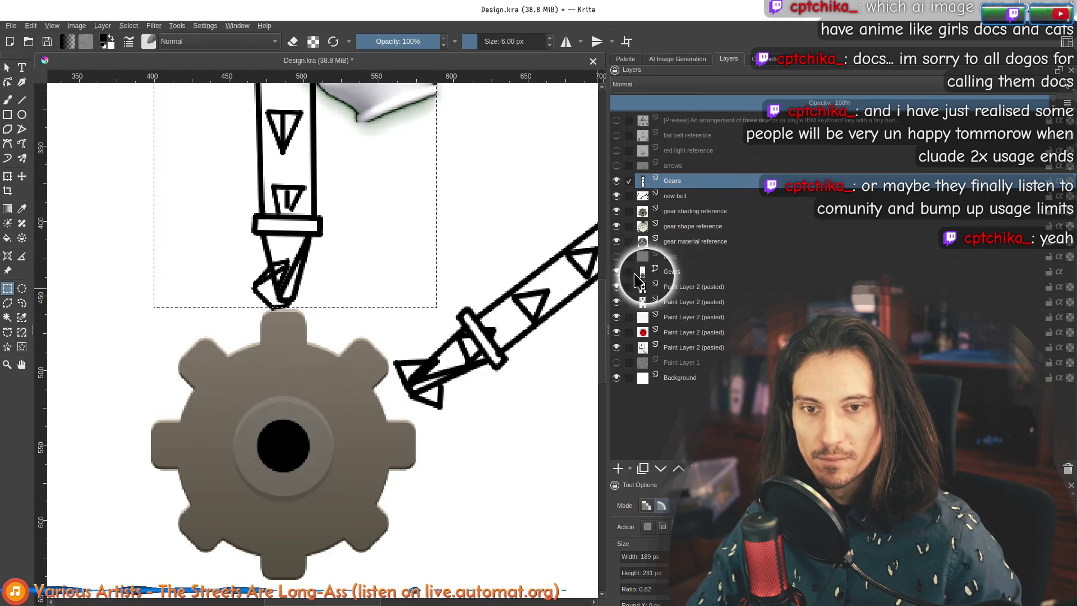
left_click(701, 271)
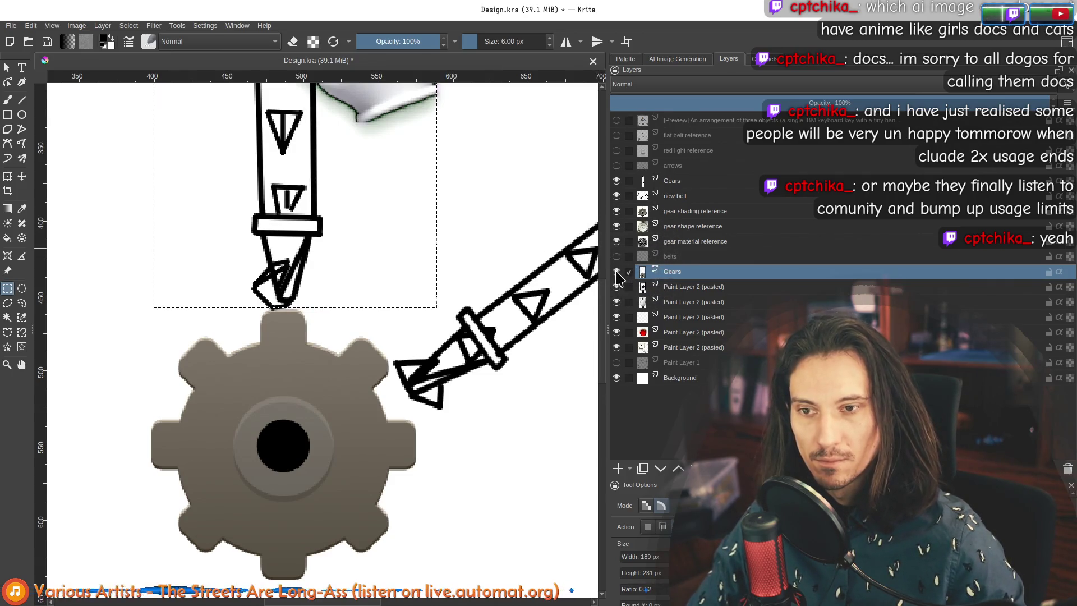
scroll(346, 275, "down", 4)
scroll(346, 274, "down", 3)
scroll(346, 274, "up", 5)
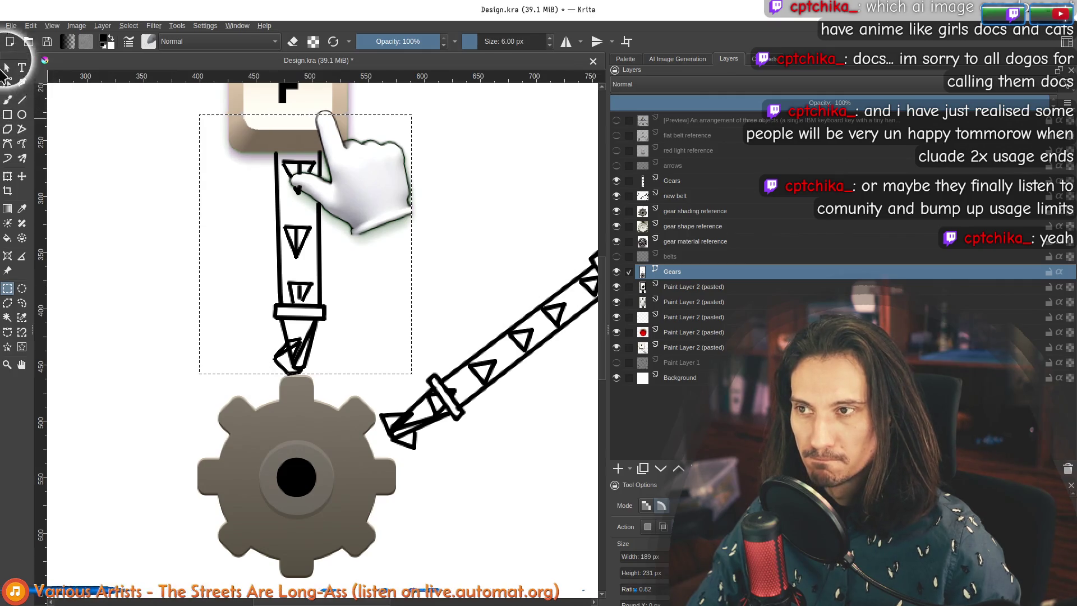
left_click(9, 101)
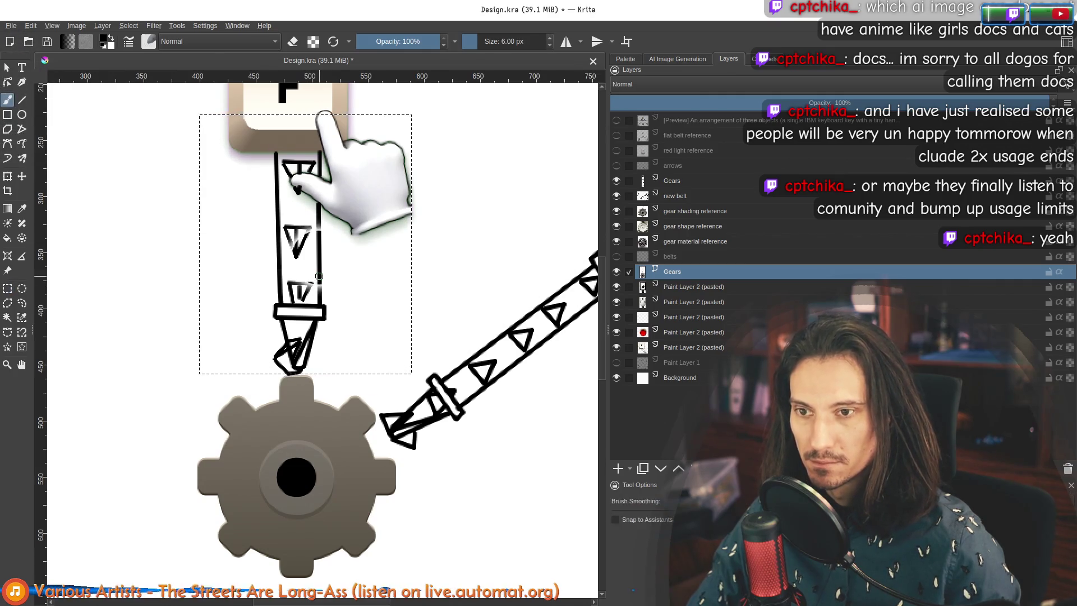
Step: Switch to the 2.81 px ink pen preset and clear the rectangular selection
left_click(353, 272)
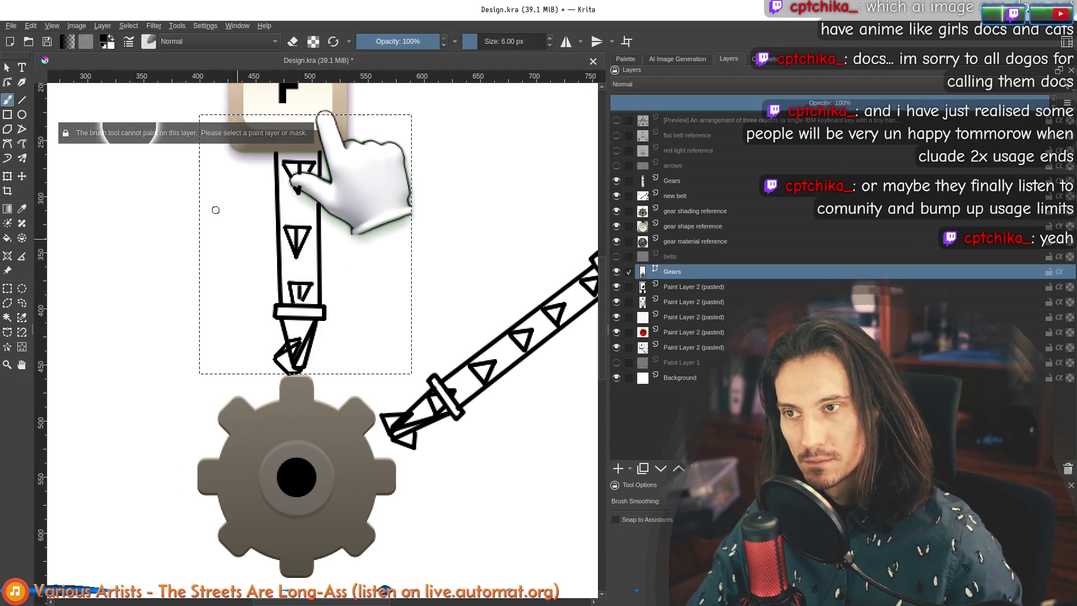
left_click(148, 41)
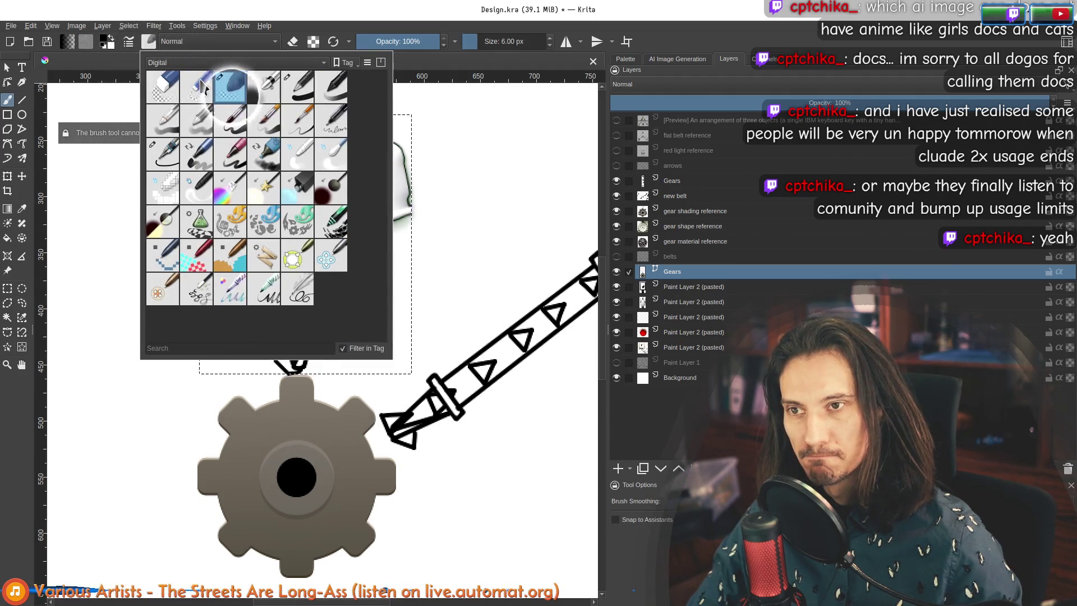
left_click(297, 87)
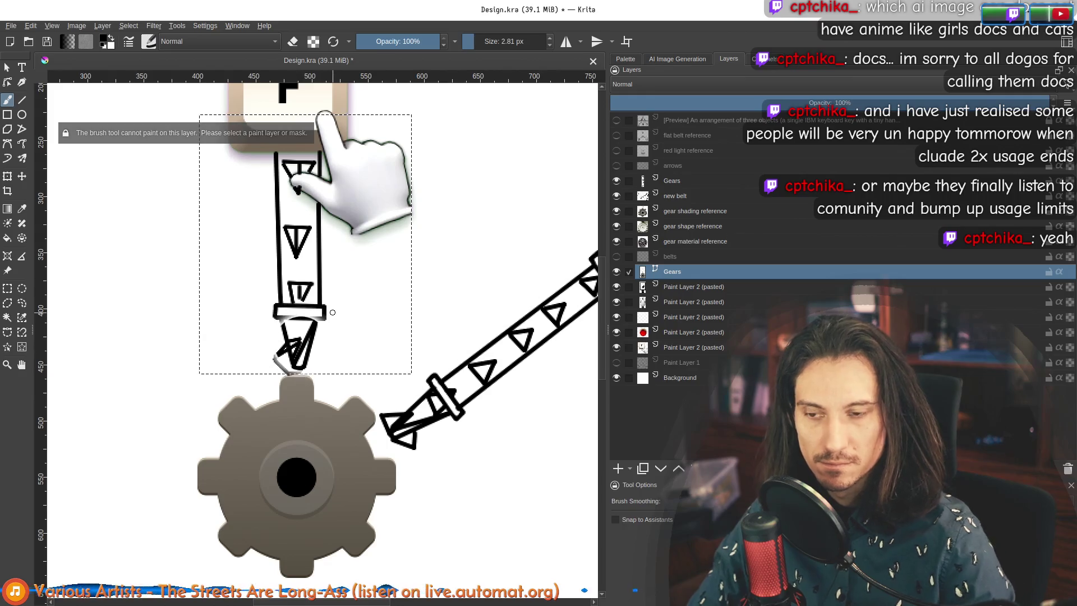
key("ctrl+shift+a")
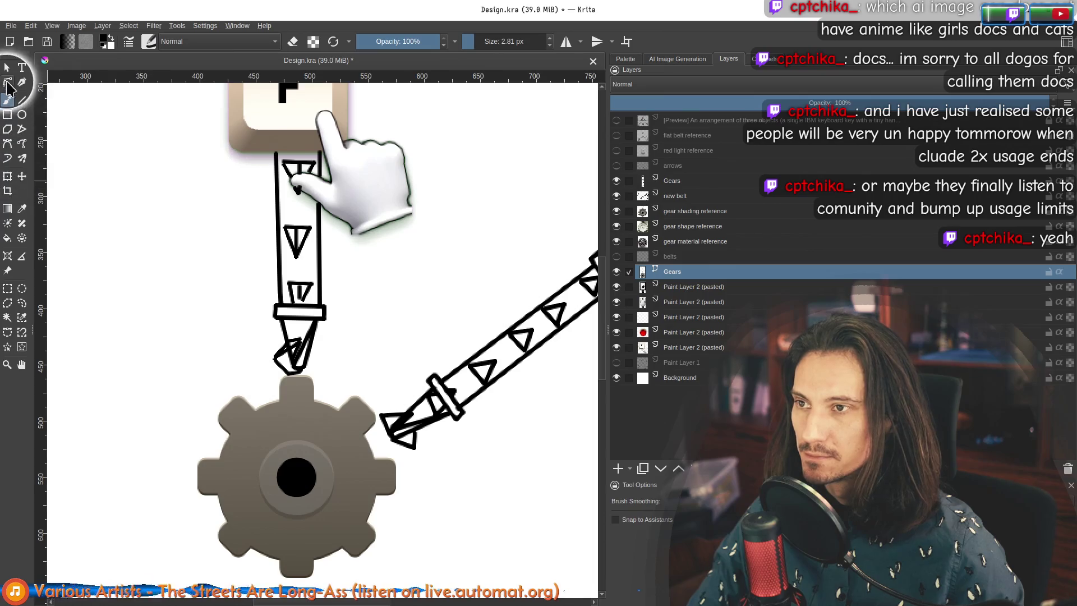
Step: Inspect the vector shapes around the upper belt and near the gear
left_click(7, 67)
mouse_move(172, 99)
left_mouse_down()
mouse_move(512, 379)
mouse_move(480, 375)
left_mouse_up()
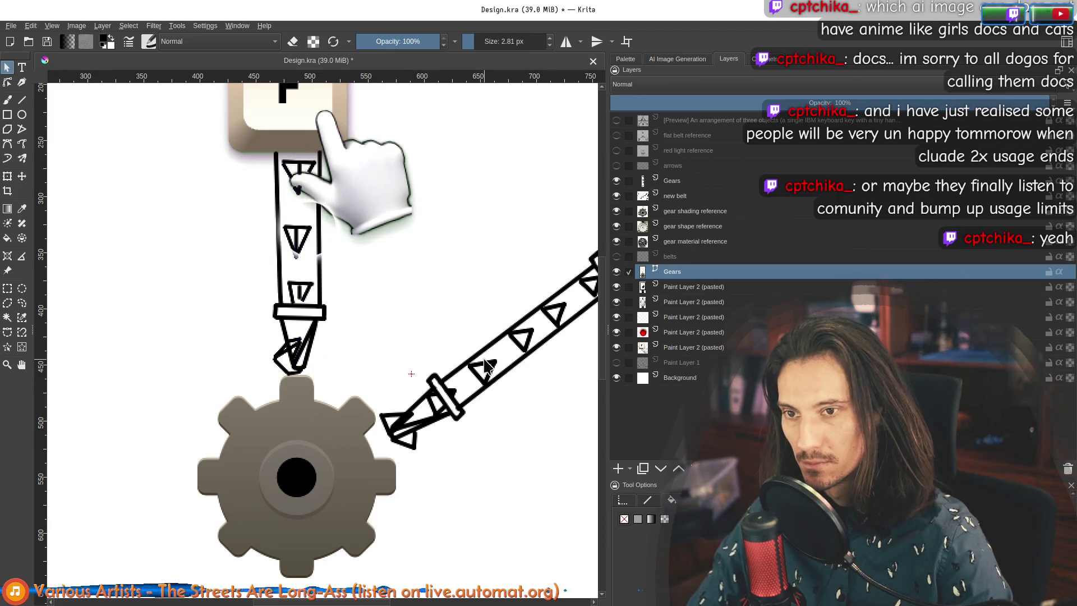
left_click_drag(192, 269, 372, 382)
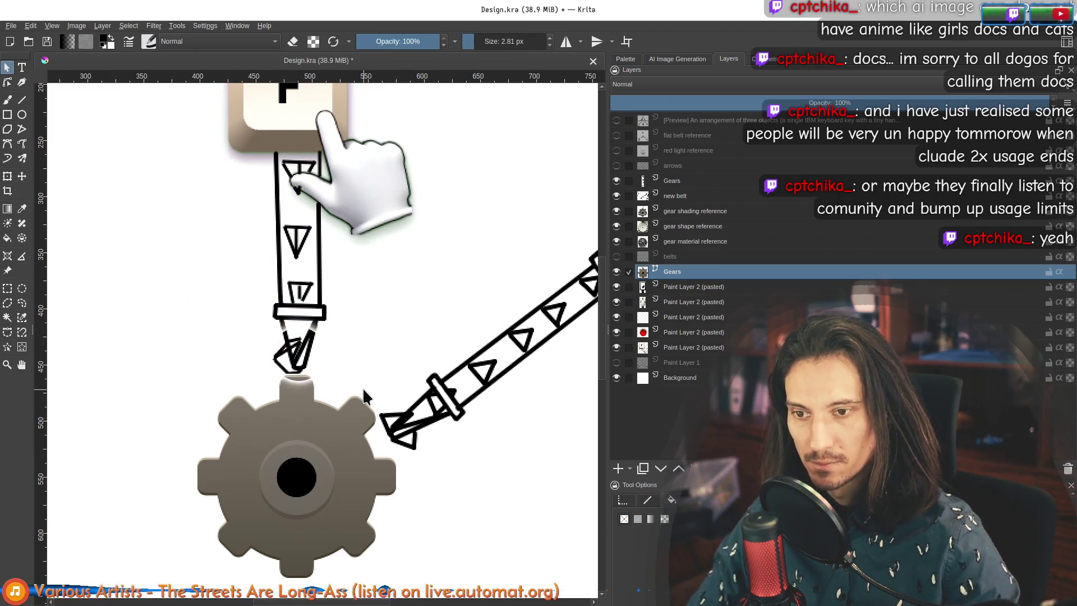
Step: Check the Gears and belts layers, then delete the extra top Gears layer
left_click(618, 272)
left_click(617, 271)
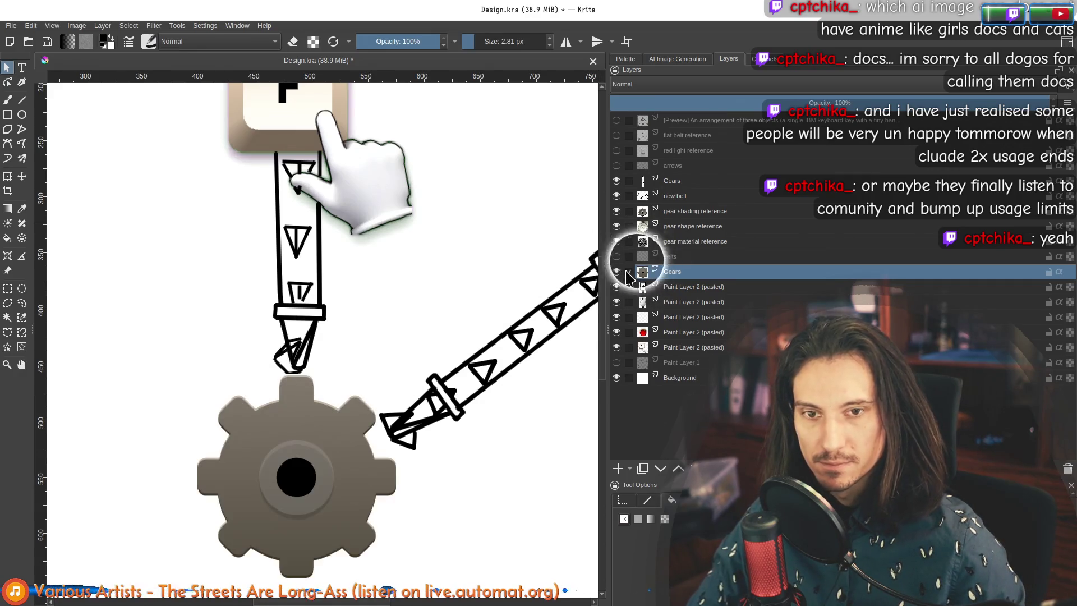
left_click(616, 256)
left_click(617, 256)
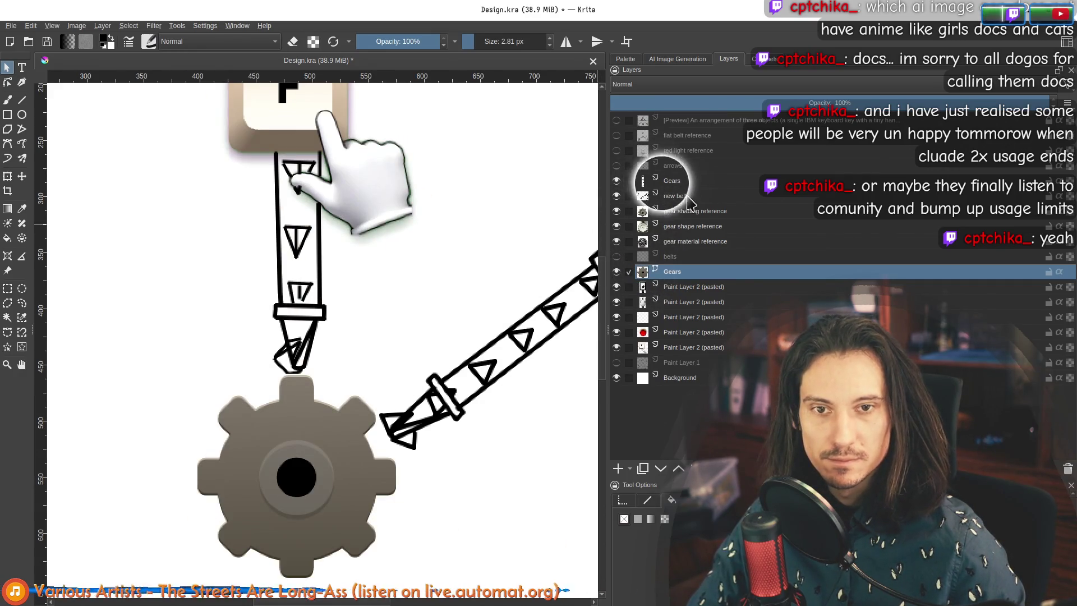
left_click(616, 180)
left_click(617, 181)
left_click(643, 181)
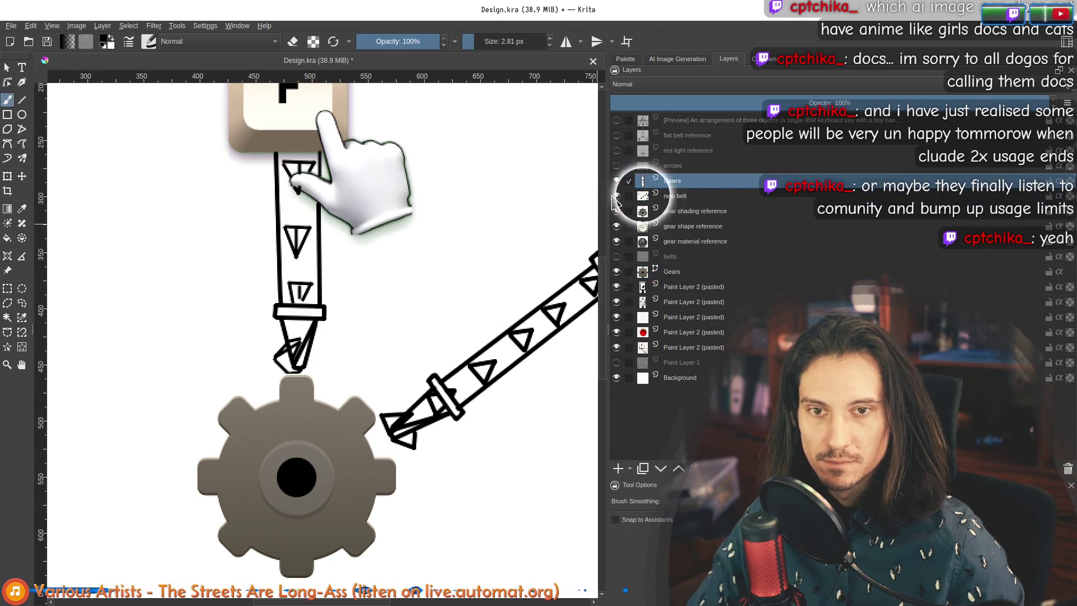
key("shift+Delete")
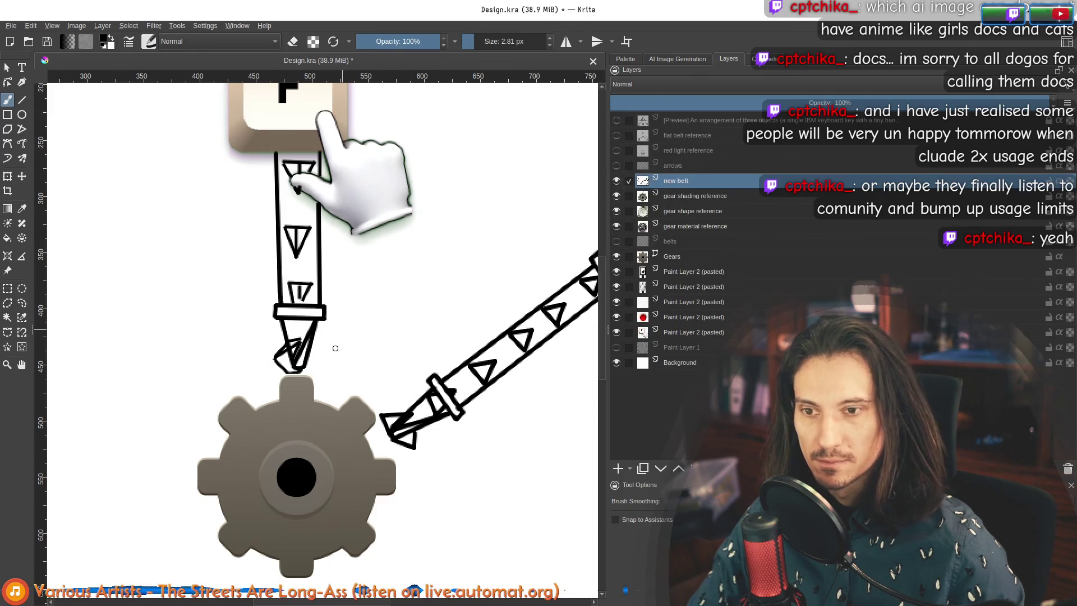
Step: Switch to a 6 px eraser preset and erase stray pixels at the belt tip
scroll(284, 362, "up", 8)
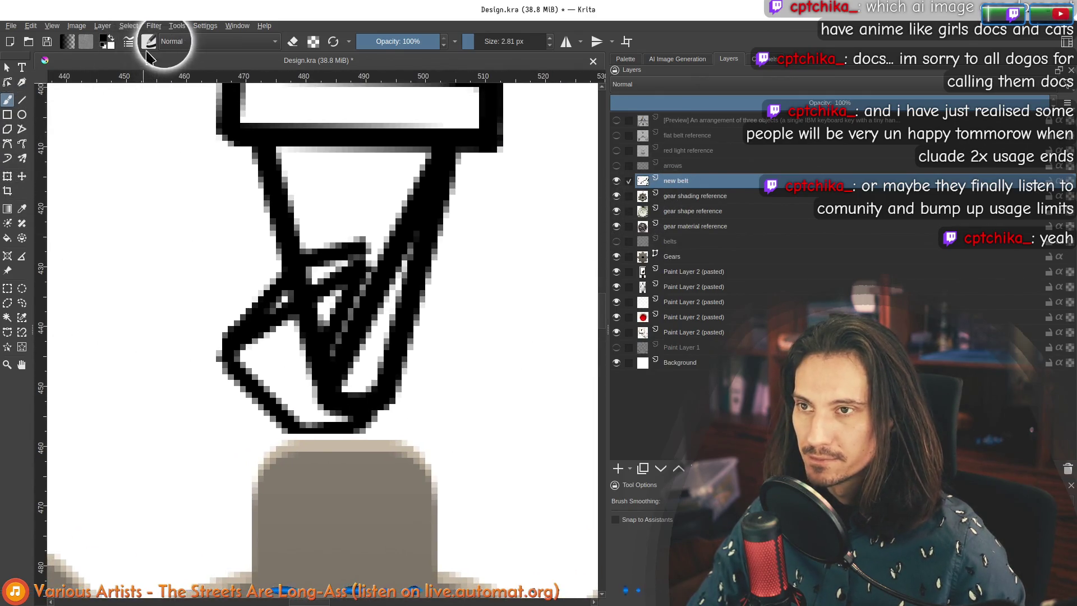
left_click(147, 45)
left_click(171, 81)
mouse_move(314, 322)
left_mouse_down()
mouse_move(288, 336)
mouse_move(293, 374)
left_mouse_up()
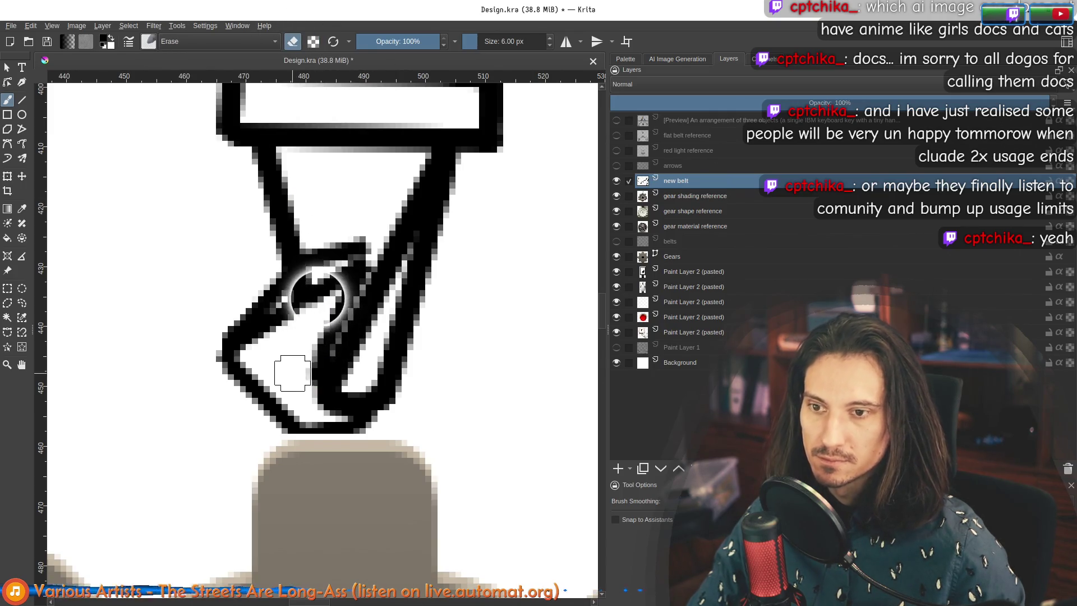
Step: Erase more pixels around the belt crossing, then select the Line tool for straight erasing
scroll(288, 312, "down", 3)
scroll(307, 312, "up", 5)
mouse_move(310, 312)
left_mouse_down()
mouse_move(294, 317)
mouse_move(303, 308)
mouse_move(337, 314)
left_mouse_up()
scroll(351, 342, "down", 3)
scroll(448, 376, "down", 6)
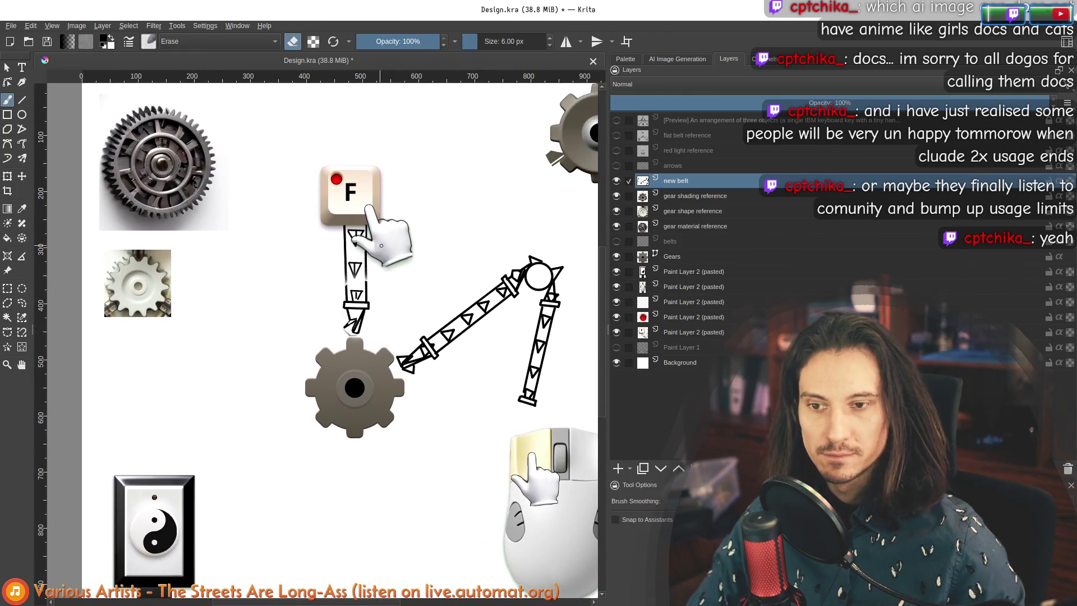
scroll(398, 306, "up", 4)
scroll(332, 334, "down", 4)
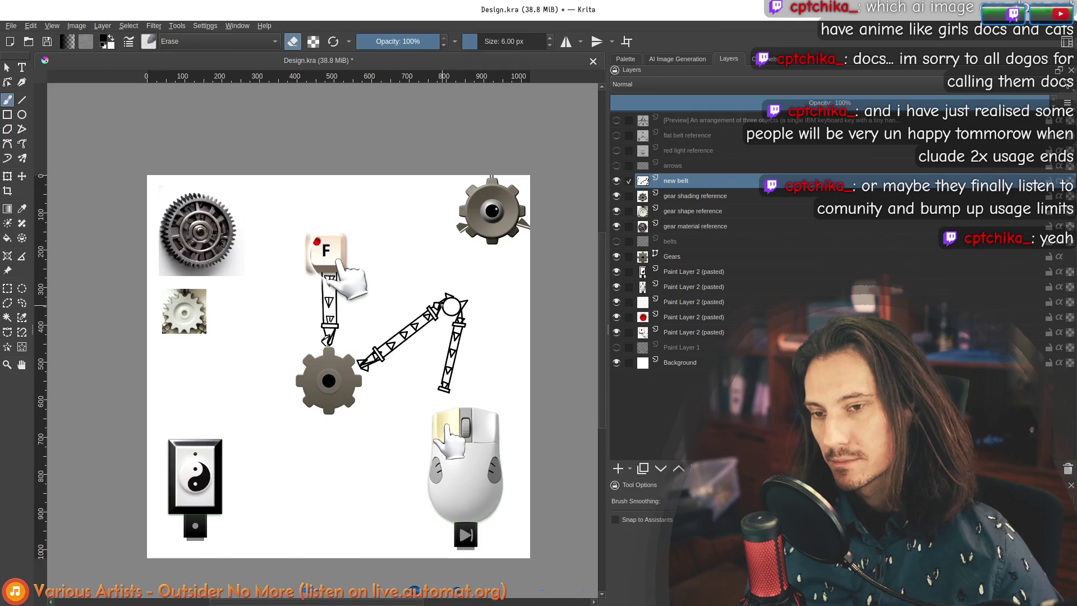
scroll(409, 375, "up", 1)
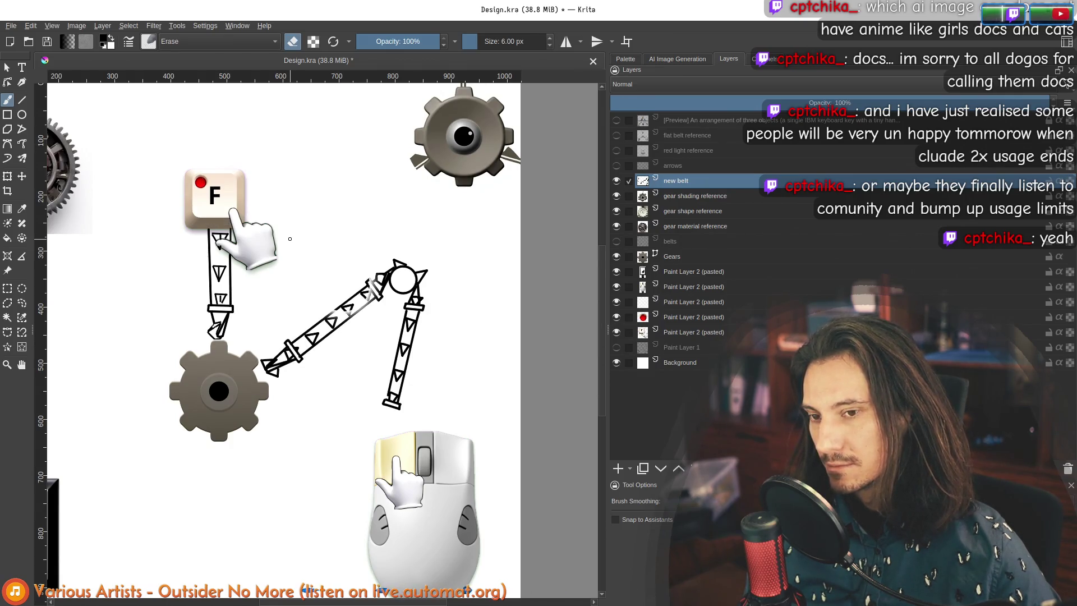
scroll(290, 300, "up", 1)
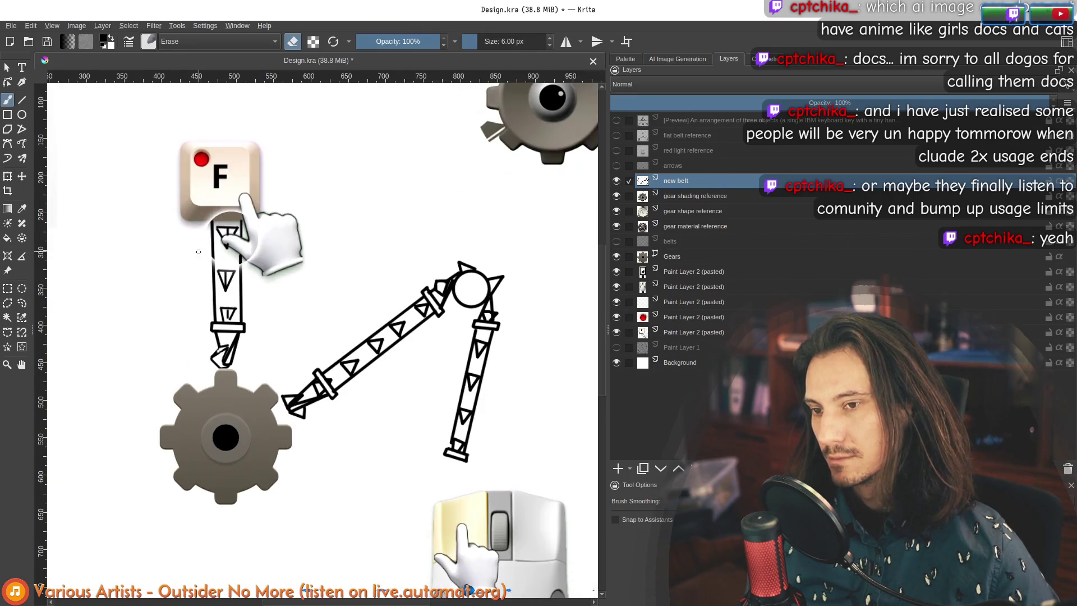
scroll(290, 300, "down", 2)
scroll(205, 223, "up", 1)
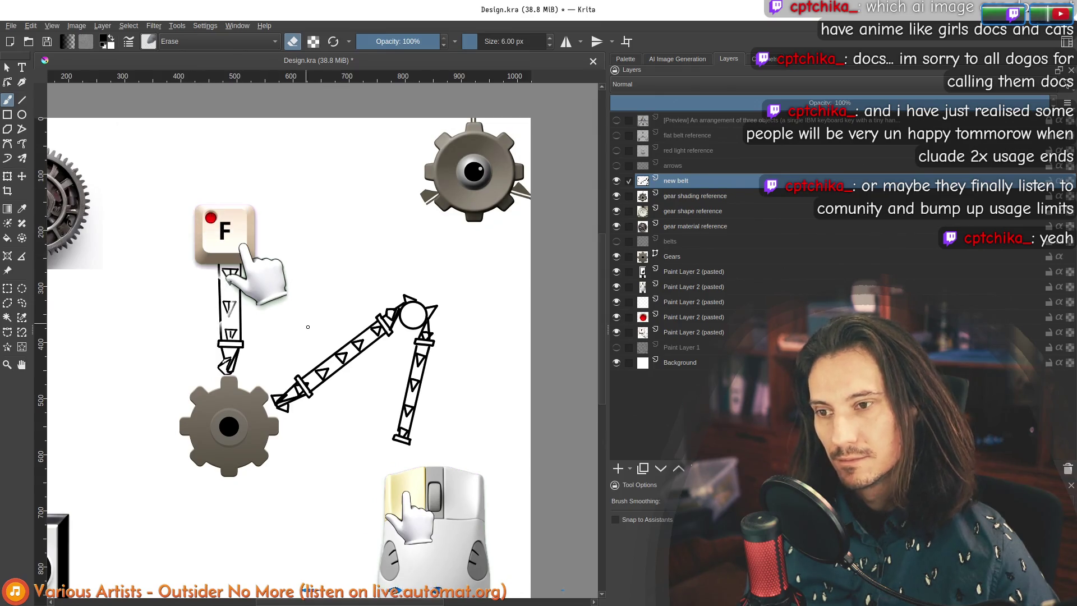
scroll(307, 327, "down", 1)
scroll(307, 326, "up", 2)
scroll(344, 381, "up", 2)
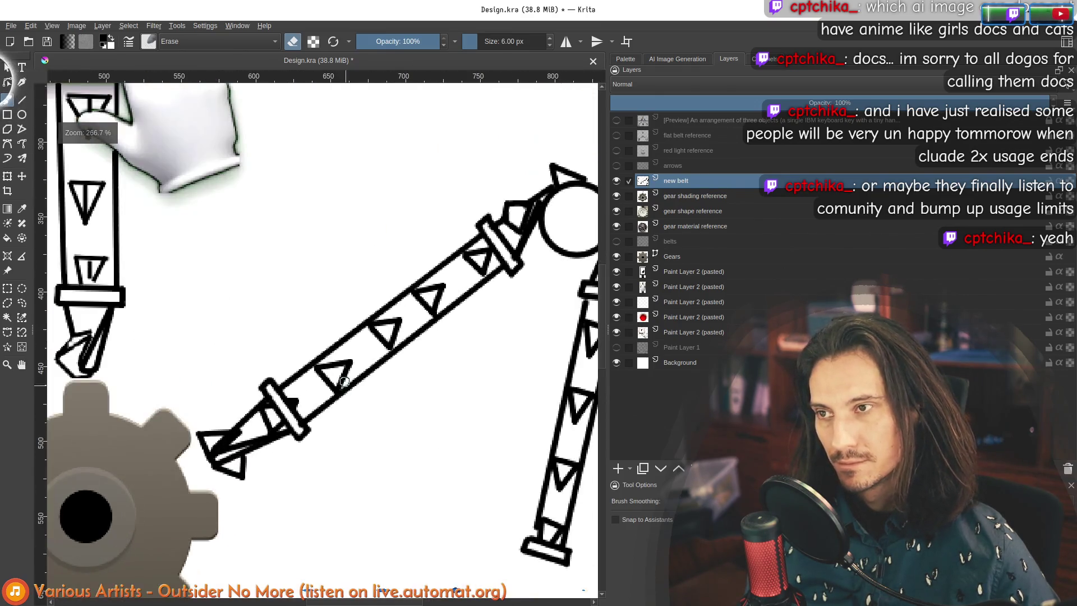
left_click(22, 99)
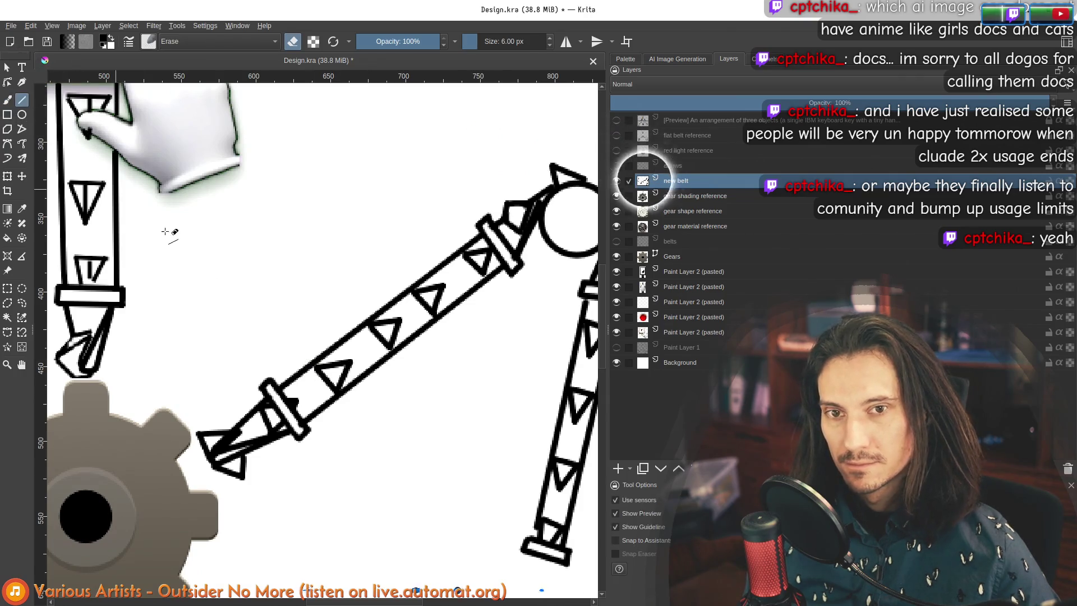
Step: Test-erase part of the middle belt triangle, then undo the erasure
scroll(319, 415, "up", 2)
left_click_drag(350, 291, 385, 304)
left_click_drag(428, 270, 432, 264)
key("ctrl+z")
key("ctrl+z")
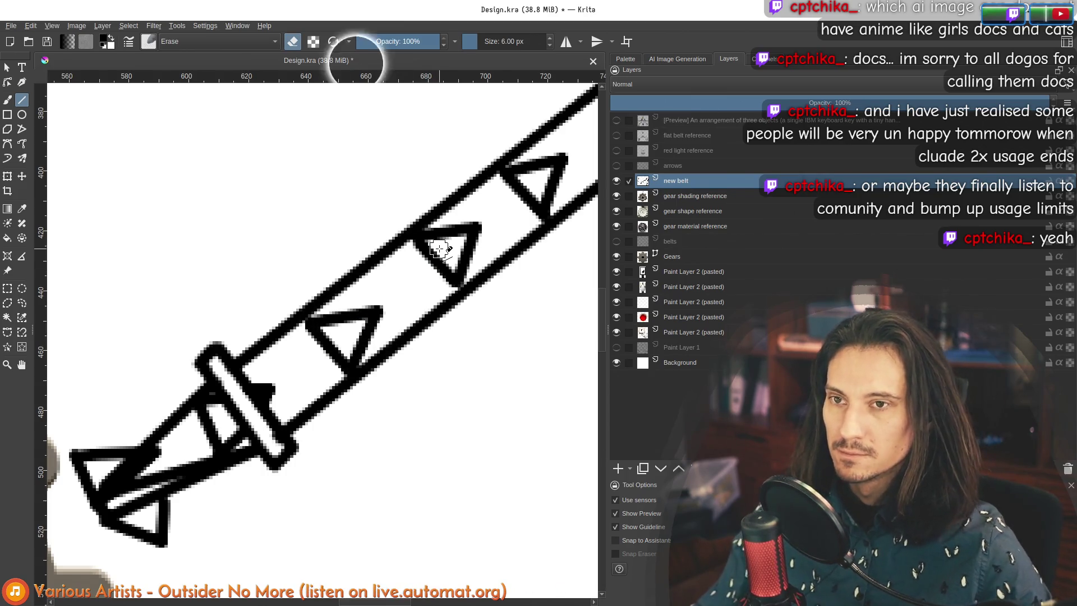
Step: Set the brush to 1.77 px, pick the stroke colour, and draw a short stroke near the belt end
left_click(472, 41)
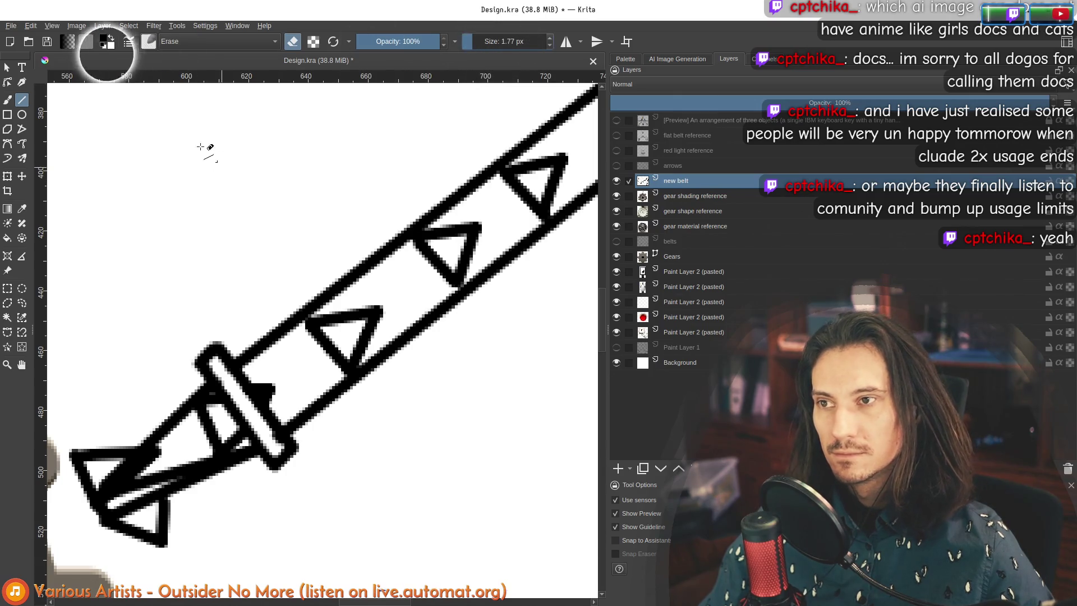
scroll(205, 149, "down", 2)
left_click(107, 42)
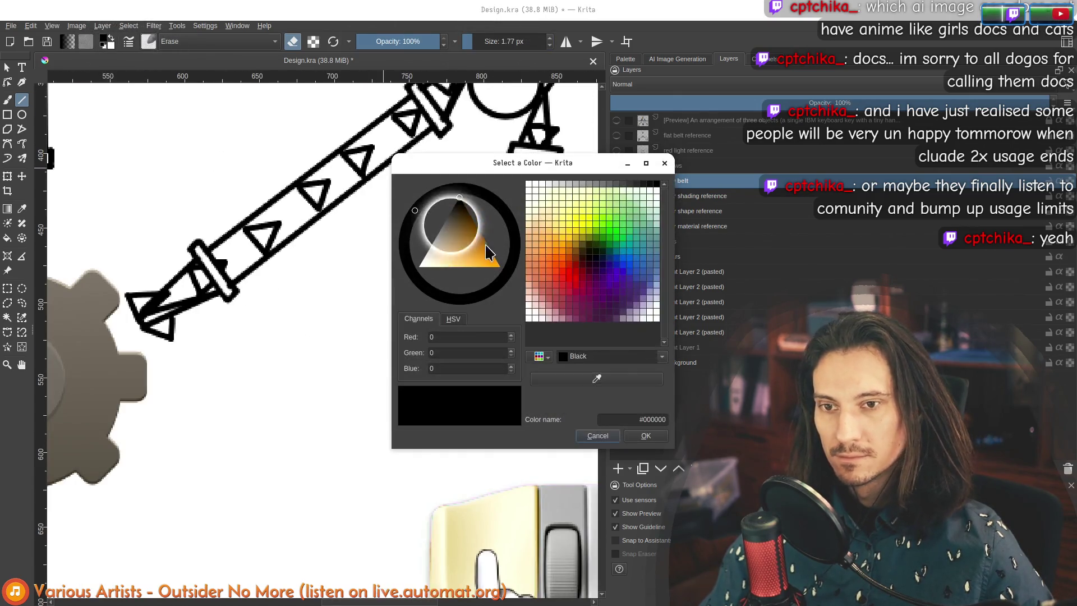
left_click(630, 408)
scroll(194, 319, "up", 2)
left_click_drag(153, 253, 163, 278)
Step: Switch to a fine pen painting preset and shrink the brush to 0.23 px
left_click(153, 46)
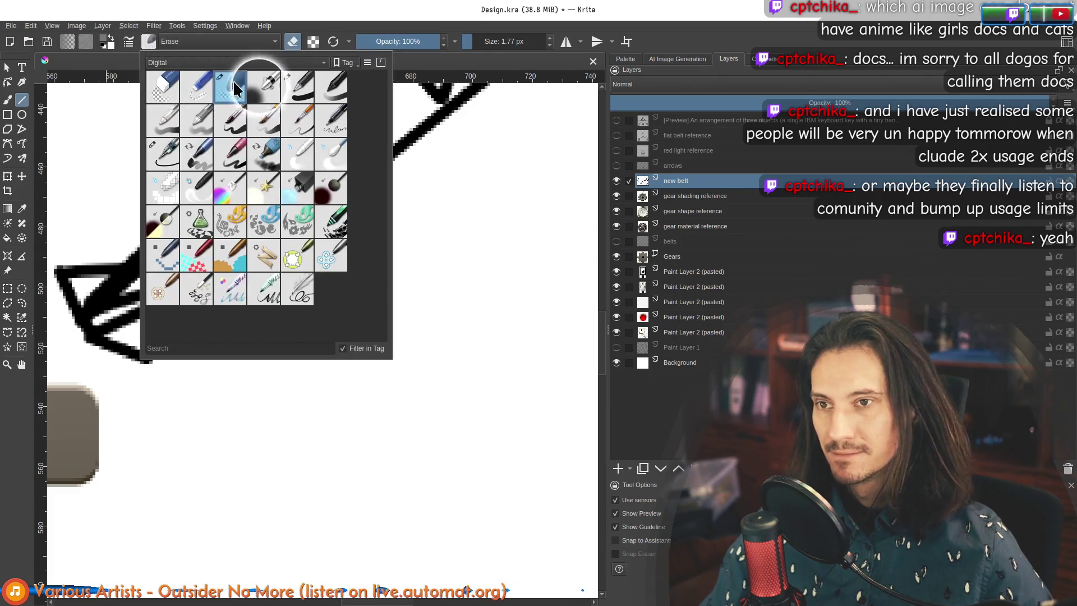
left_click(257, 80)
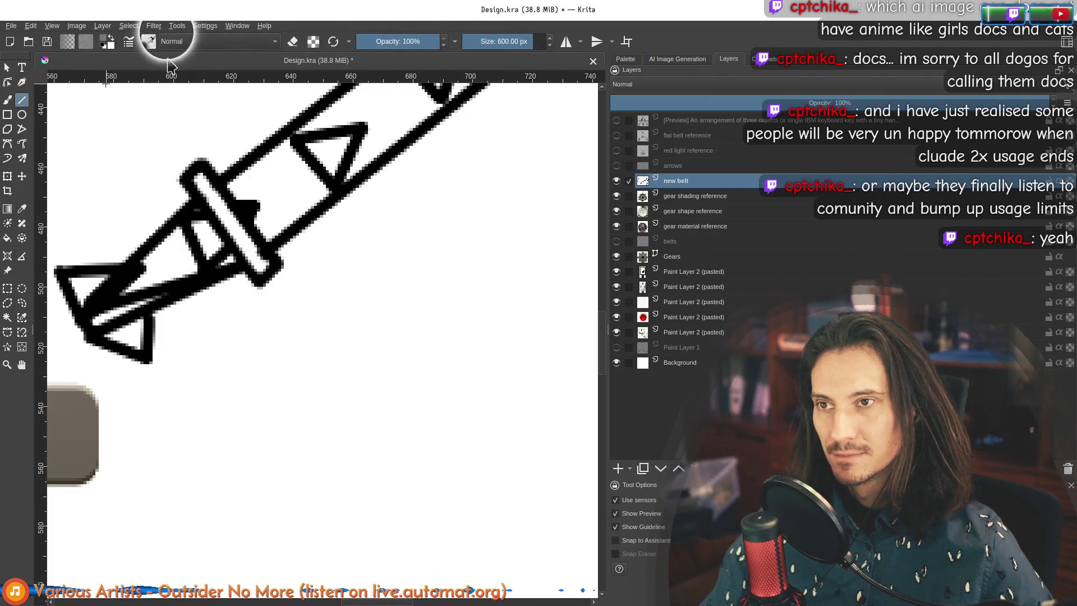
left_click(149, 41)
left_click(297, 87)
left_click(469, 41)
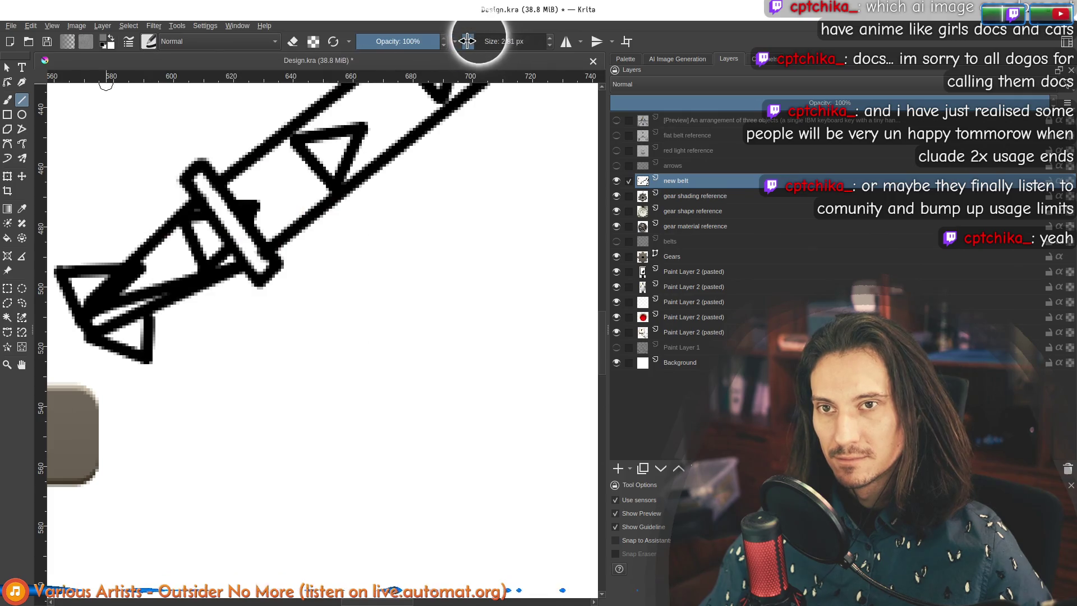
Step: Hatch fine white lines over several triangle teeth along the belt
mouse_move(159, 245)
left_mouse_down()
mouse_move(151, 261)
mouse_move(174, 272)
left_mouse_up()
mouse_move(171, 228)
left_mouse_down()
mouse_move(192, 276)
mouse_move(197, 264)
mouse_move(171, 264)
mouse_move(150, 282)
left_mouse_up()
scroll(150, 281, "down", 2)
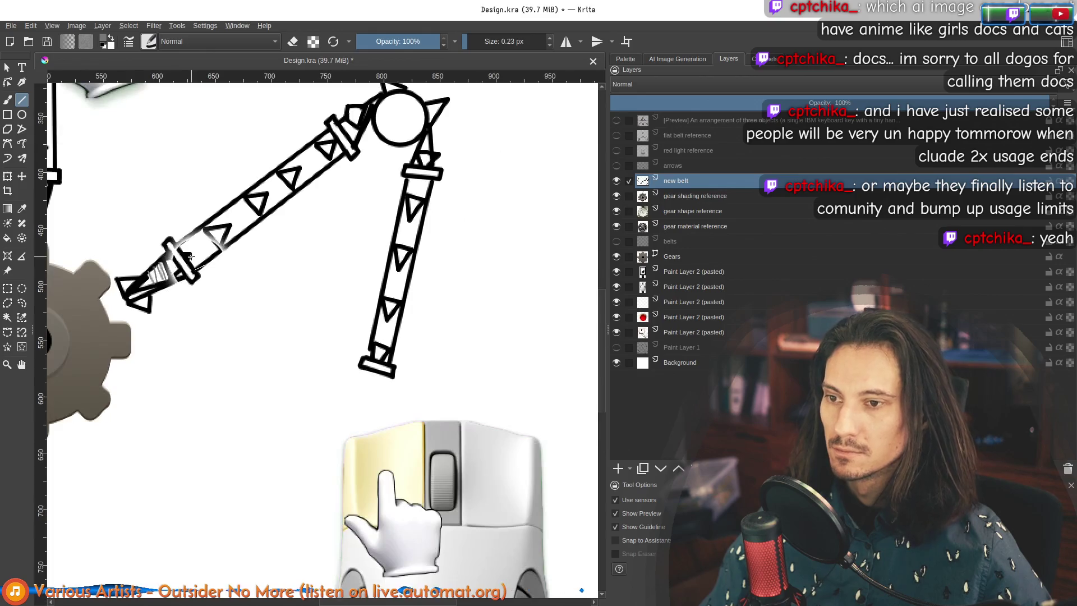
scroll(225, 224, "up", 1)
left_click_drag(245, 231, 232, 222)
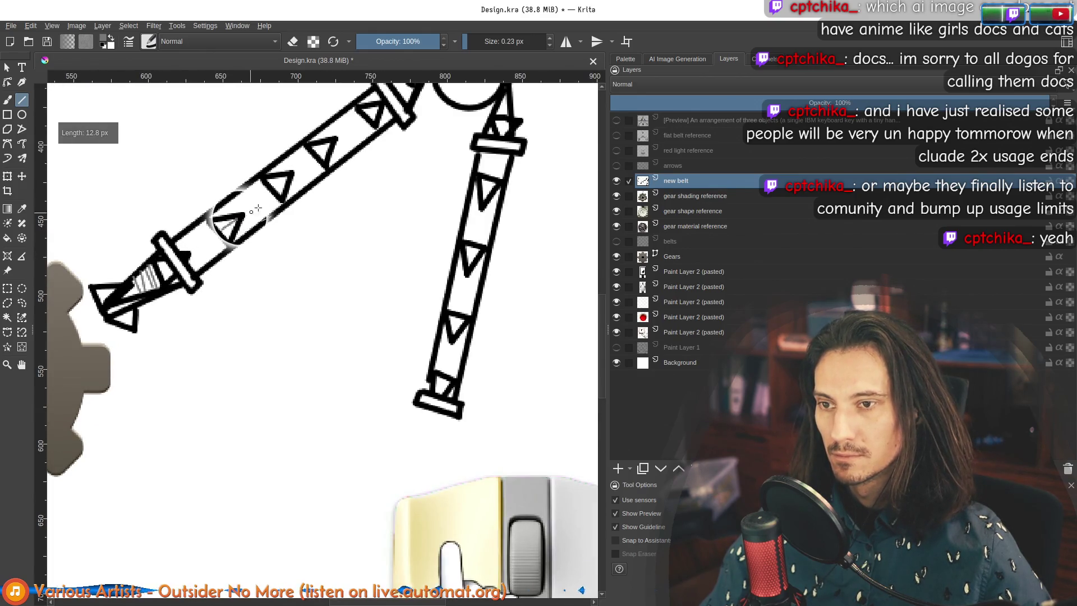
left_click_drag(290, 177, 290, 178)
mouse_move(310, 174)
left_mouse_down()
mouse_move(300, 162)
mouse_move(379, 108)
left_mouse_up()
Step: Whiten the tooth next to the circle at the top of the belt
scroll(380, 108, "up", 2)
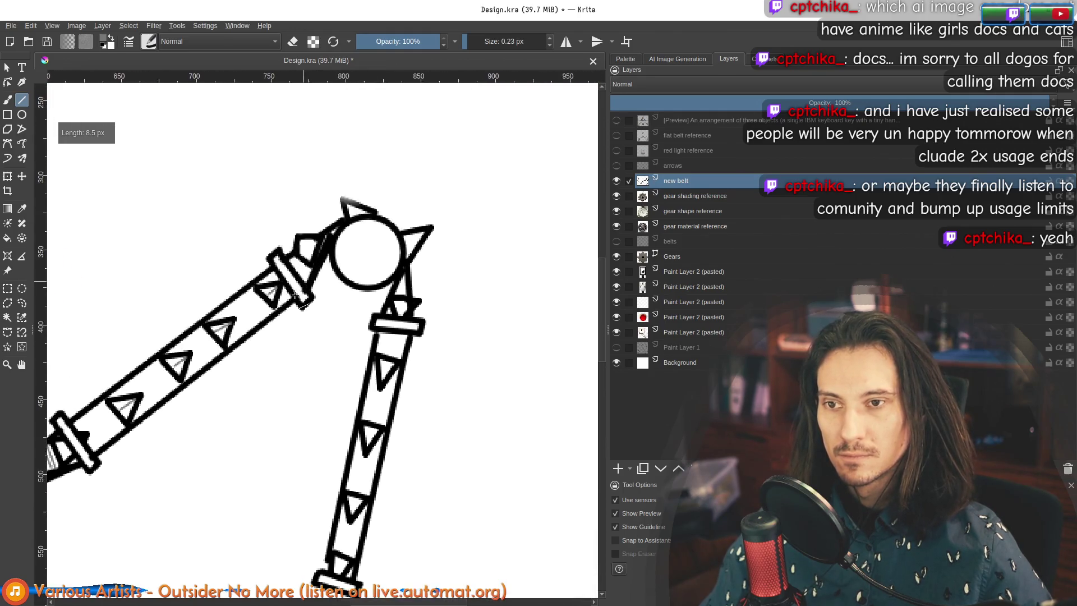
scroll(336, 224, "up", 1)
mouse_move(315, 265)
left_mouse_down()
mouse_move(290, 245)
mouse_move(315, 240)
left_mouse_up()
left_click_drag(370, 159, 373, 161)
scroll(396, 240, "up", 2)
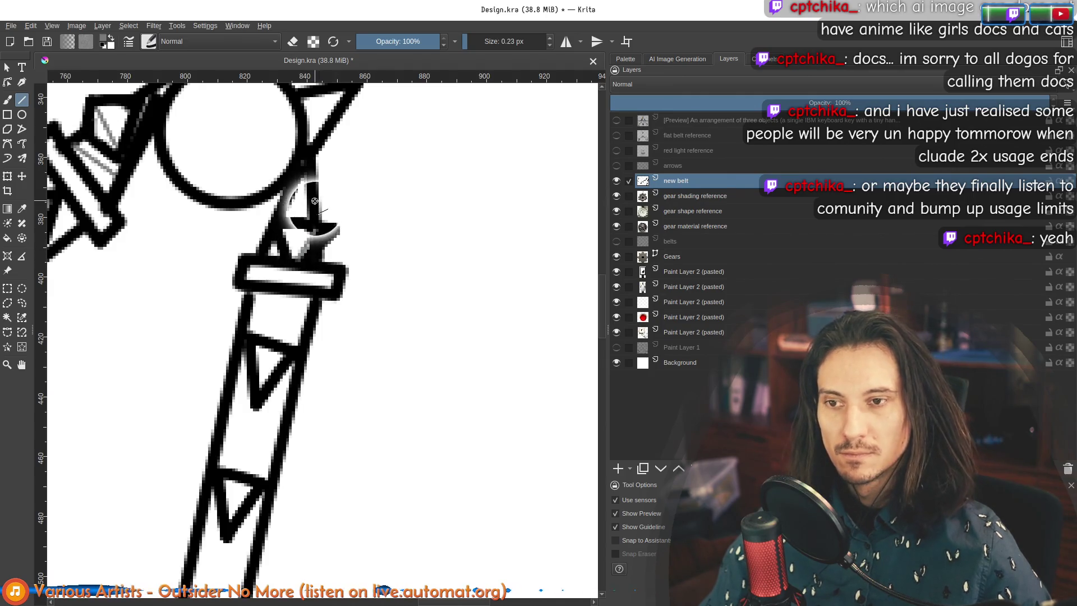
scroll(337, 235, "down", 3)
scroll(287, 219, "up", 4)
scroll(288, 219, "down", 5)
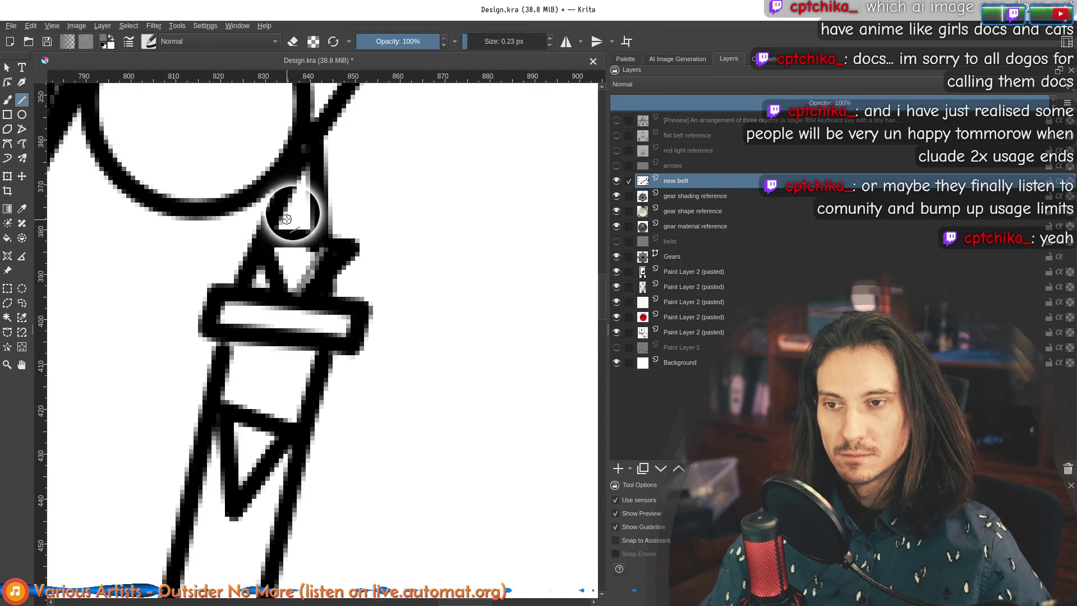
scroll(284, 266, "up", 3)
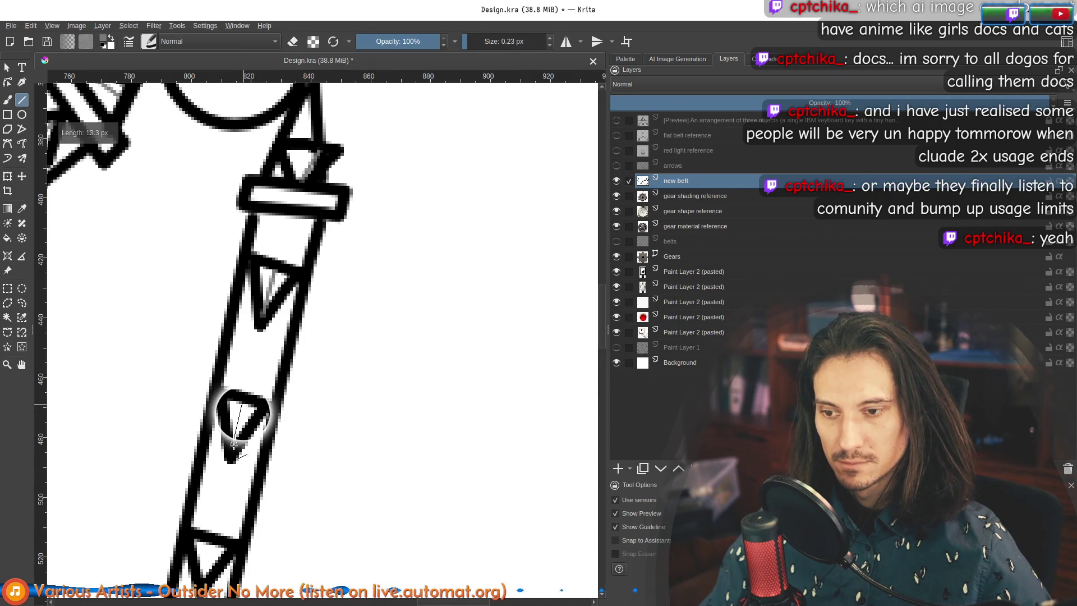
scroll(241, 421, "down", 3)
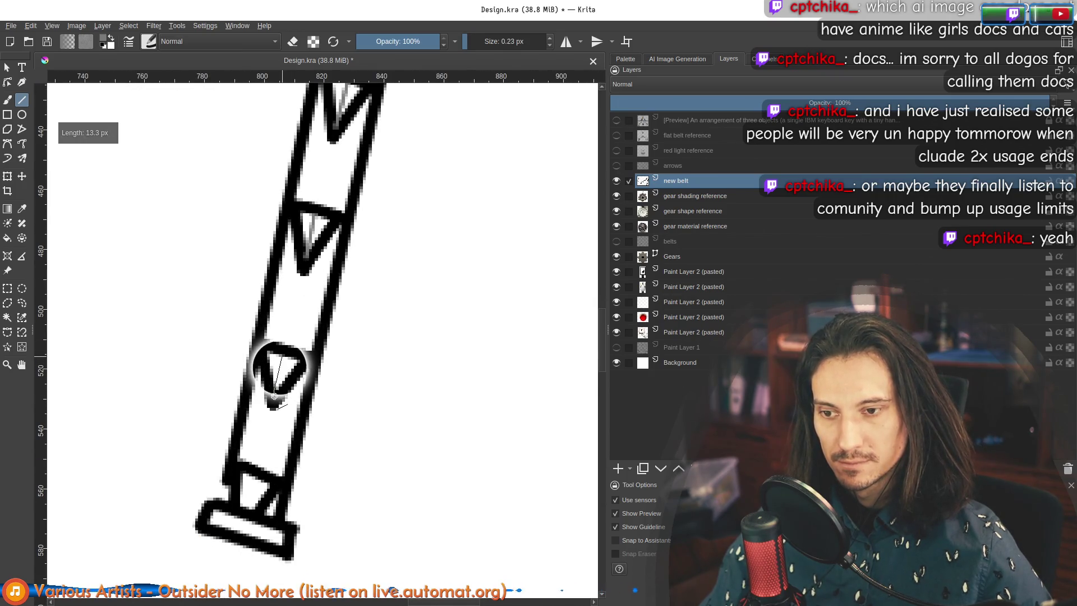
scroll(277, 368, "down", 3)
scroll(233, 376, "down", 3)
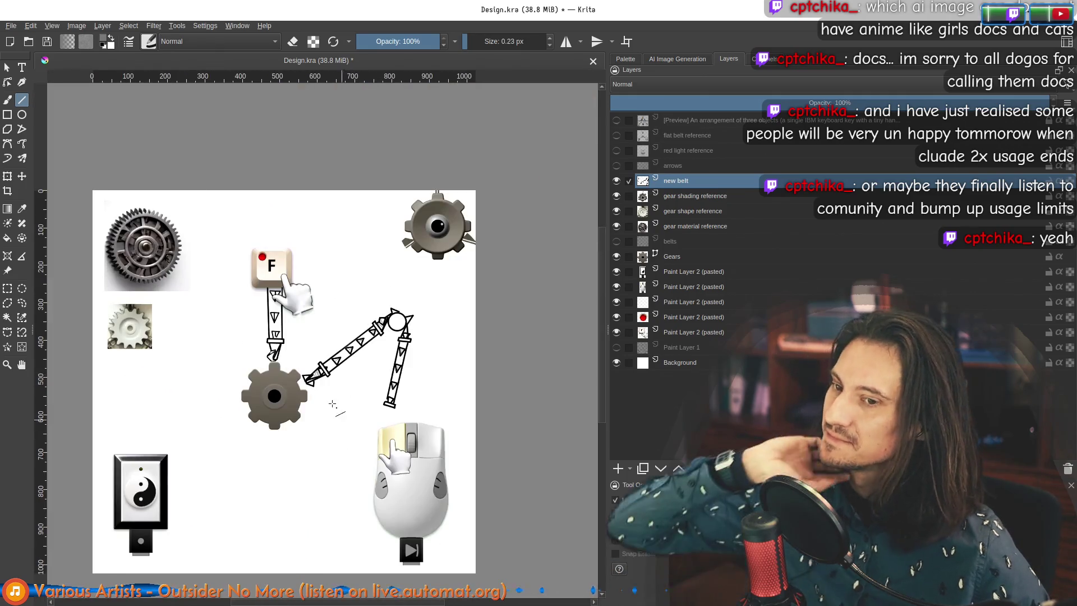
Step: Draw a short stroke beside the belt end
left_click_drag(305, 365, 314, 361)
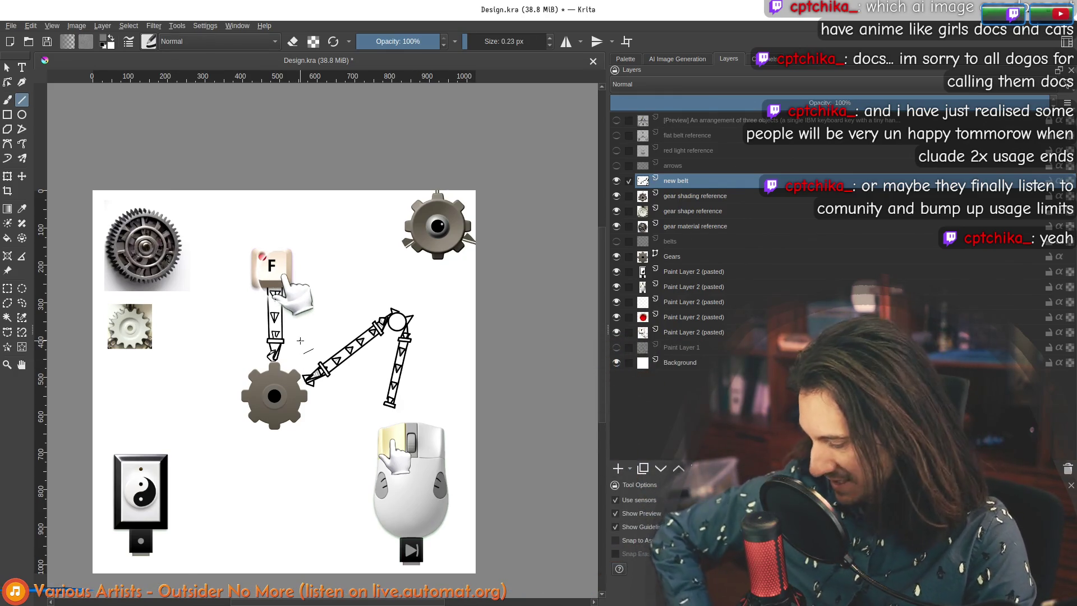
scroll(300, 340, "up", 5)
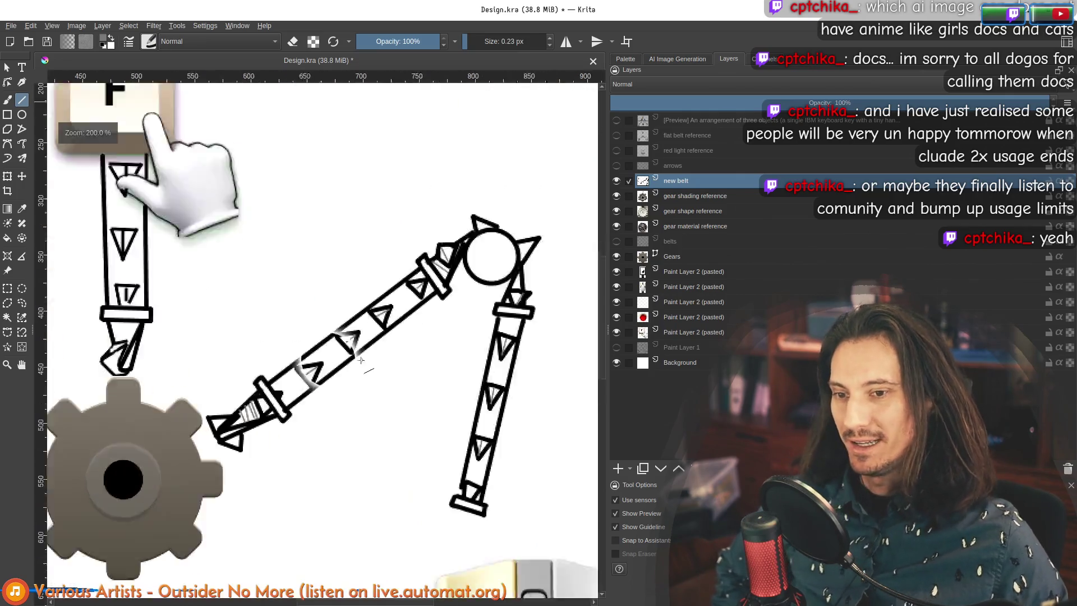
scroll(356, 274, "down", 5)
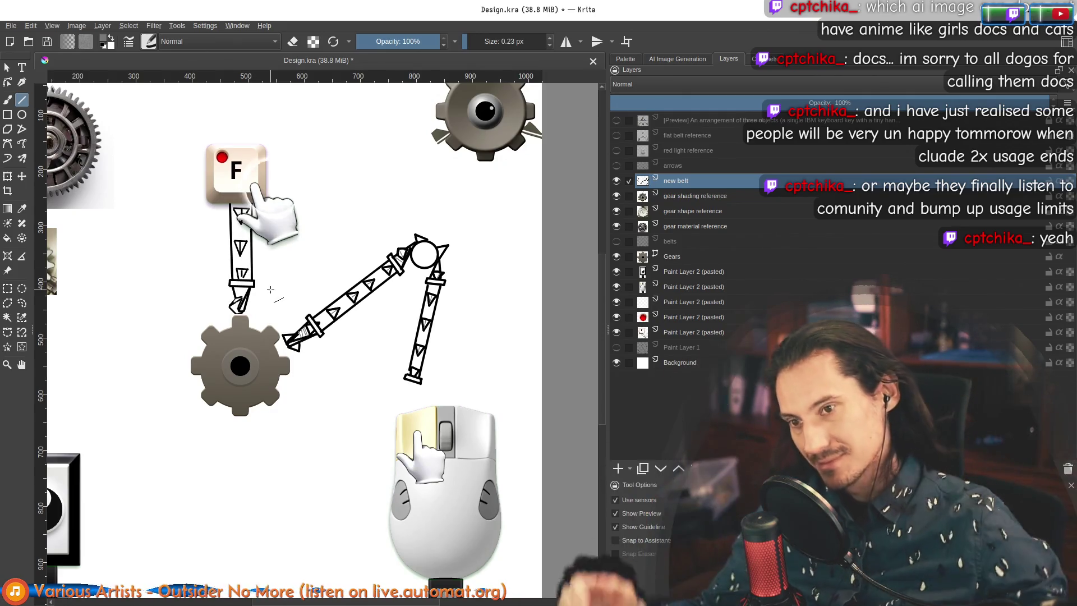
Step: Fit the page, reset to 100%, then pan and zoom to 200% on the white gear reference
scroll(251, 245, "up", 1)
scroll(251, 246, "up", 1)
key("2")
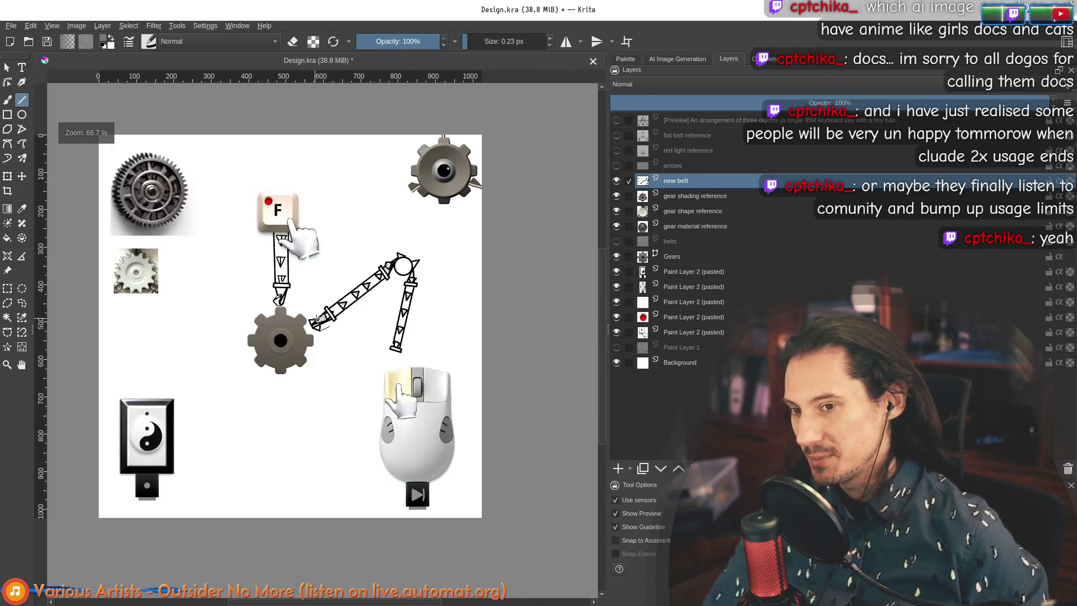
key("1")
mouse_move(185, 265)
left_mouse_down()
mouse_move(209, 219)
mouse_move(231, 238)
mouse_move(200, 236)
left_mouse_up()
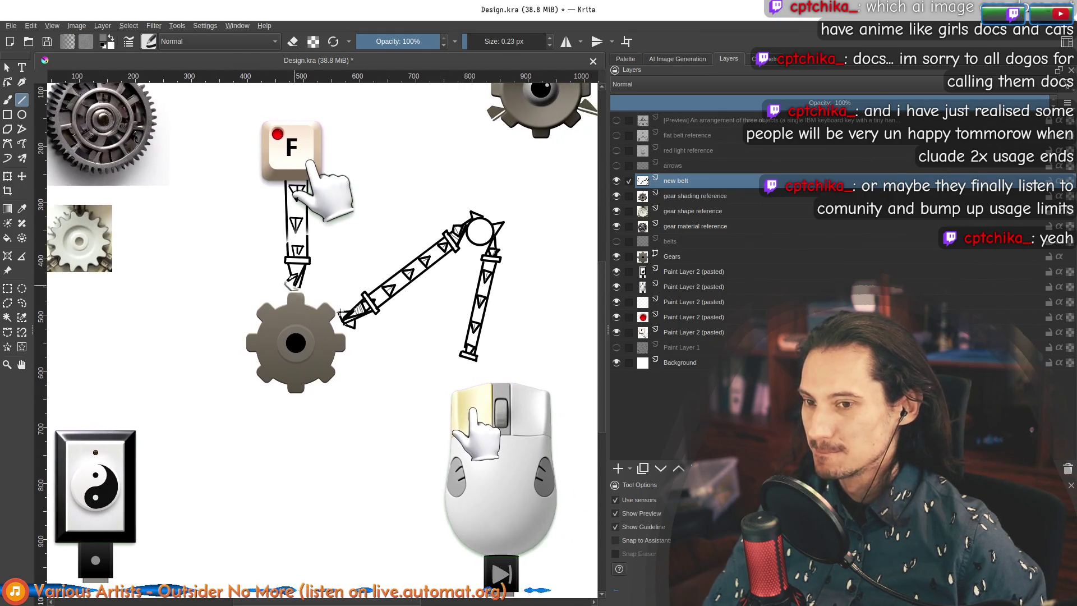
scroll(80, 238, "up", 5)
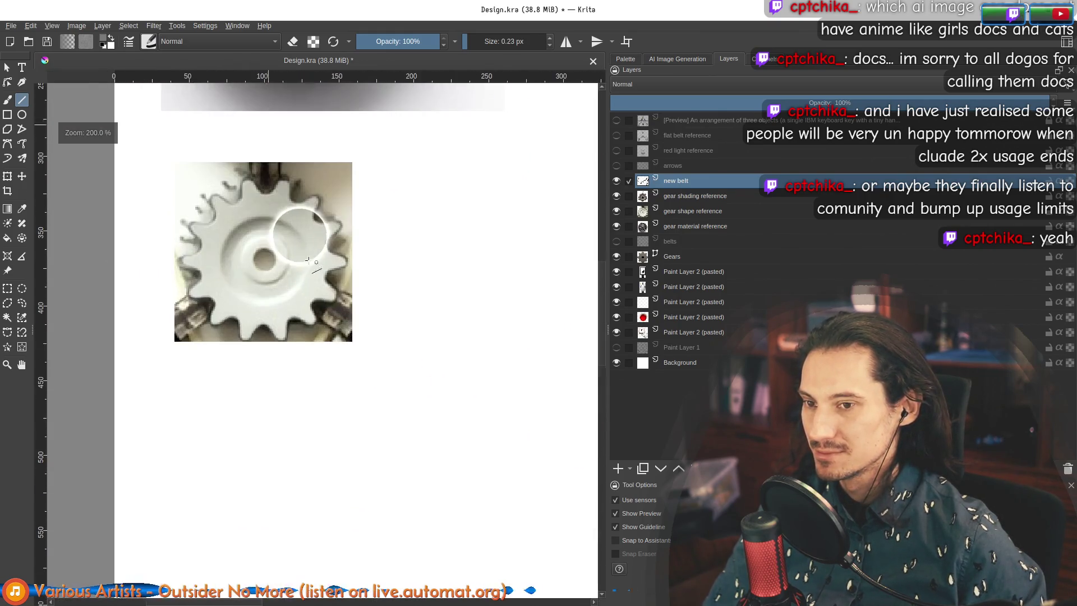
Step: Shrink the Inkscape window so Krita shows behind it, and bring Krita to the front
scroll(251, 248, "right", 4)
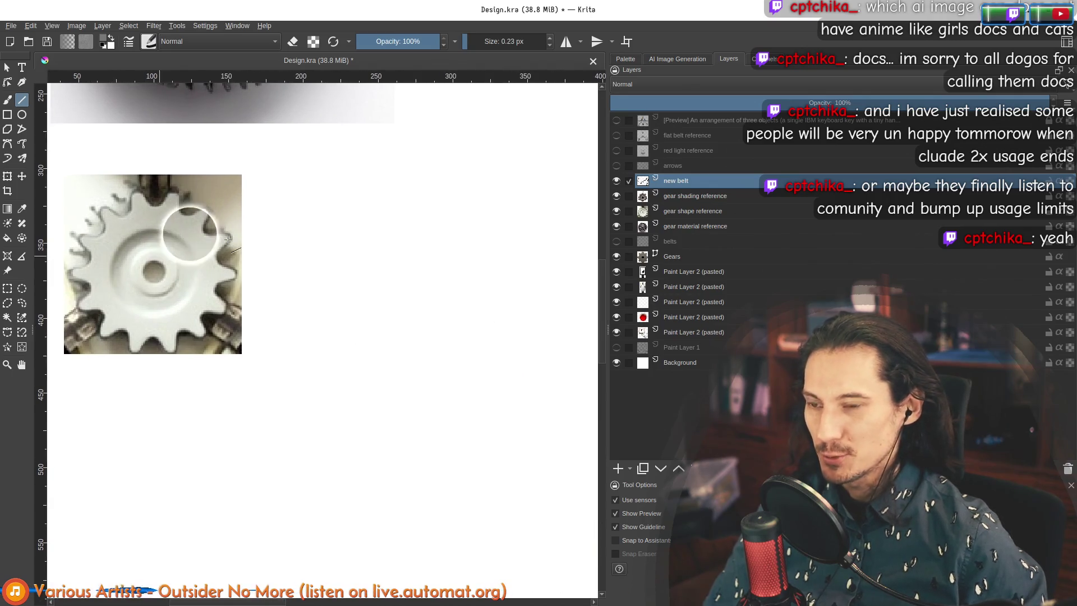
key("super")
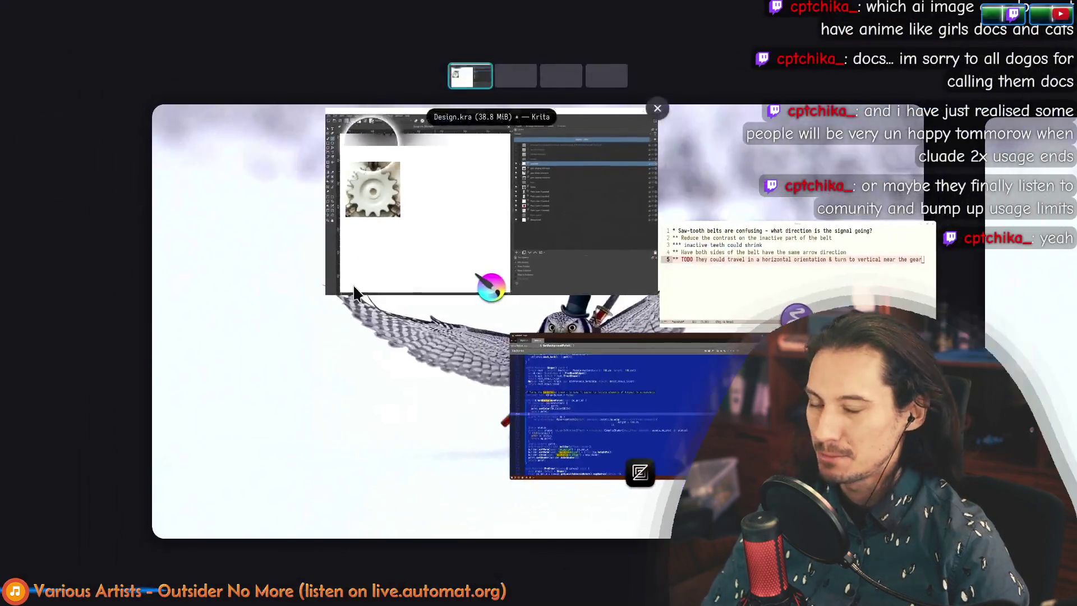
key("super")
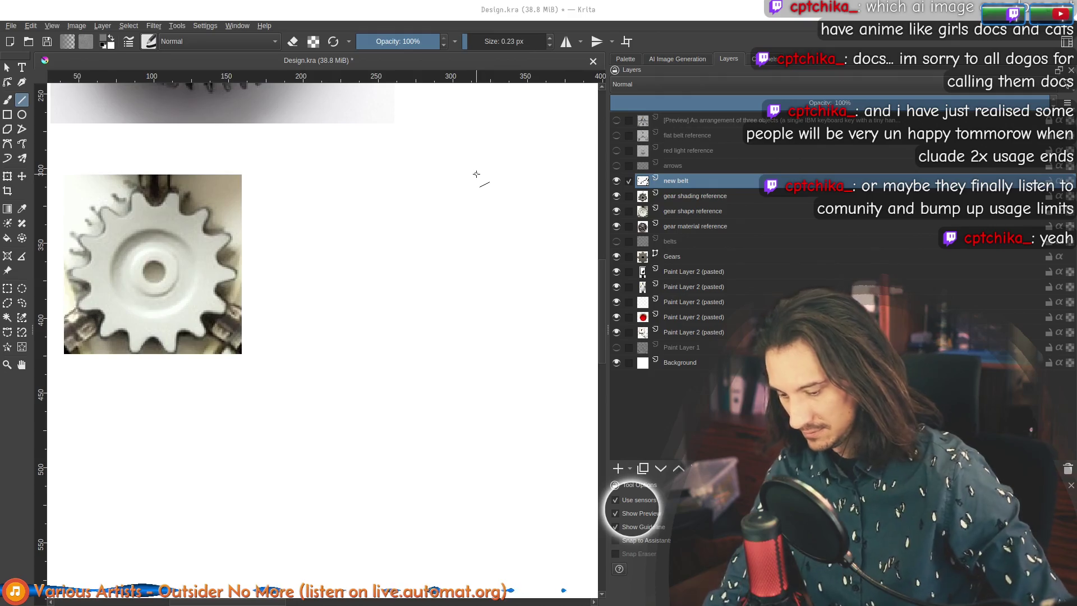
key("super")
left_click(460, 321)
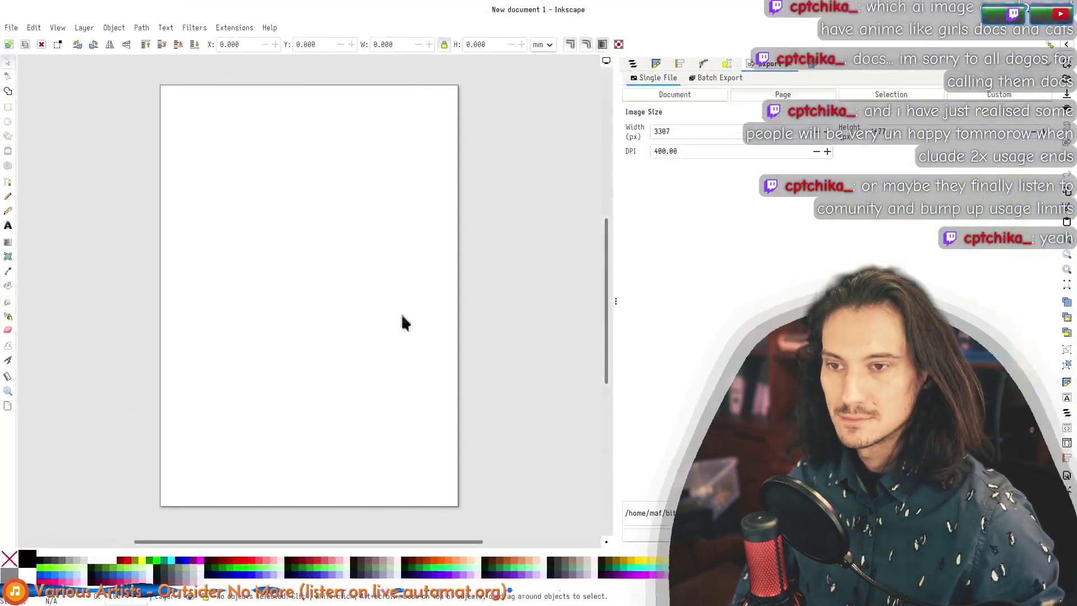
left_click_drag(494, 10, 558, 122)
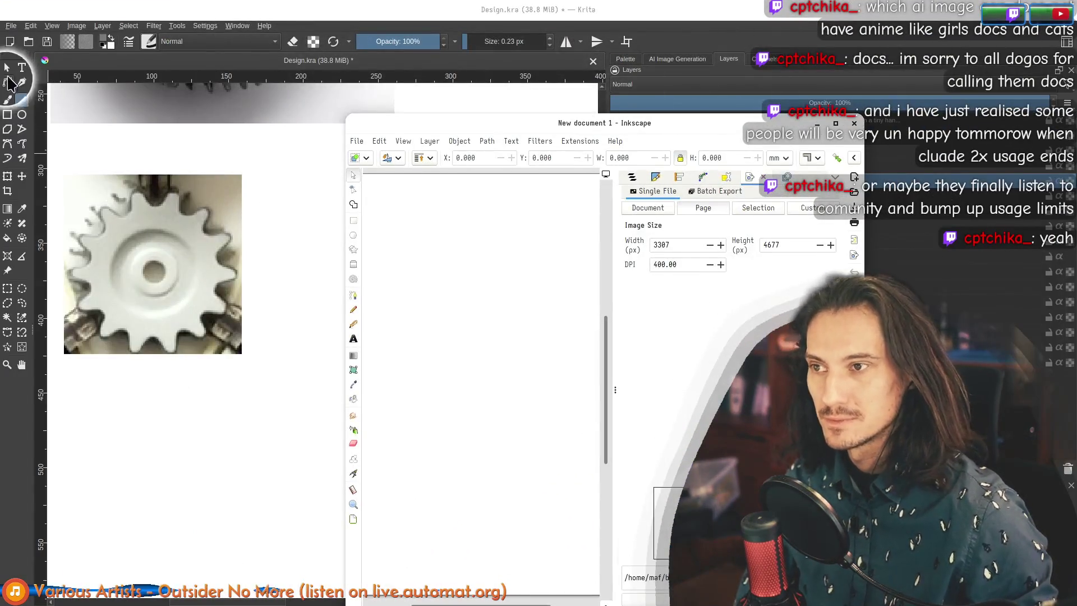
left_click(7, 68)
Step: Shift the gear shape reference layer slightly right and down, copy it, and paste it into Inkscape
left_click(260, 248)
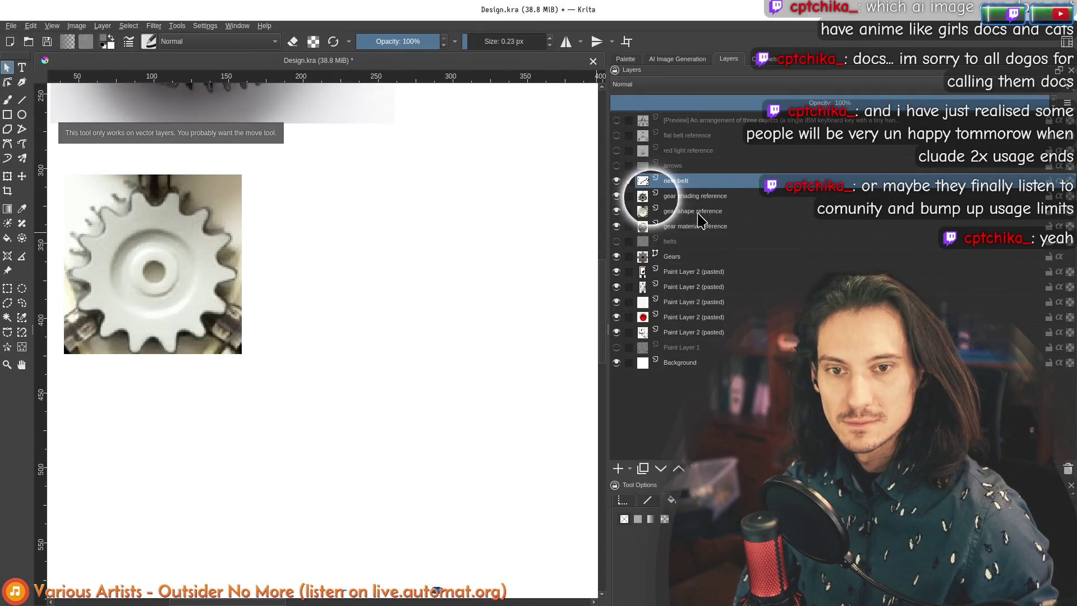
left_click(650, 211)
key("b")
left_click(22, 176)
left_click_drag(163, 241, 180, 260)
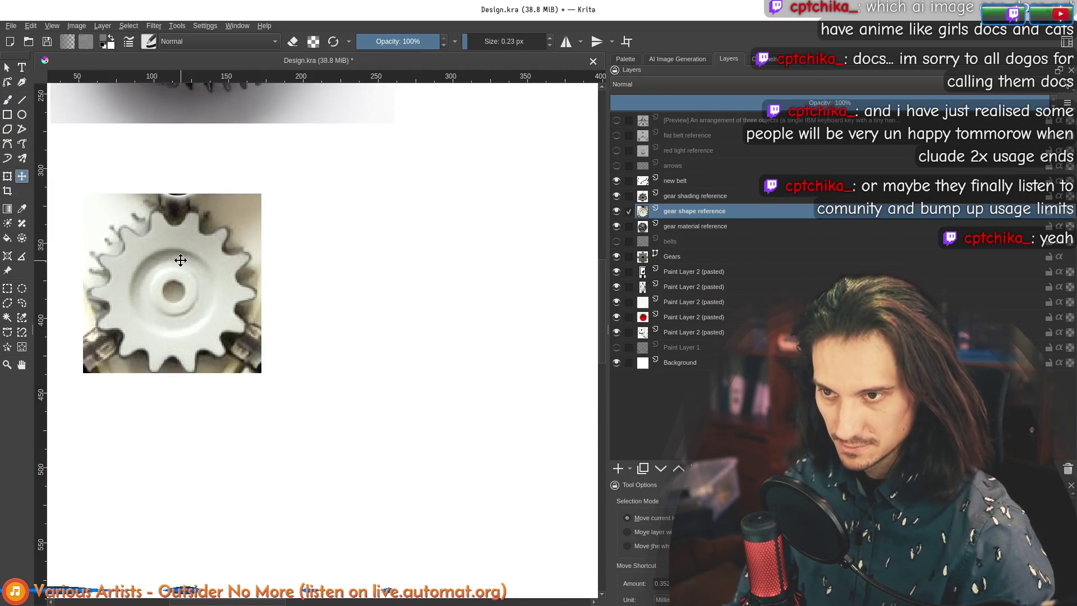
key("alt+Tab")
key("ctrl+v")
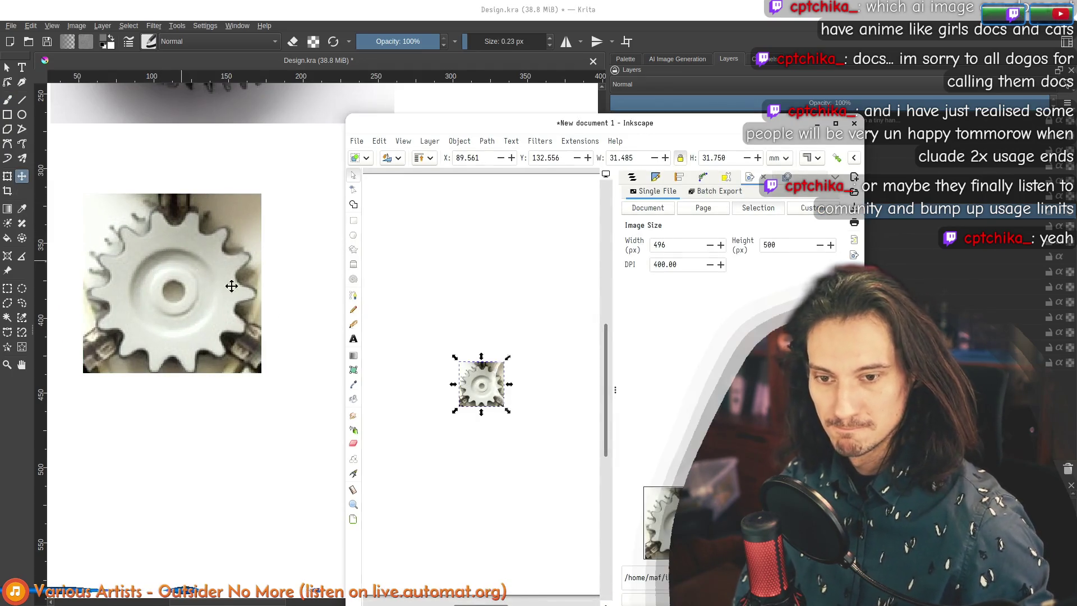
Step: Maximize the Inkscape window, zoom in on the pasted gear image, and pick the Star/Polygon tool
scroll(491, 390, "up", 6)
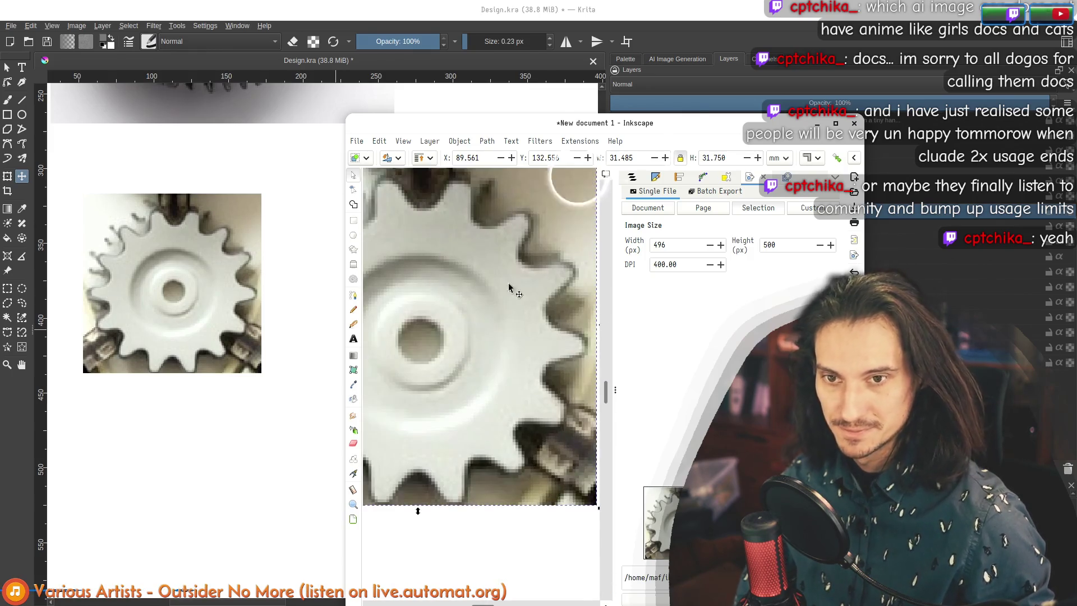
left_click_drag(734, 122, 531, 50)
double_click(531, 51)
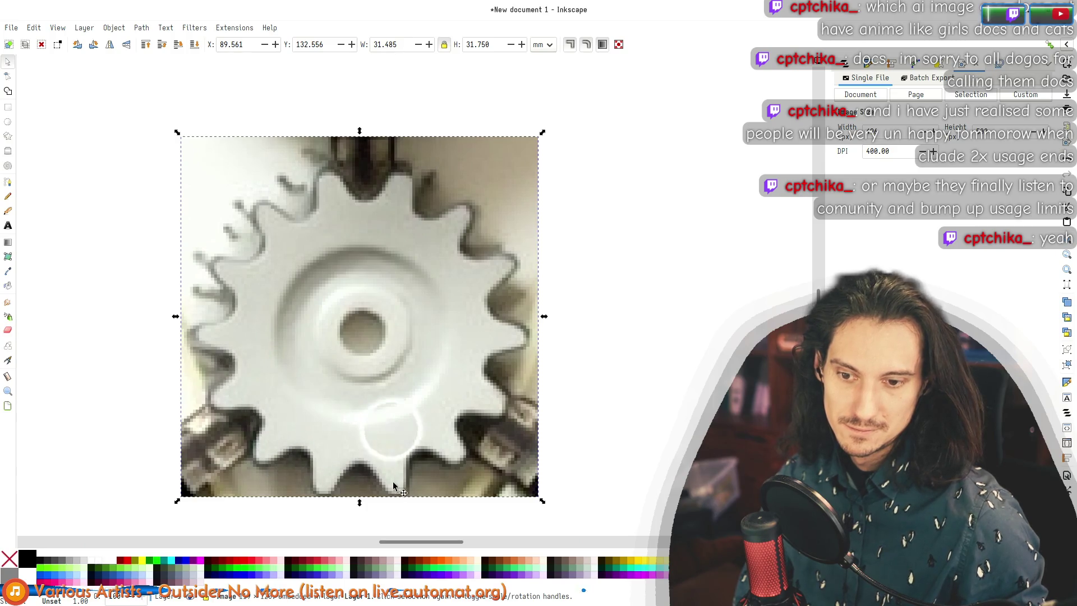
scroll(395, 405, "up", 2)
scroll(387, 370, "up", 1)
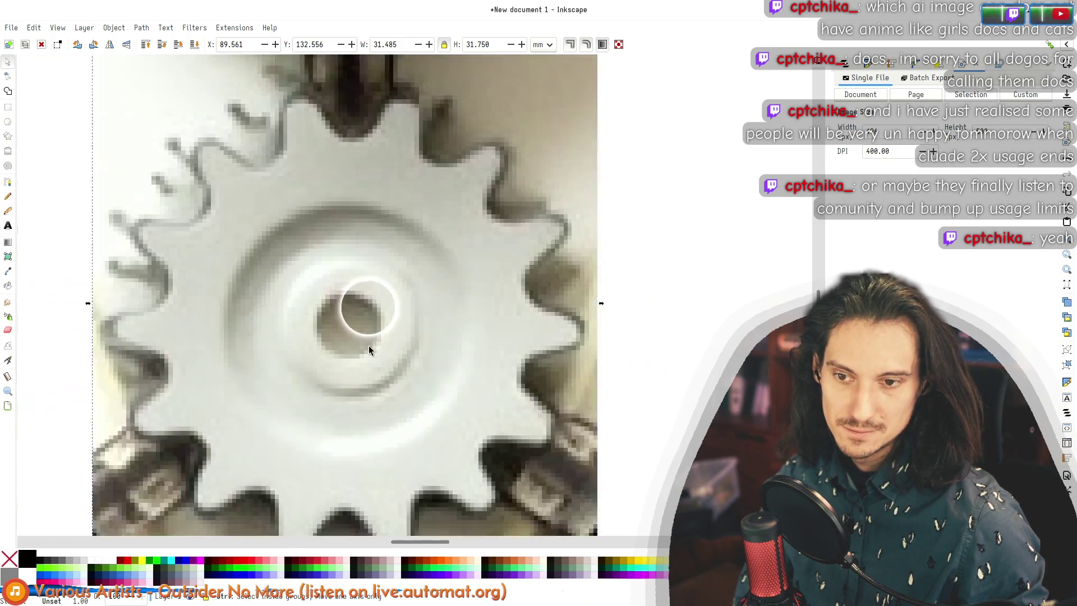
scroll(368, 346, "down", 3)
scroll(375, 352, "up", 3)
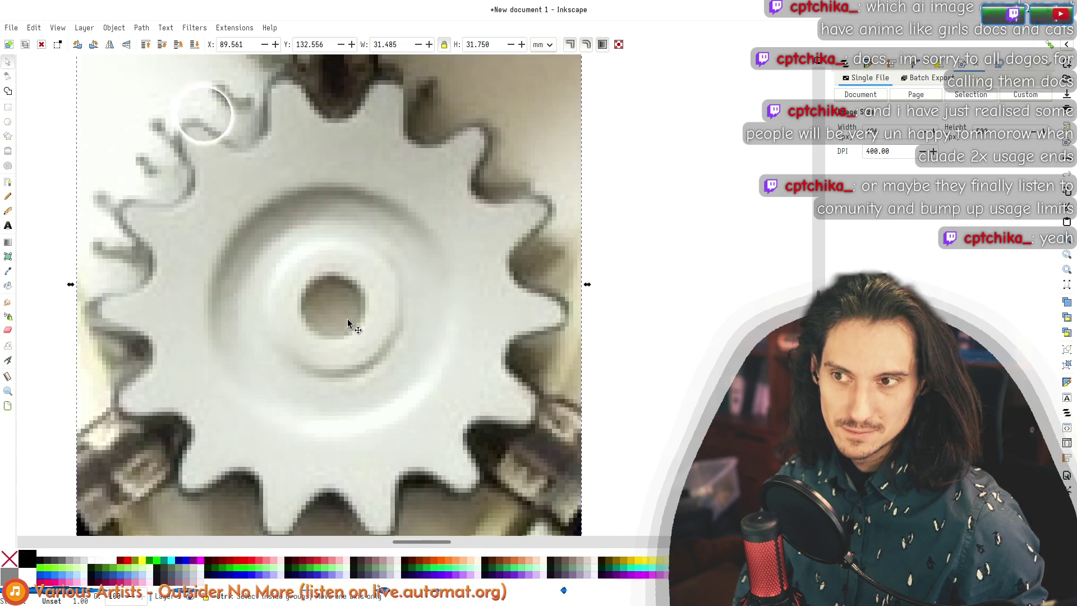
left_click(8, 136)
scroll(157, 212, "down", 6)
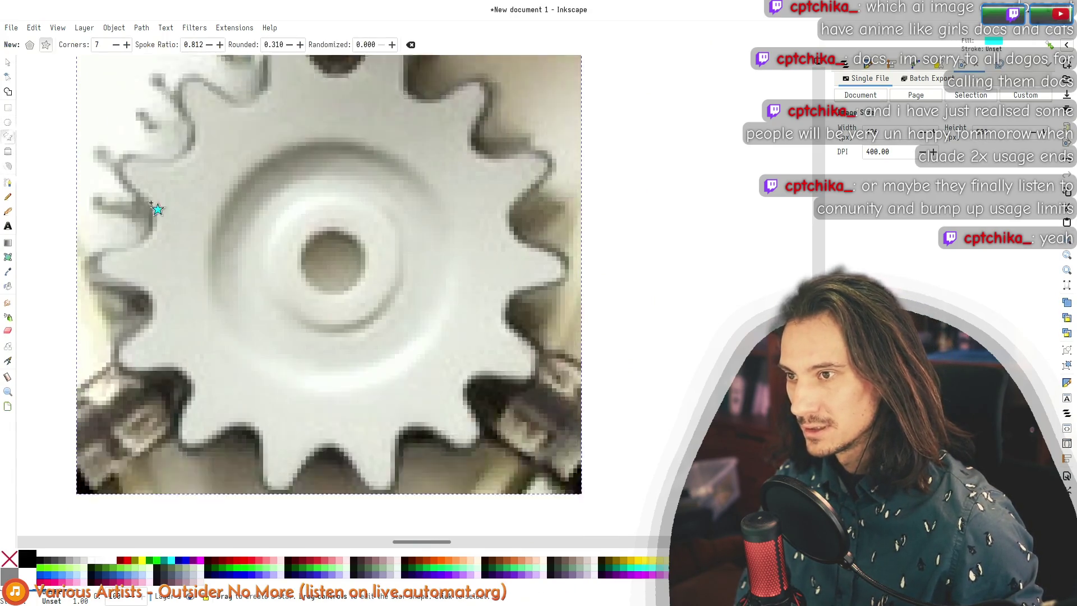
Step: Drag out a cyan star over the gear reference and raise its corners to 14
scroll(247, 238, "up", 4)
scroll(271, 260, "down", 1)
scroll(271, 261, "down", 1)
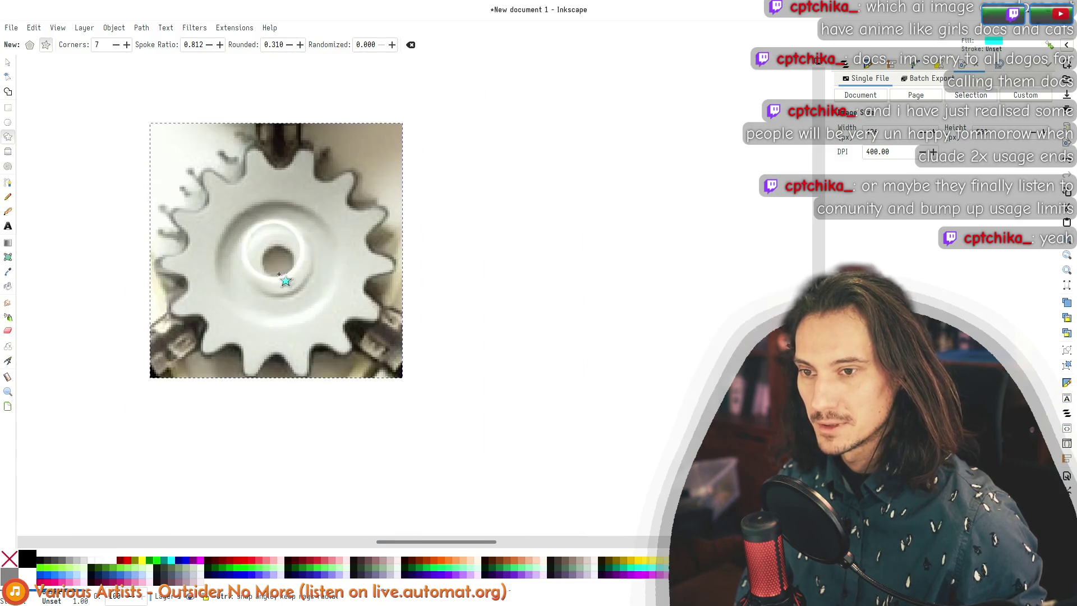
mouse_move(276, 258)
left_mouse_down()
mouse_move(289, 173)
mouse_move(279, 143)
mouse_move(264, 342)
mouse_move(259, 155)
left_mouse_up()
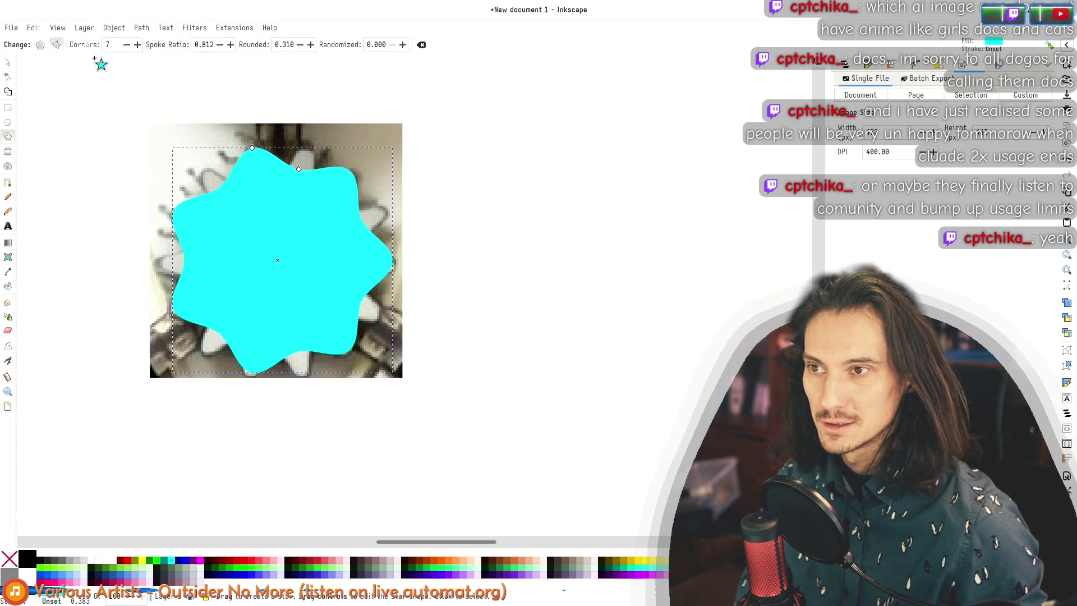
left_click(138, 45)
left_click(137, 44)
left_click(138, 44)
left_click(138, 43)
left_click(137, 43)
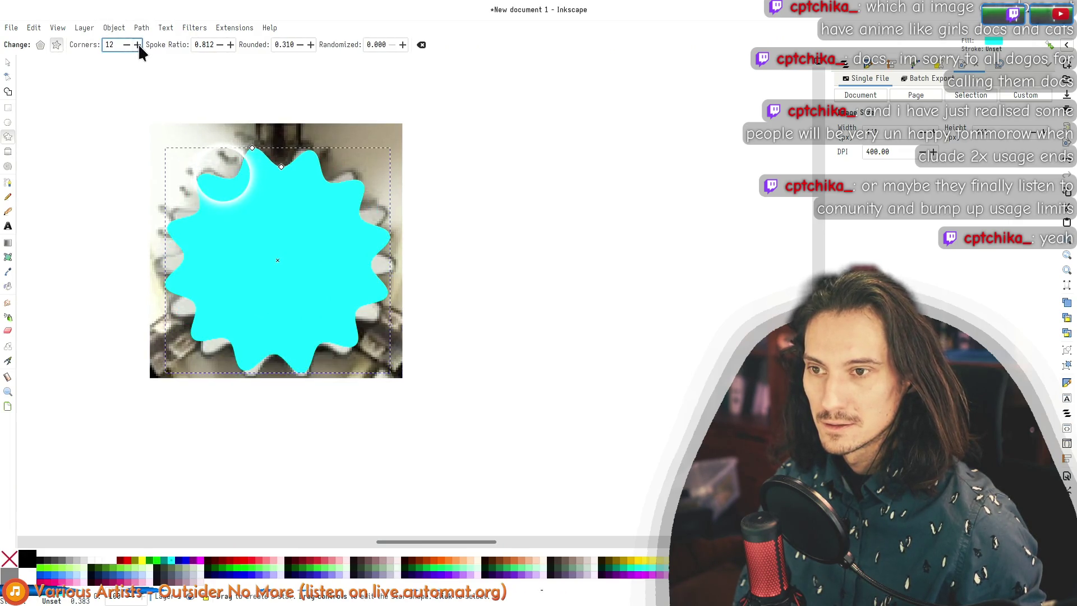
left_click(138, 44)
left_click(138, 43)
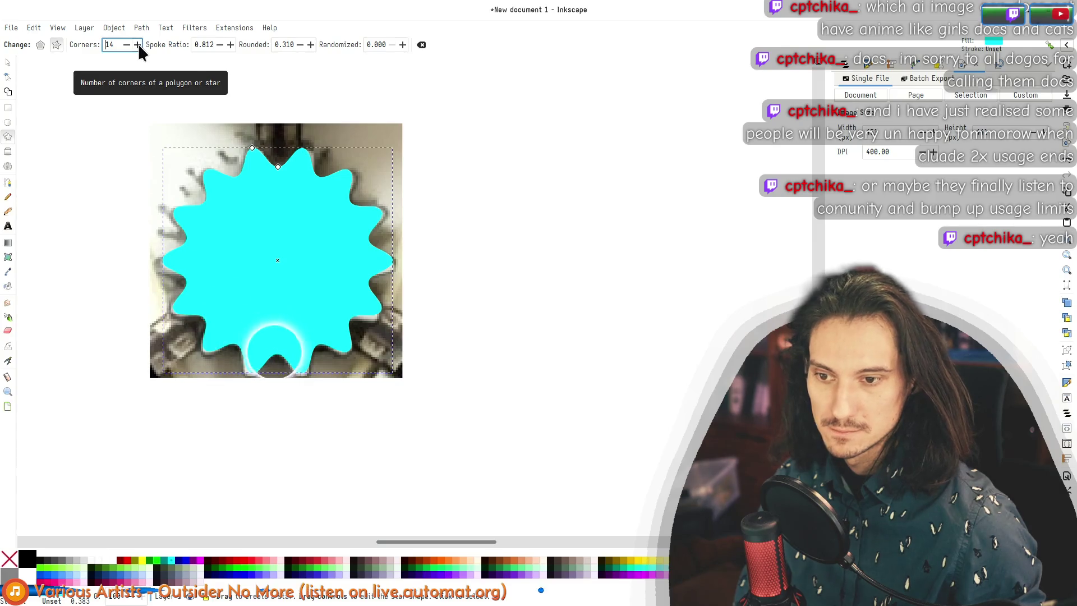
Step: Reselect the star and set spoke ratio 0.792, rounded 0.500, and randomized 0
left_click(8, 63)
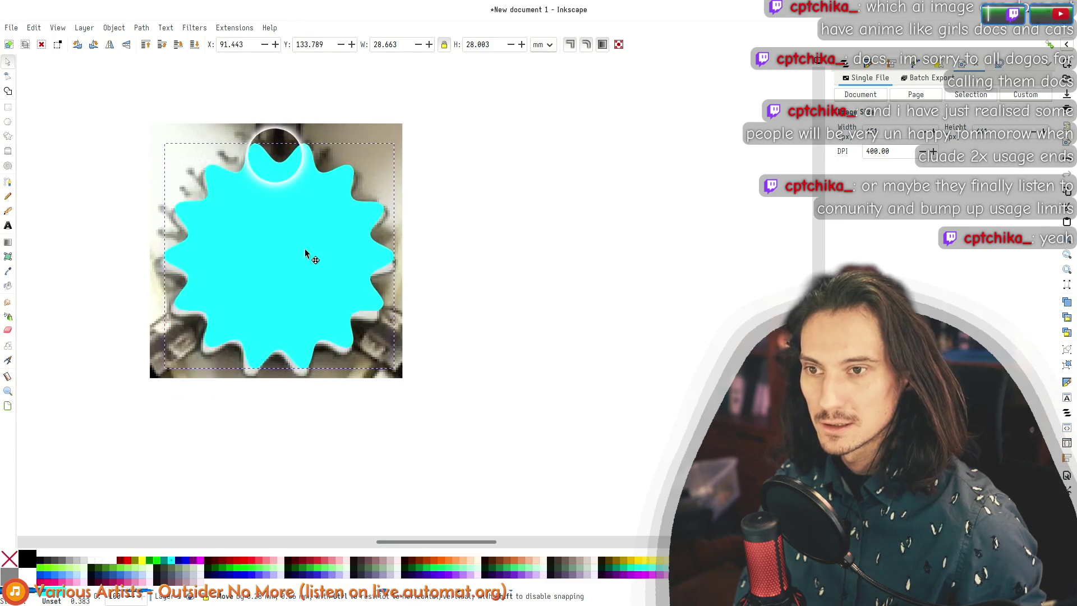
left_click(303, 257)
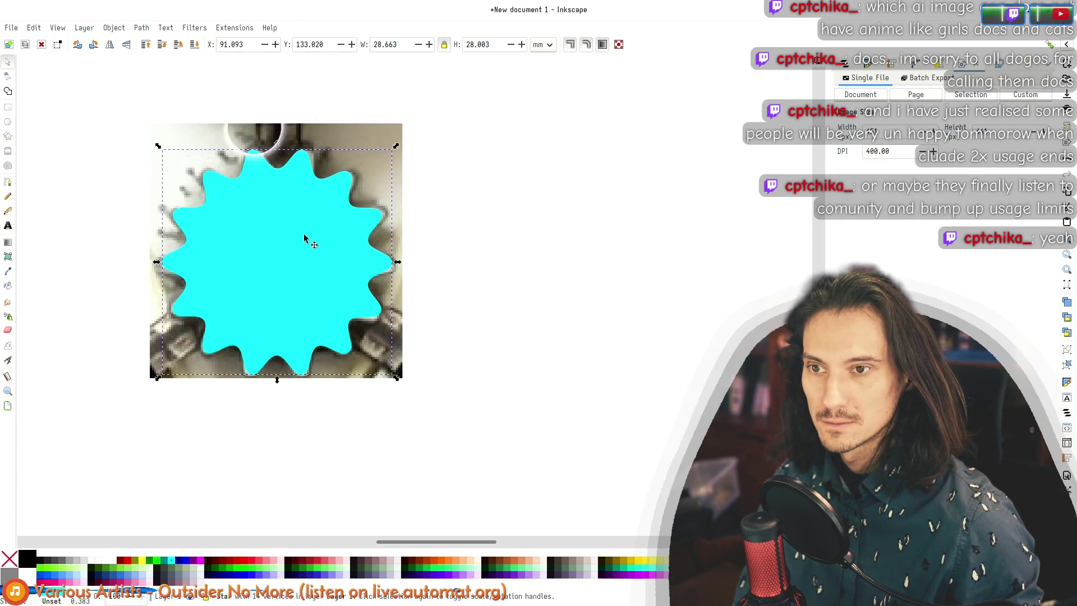
double_click(304, 235)
scroll(218, 43, "down", 5)
scroll(230, 45, "up", 4)
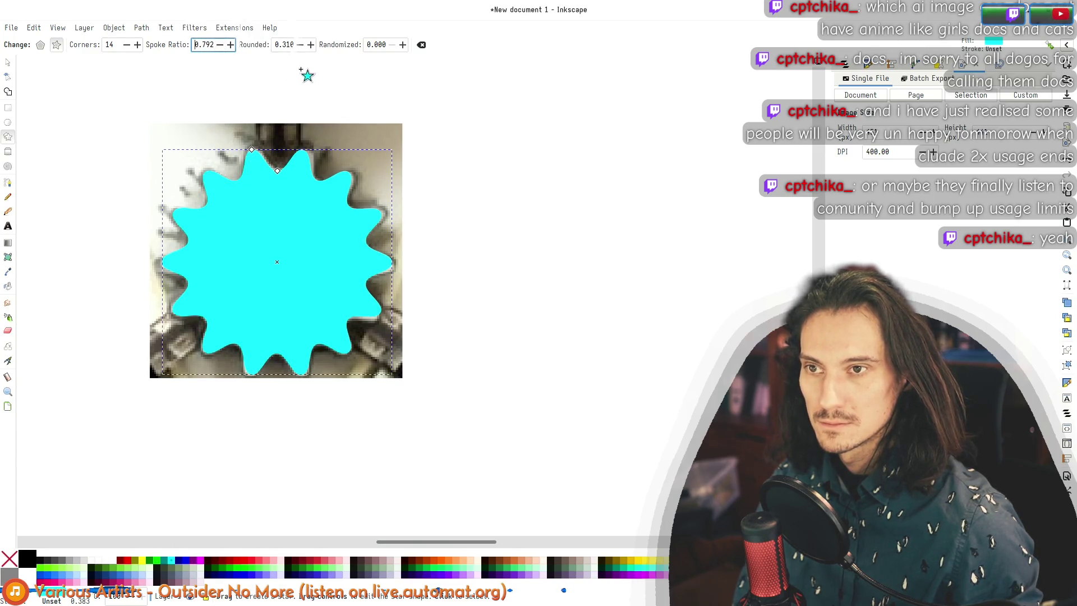
scroll(296, 43, "down", 10)
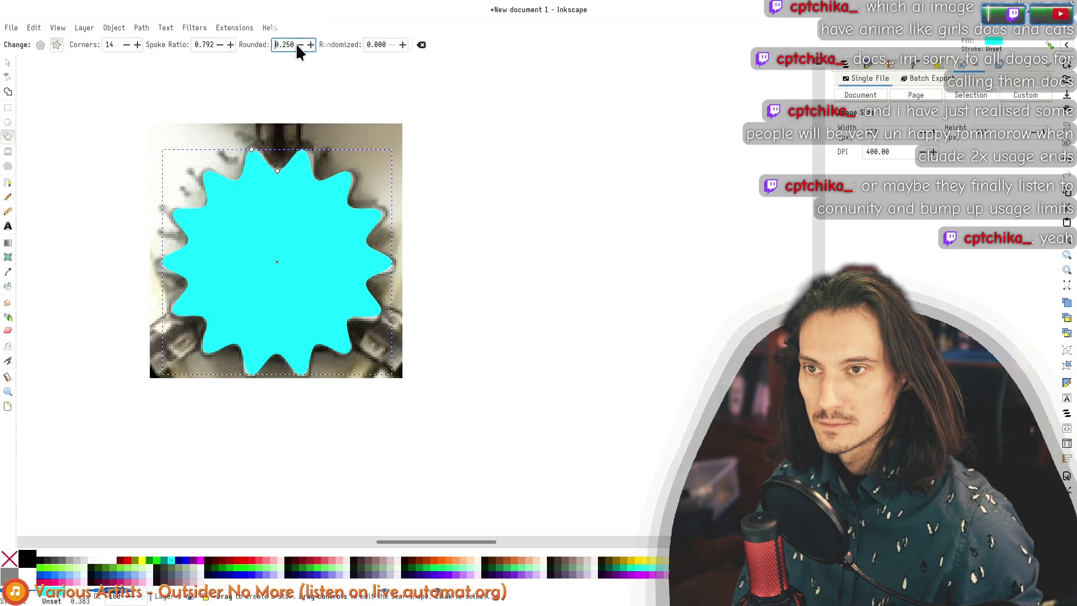
scroll(297, 44, "down", 20)
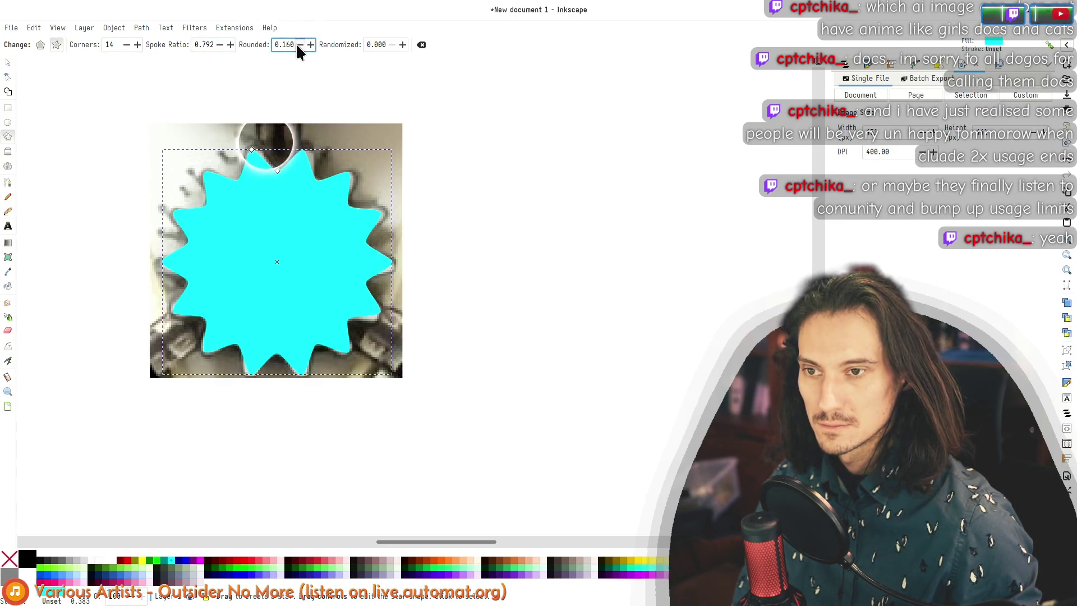
scroll(312, 43, "up", 20)
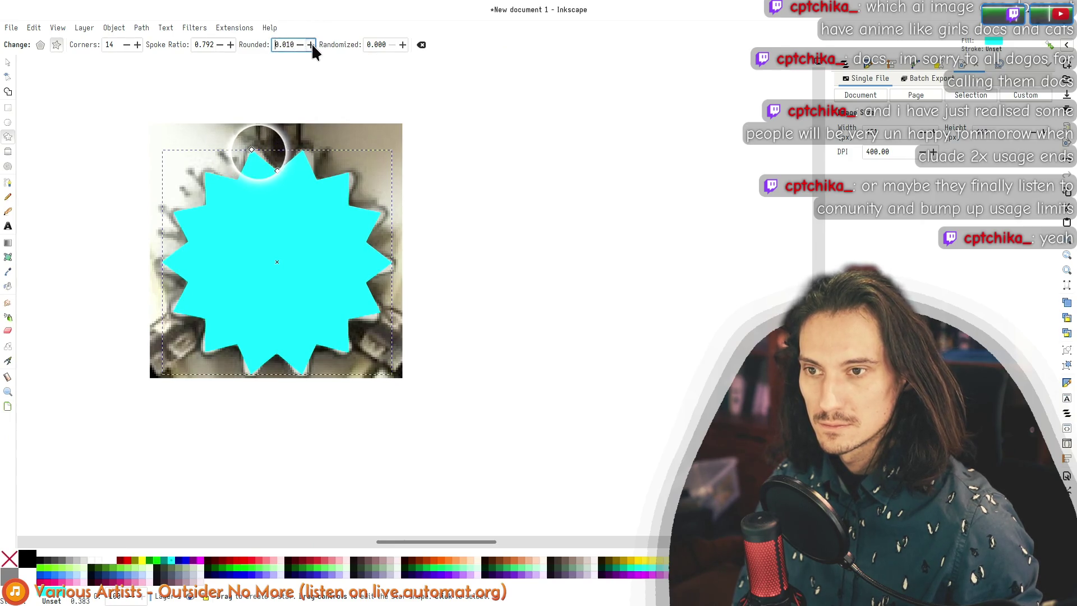
scroll(303, 43, "up", 18)
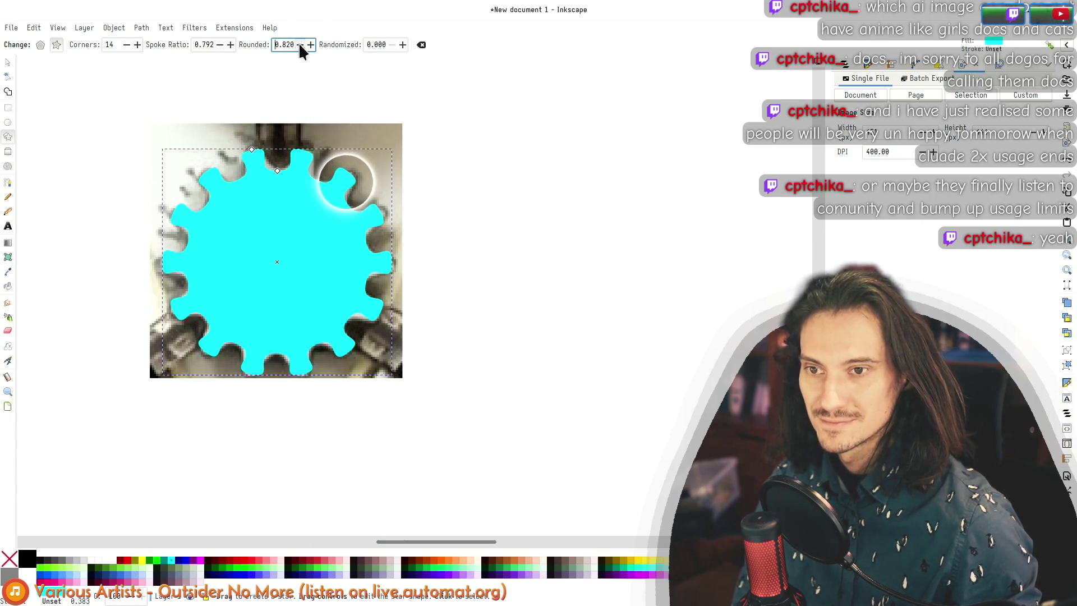
scroll(299, 45, "down", 9)
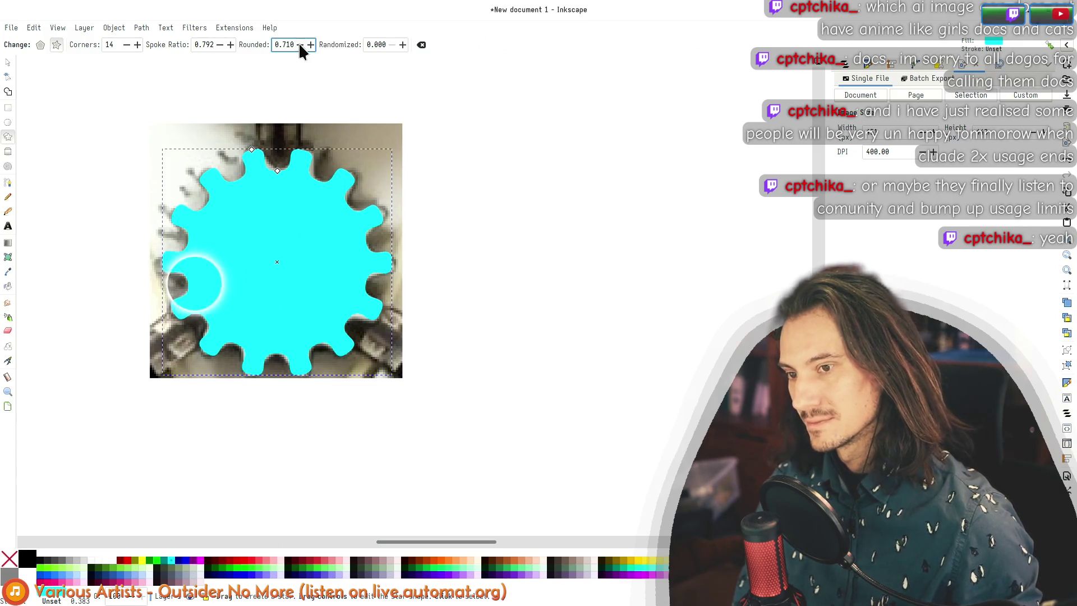
scroll(299, 45, "down", 8)
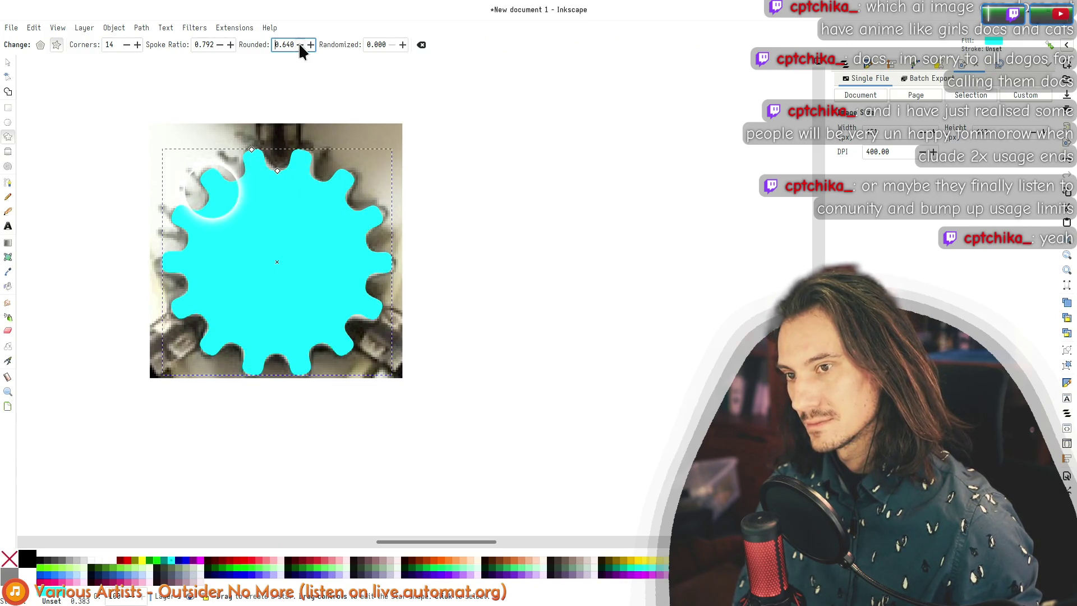
scroll(299, 45, "down", 9)
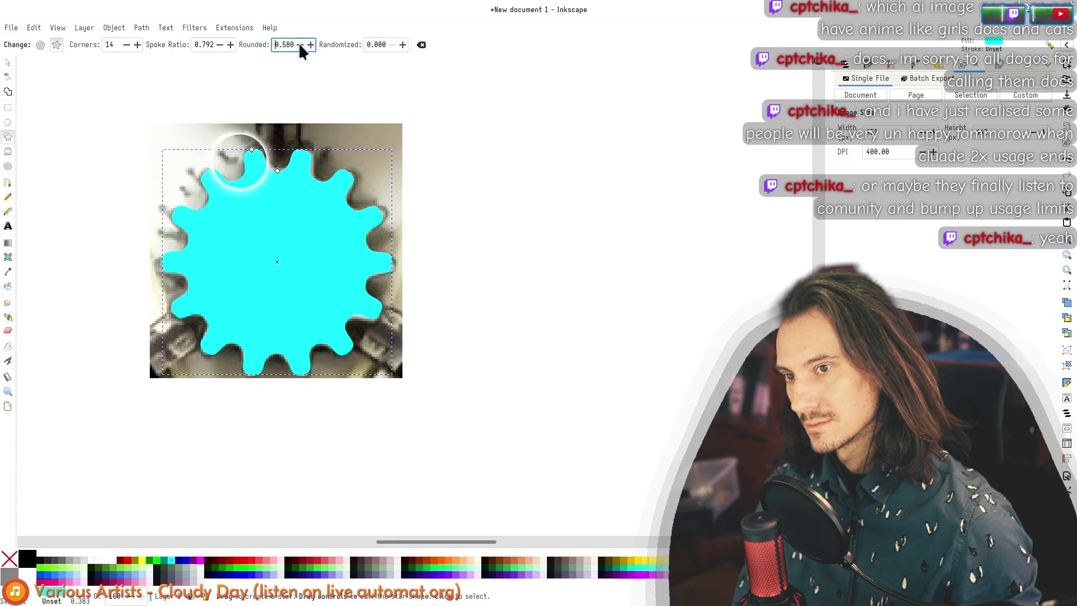
scroll(299, 44, "down", 1)
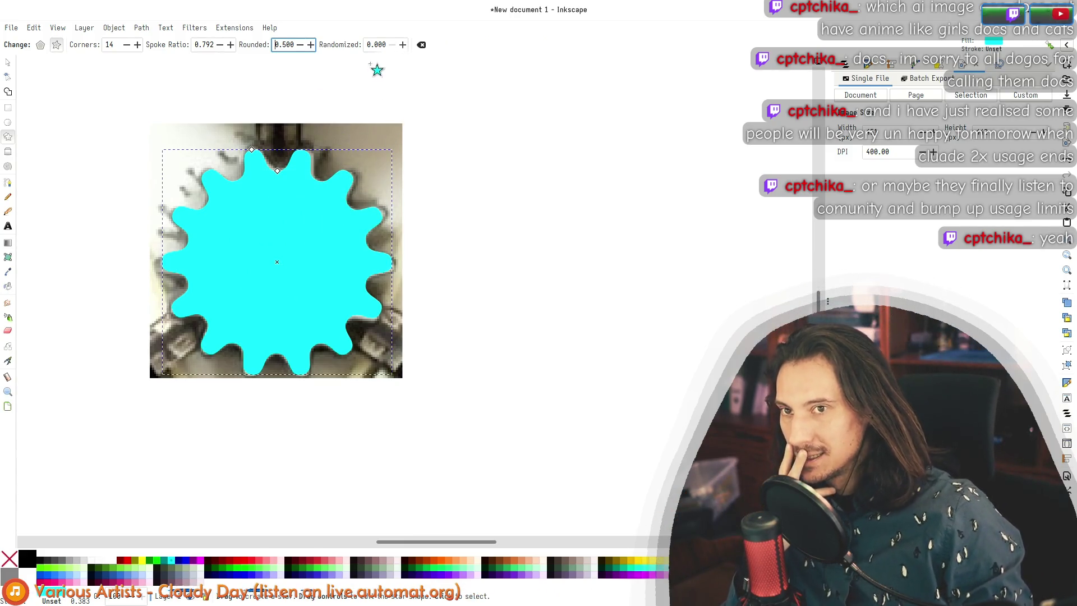
scroll(403, 45, "up", 20)
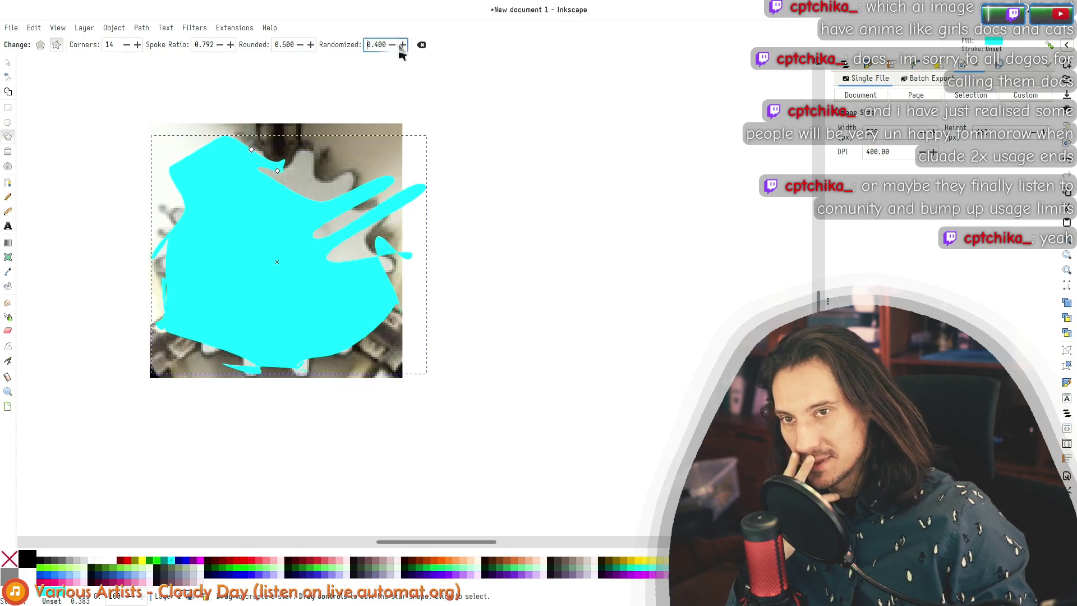
scroll(393, 49, "down", 20)
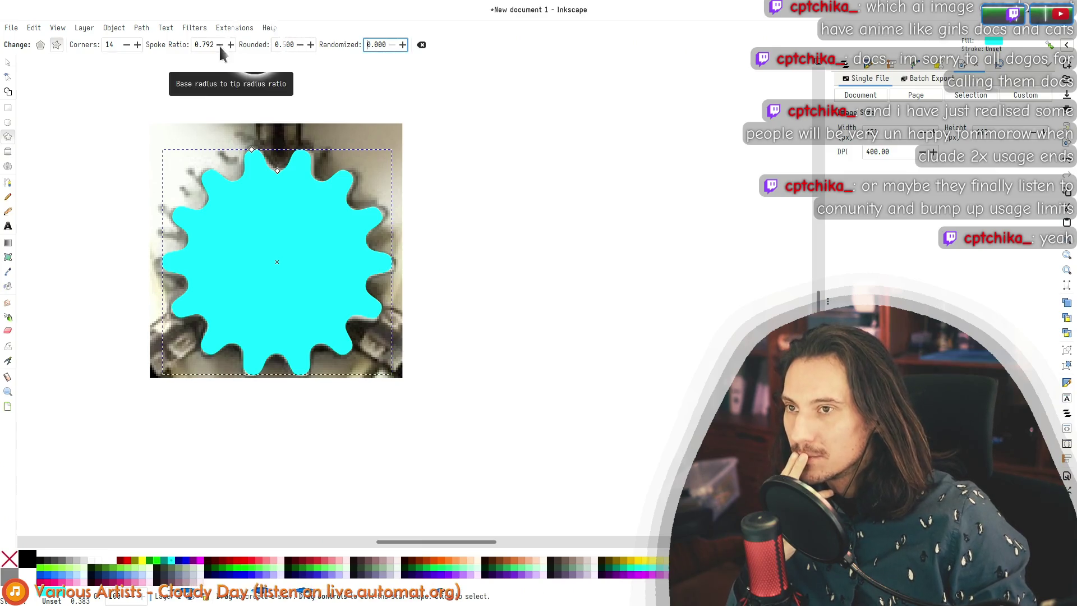
Step: Reduce the star's corner count and increase the rounding of its points
left_click(125, 46)
left_click(125, 46)
left_click(125, 46)
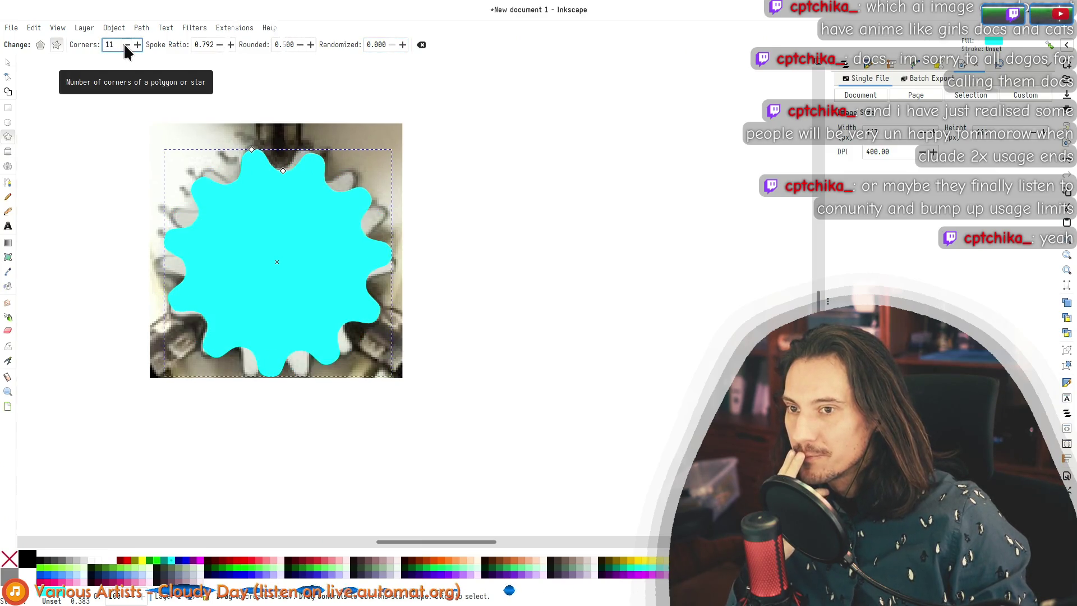
left_click(124, 46)
left_click(124, 46)
left_click(125, 46)
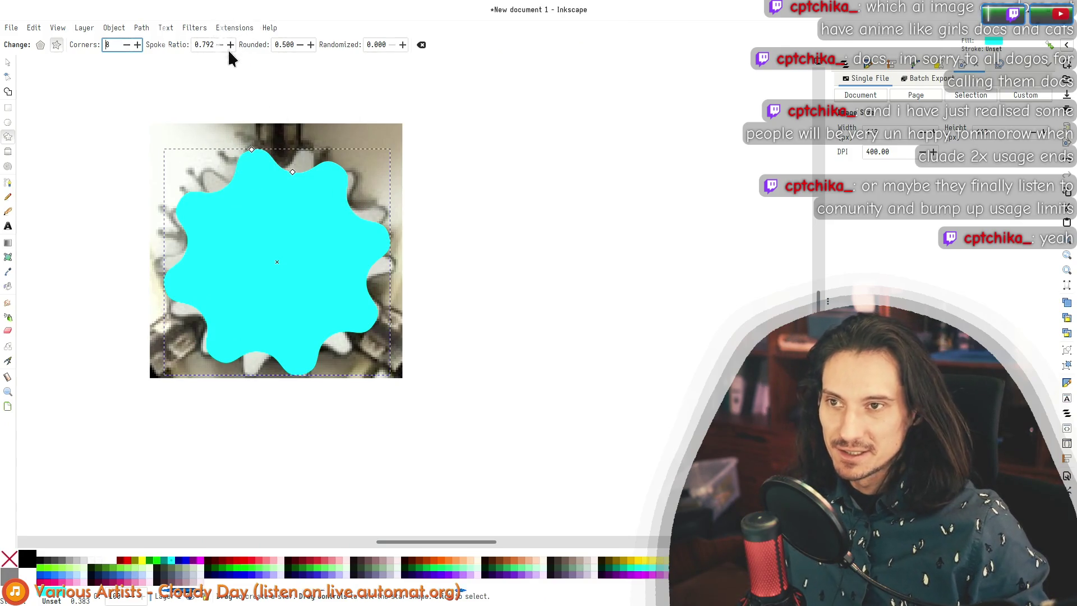
left_click(310, 45)
left_click(310, 45)
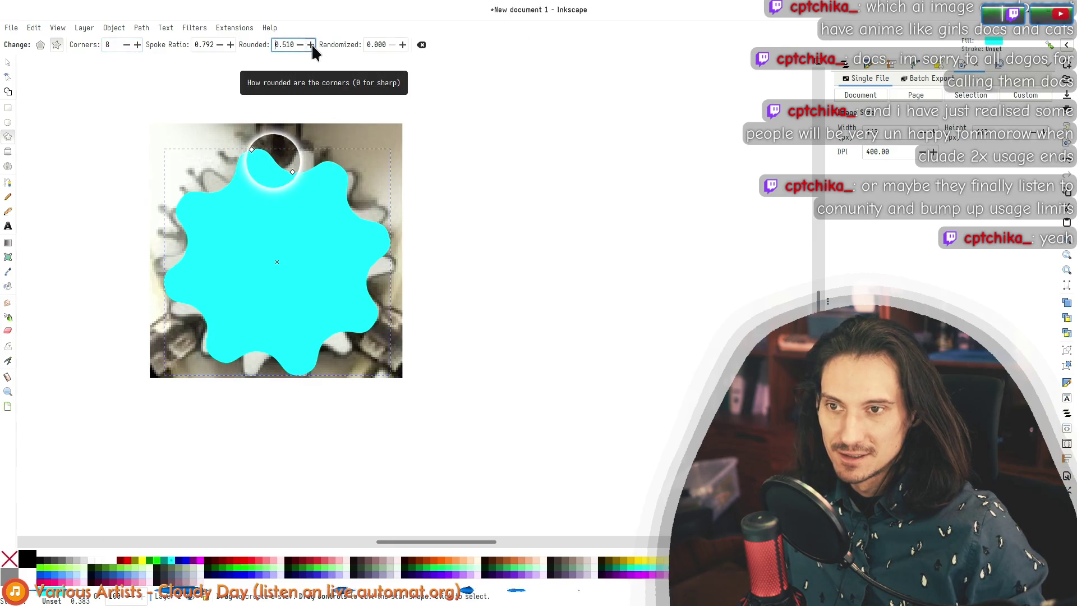
scroll(311, 44, "up", 10)
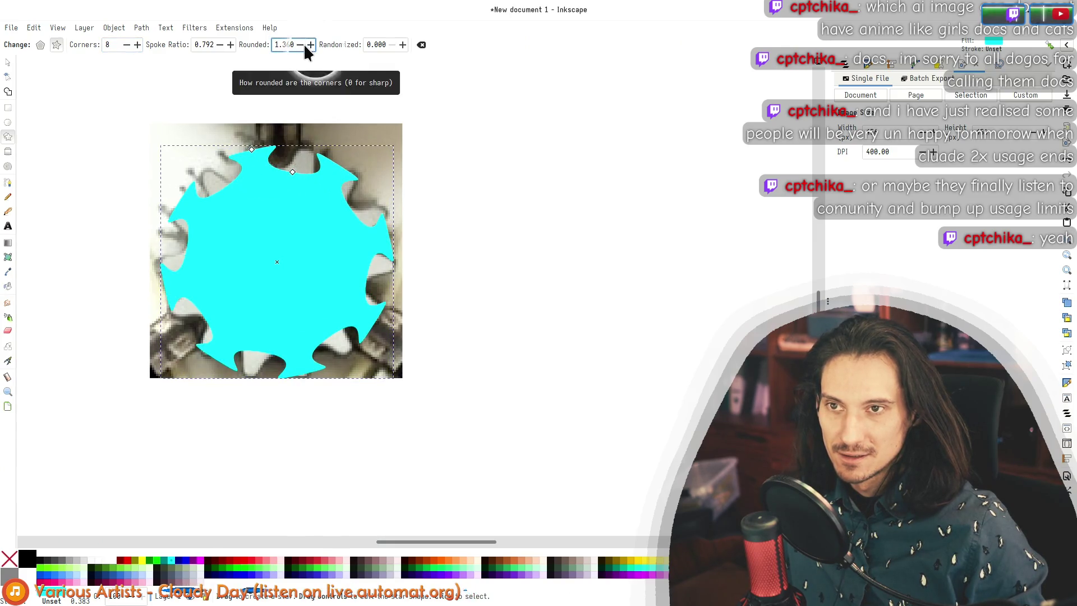
scroll(298, 45, "down", 8)
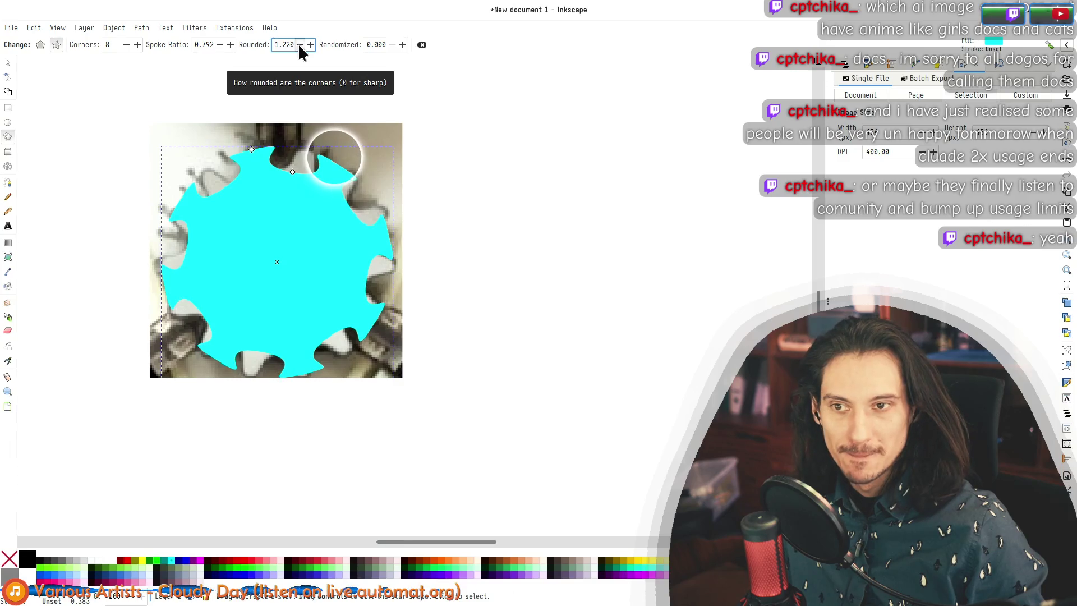
scroll(311, 44, "up", 8)
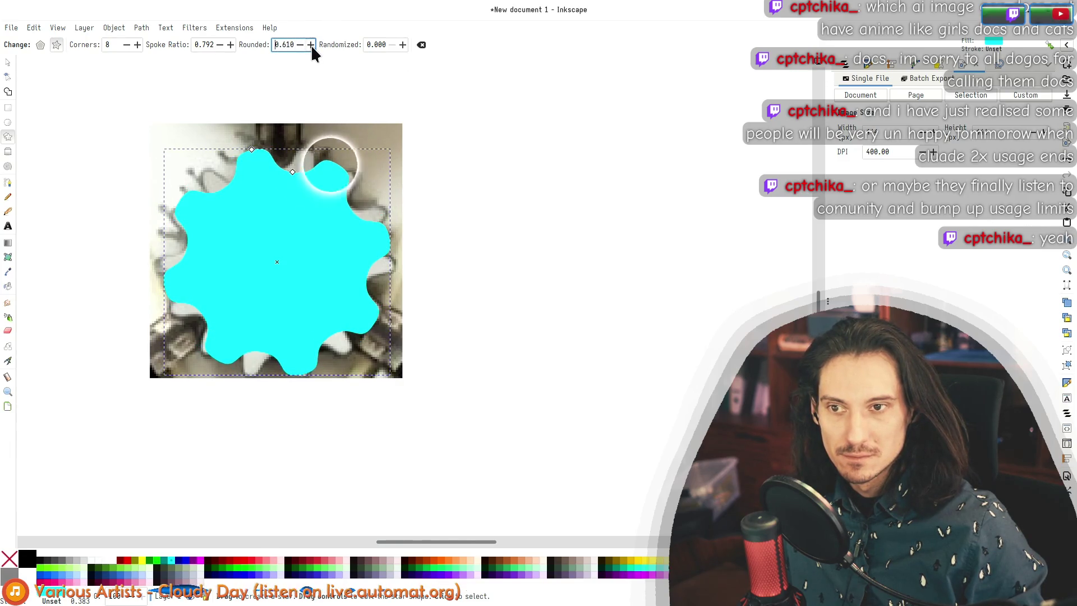
scroll(310, 45, "up", 5)
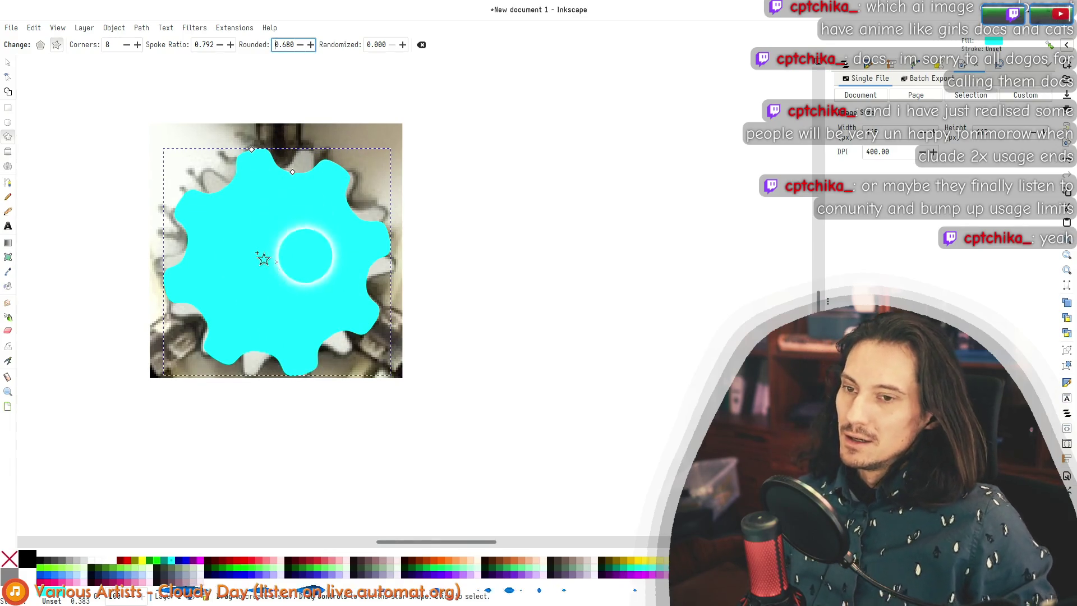
Step: Enlarge the star to cover the gear and round its teeth further, to 0.860
mouse_move(252, 149)
left_mouse_down()
mouse_move(277, 135)
mouse_move(275, 155)
mouse_move(302, 173)
left_mouse_up()
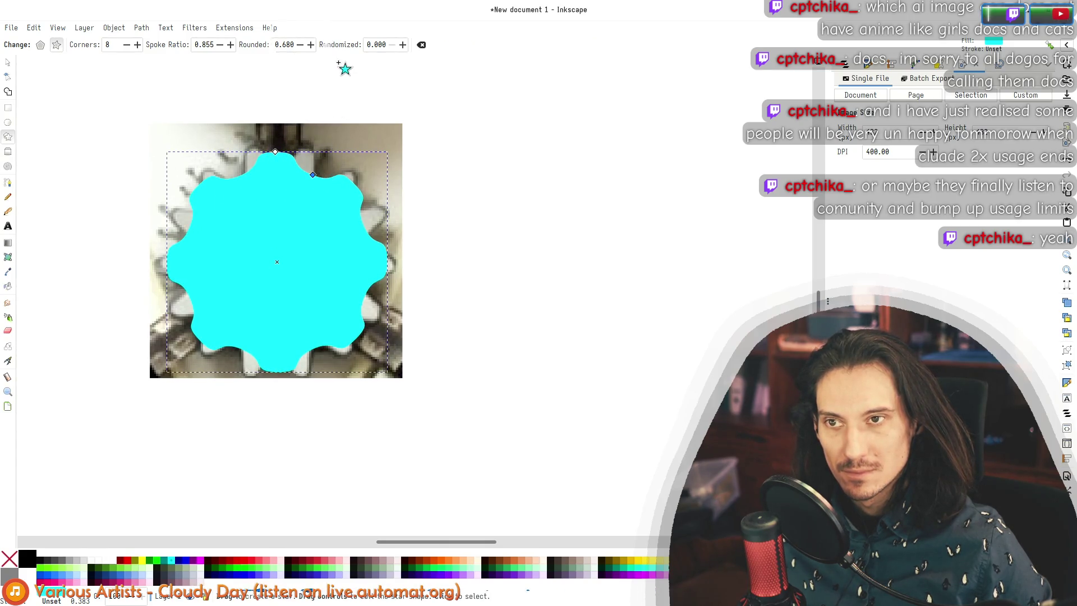
left_click(309, 44)
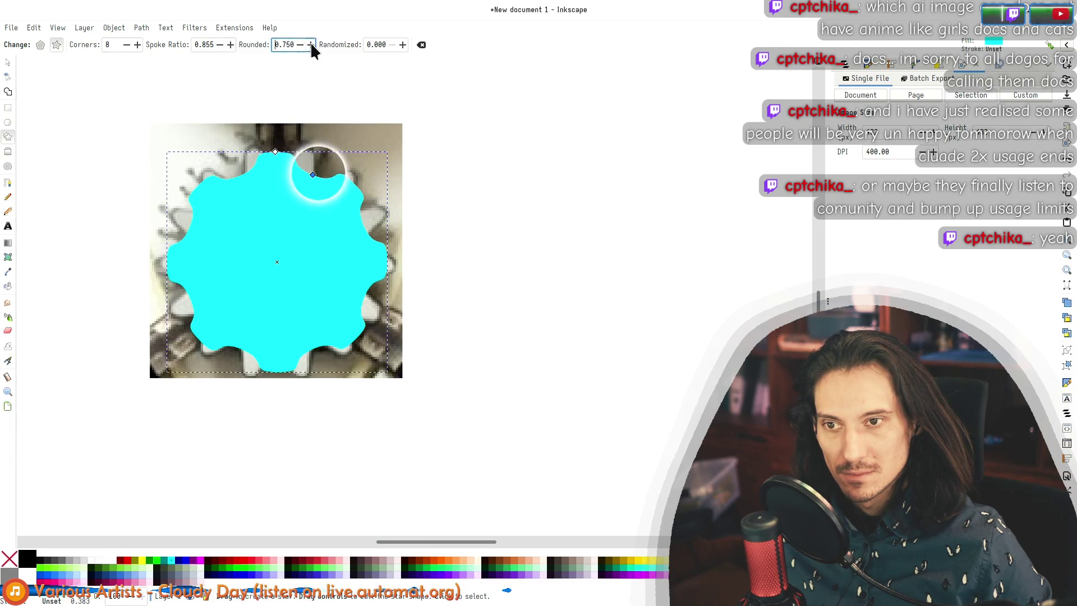
left_click(310, 44)
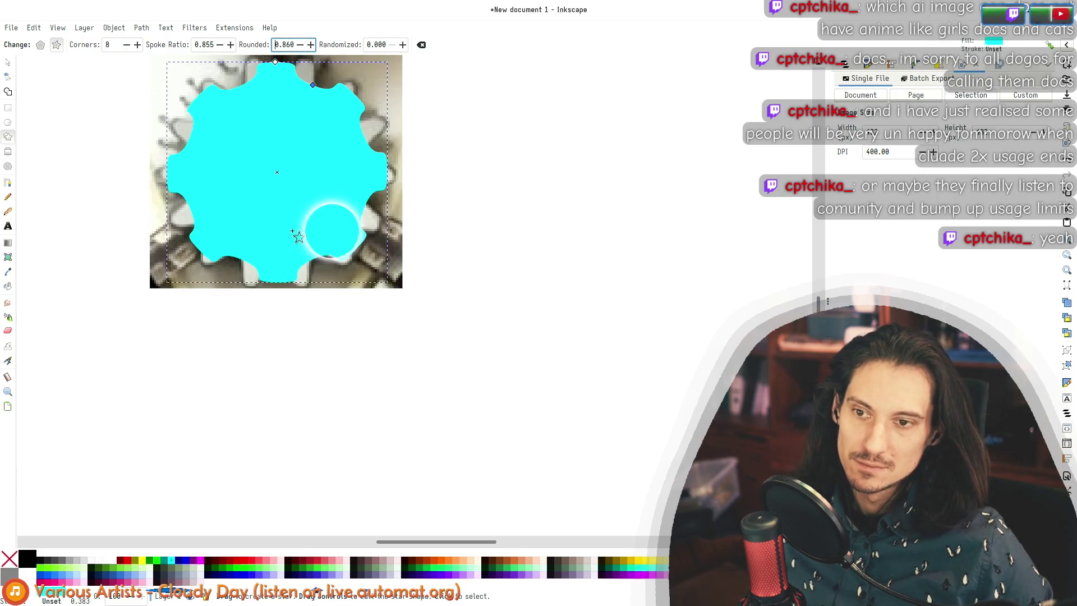
scroll(297, 197, "up", 4, "ctrl")
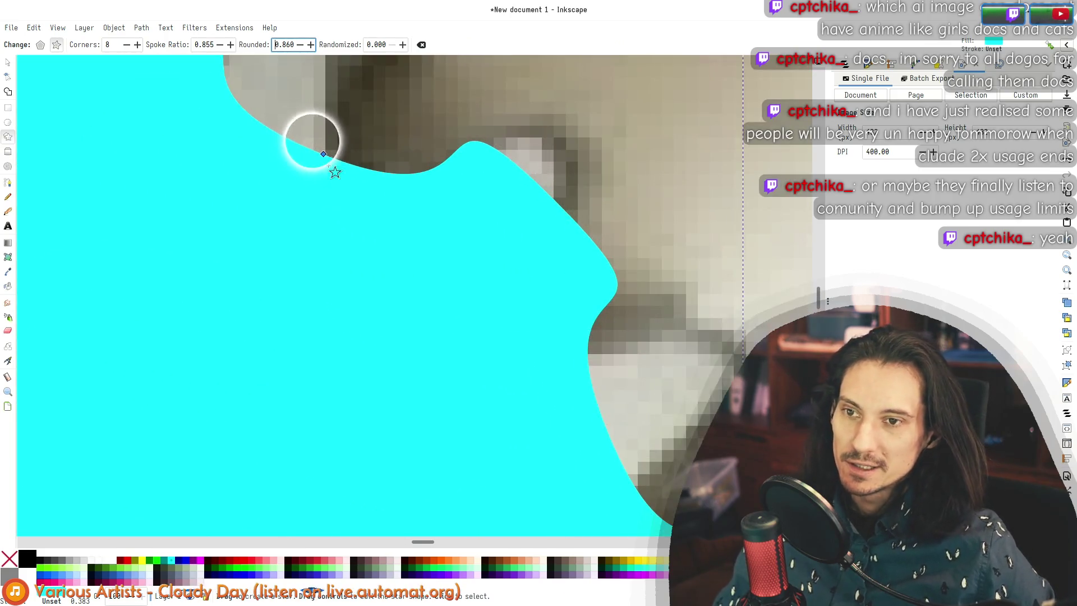
scroll(354, 149, "down", 3, "ctrl")
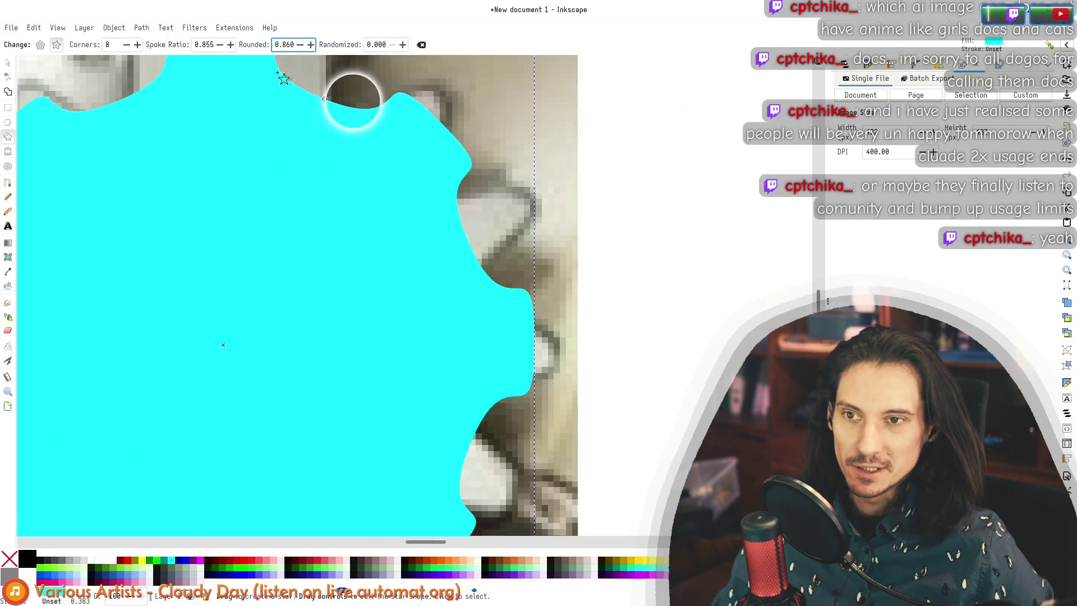
scroll(373, 252, "up", 2, "ctrl")
left_click_drag(373, 252, 402, 290)
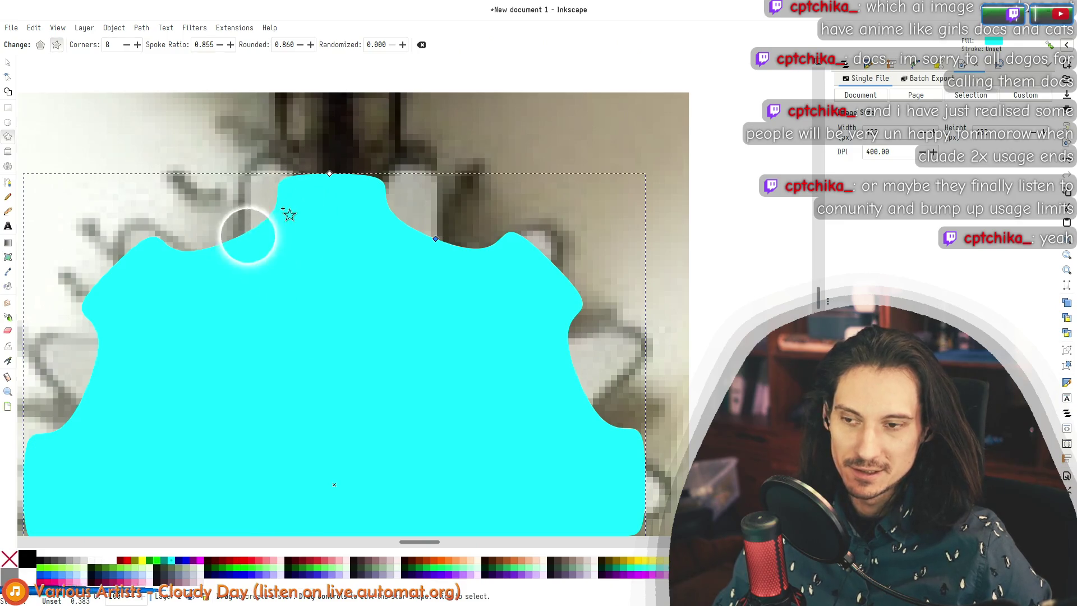
scroll(291, 217, "down", 4)
scroll(311, 247, "down", 3, "ctrl")
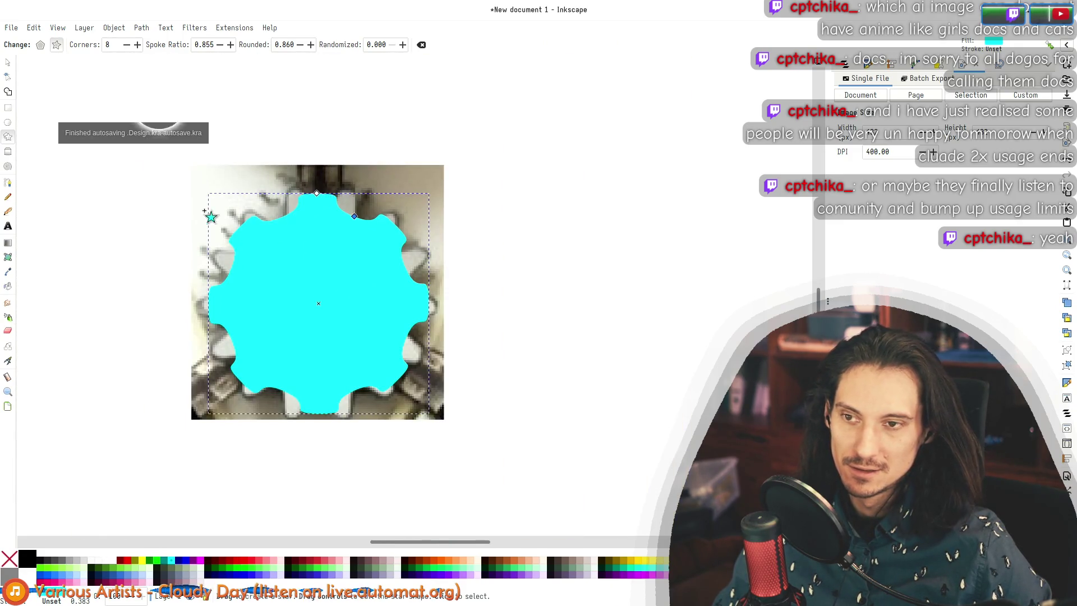
Step: Move the cyan gear to the right, off the gear photo
left_click(8, 62)
left_click_drag(329, 228, 619, 200)
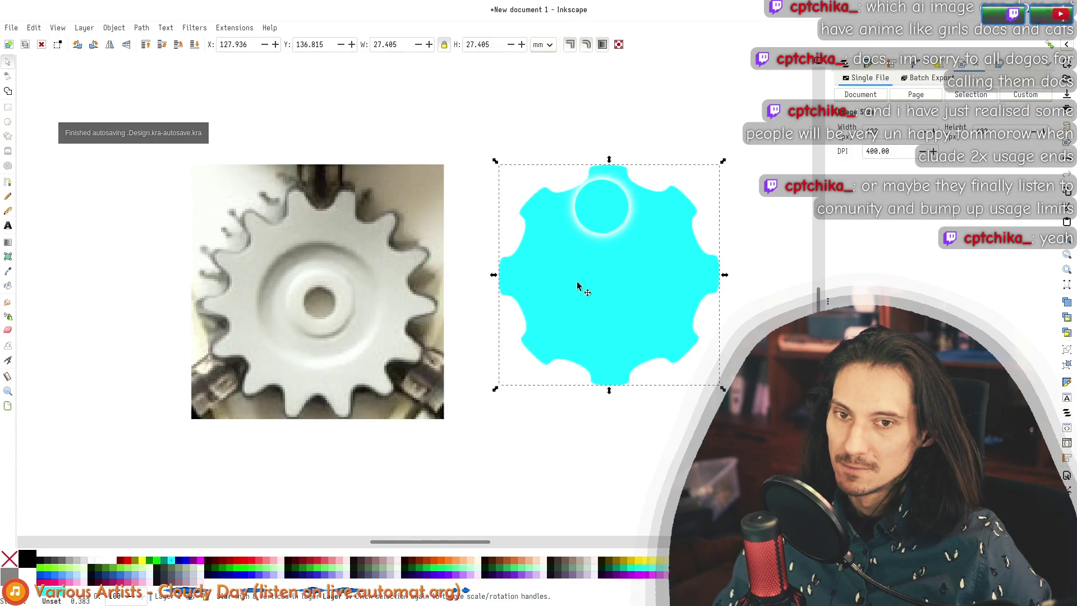
left_click_drag(480, 283, 551, 286)
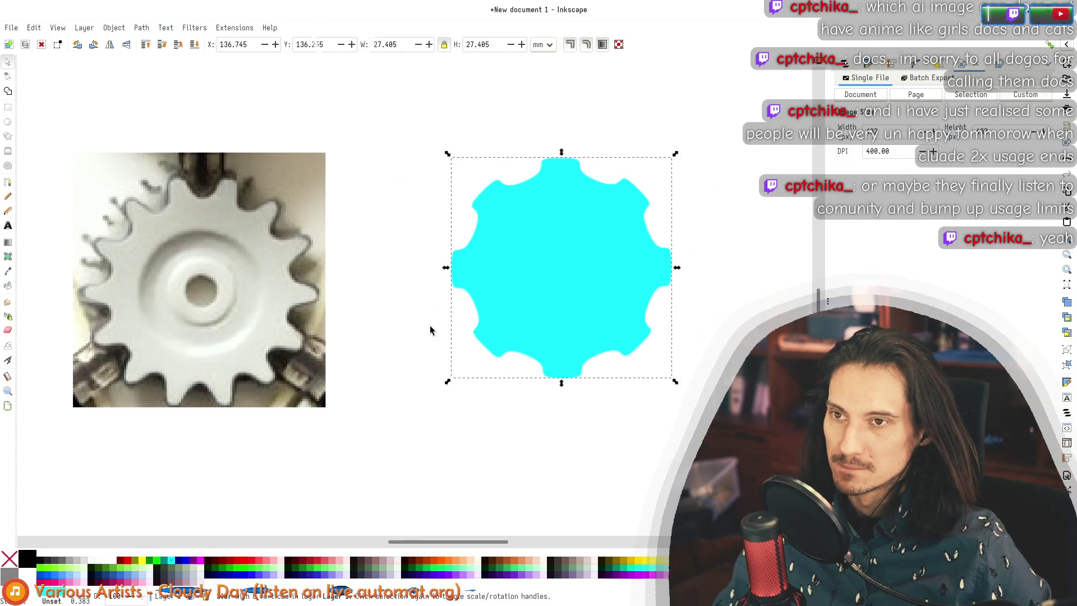
Step: Search the web browser for 'inkscape radial symmetry'
key("alt")
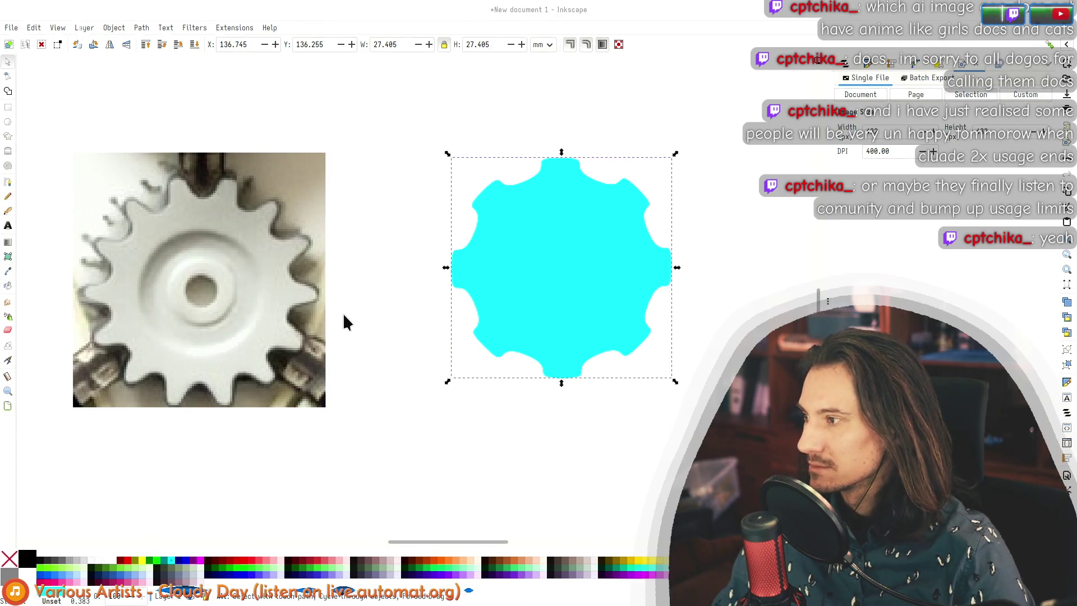
key("alt+Tab")
type("inkscape")
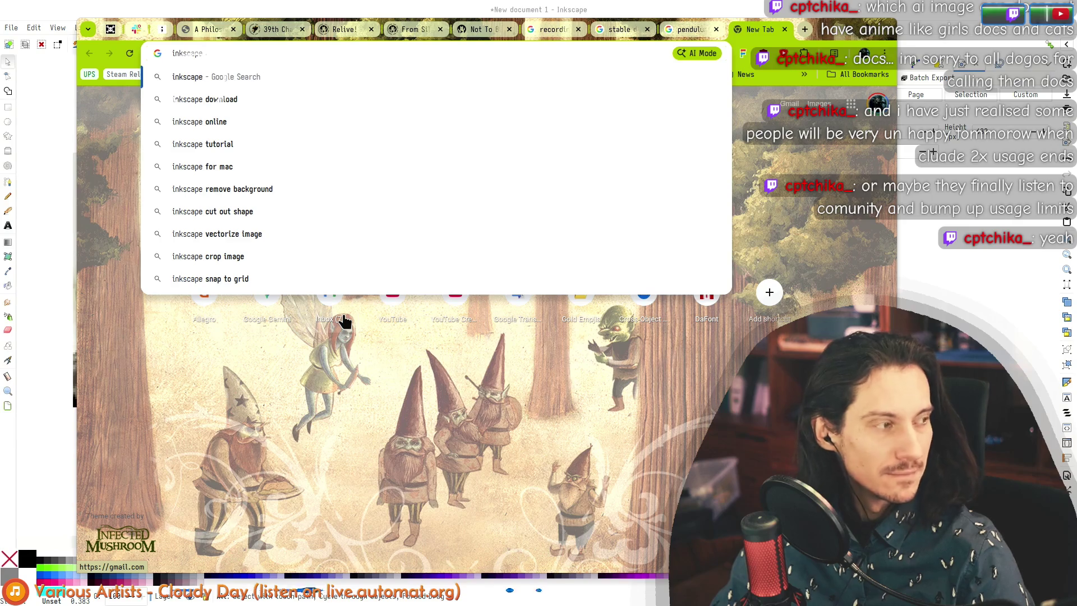
type(" radial symmetry")
key("Return")
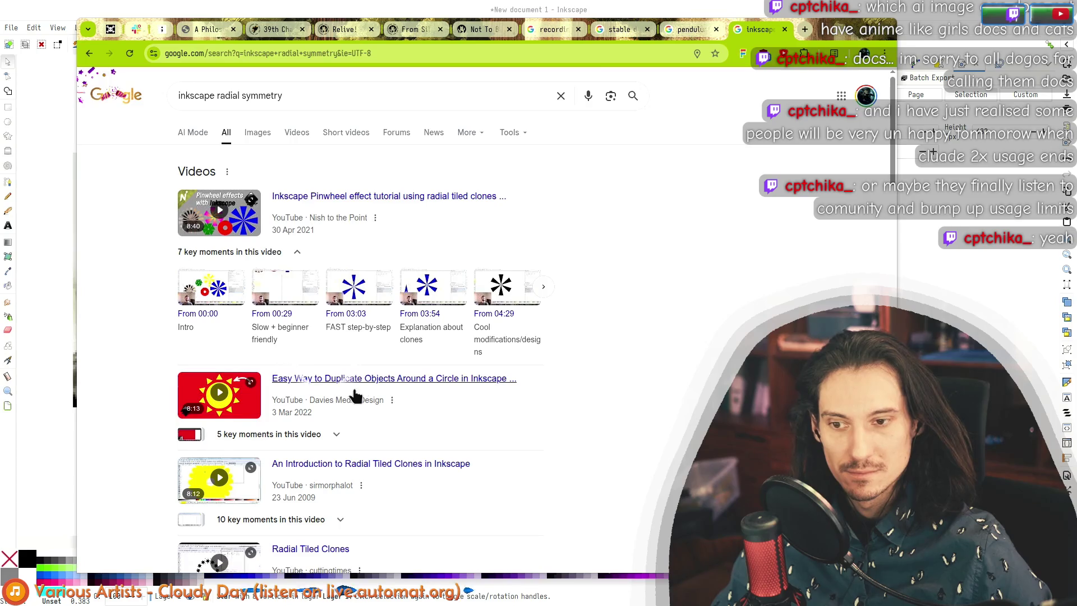
scroll(136, 348, "down", 1)
scroll(137, 350, "down", 3)
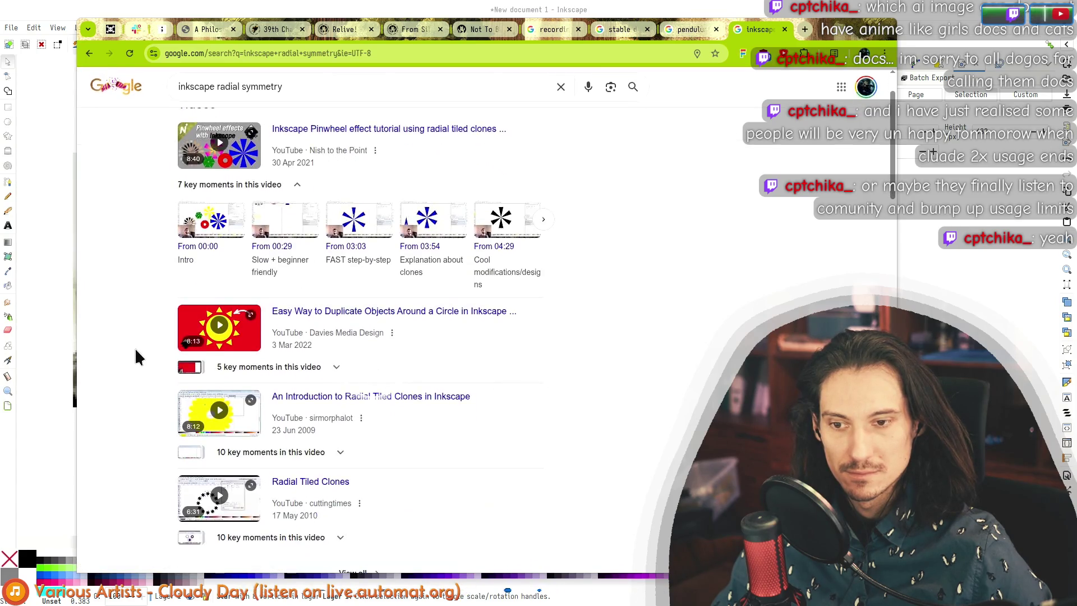
scroll(432, 331, "down", 3)
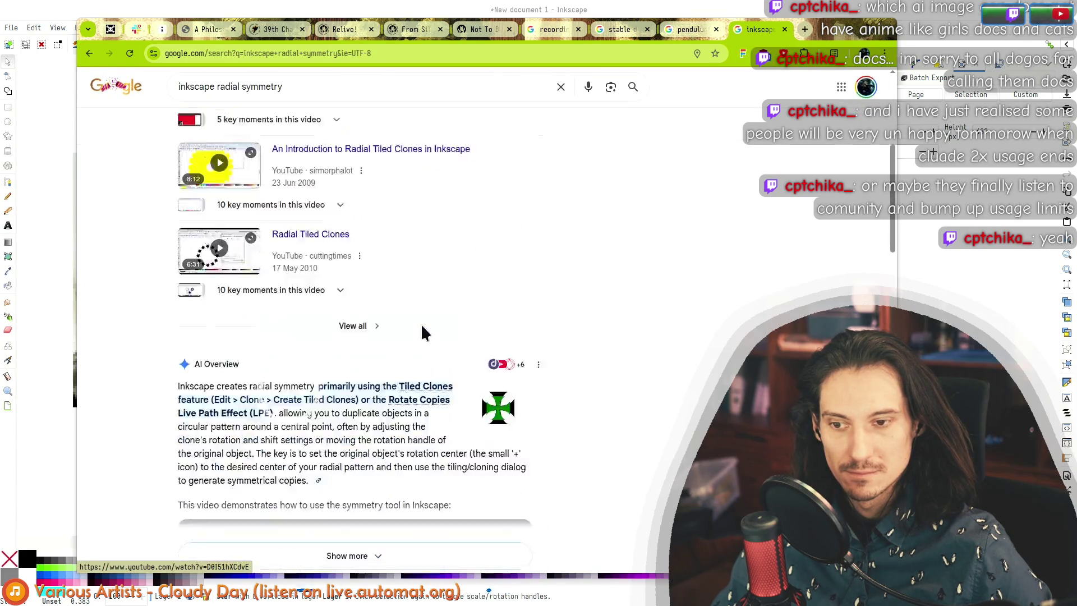
left_click_drag(179, 360, 397, 365)
left_click_drag(215, 377, 337, 373)
key("alt+Tab")
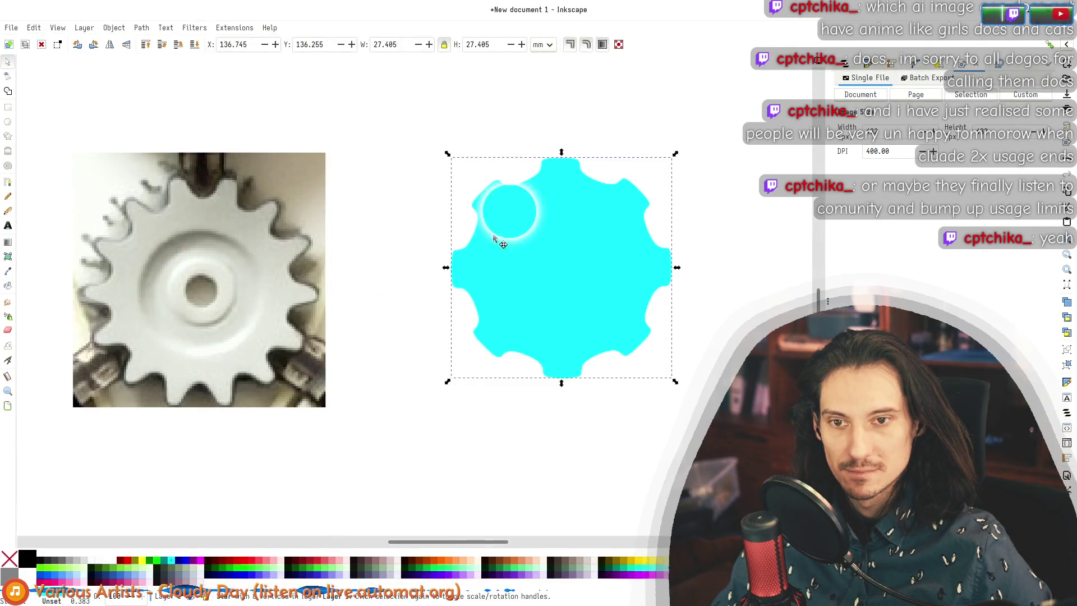
Step: Put the cyan gear back over the photo and draw a closed tooth outline beside it
left_click_drag(538, 245, 131, 191)
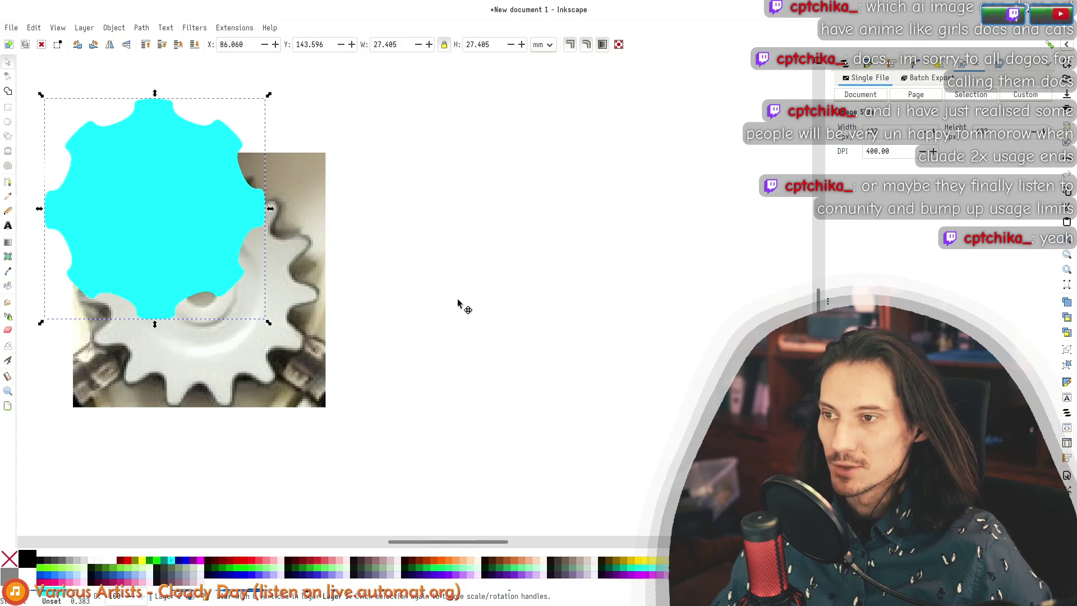
scroll(336, 264, "down", 2)
scroll(216, 225, "right", 6)
left_click(8, 187)
left_click(340, 232)
left_click_drag(347, 203, 371, 206)
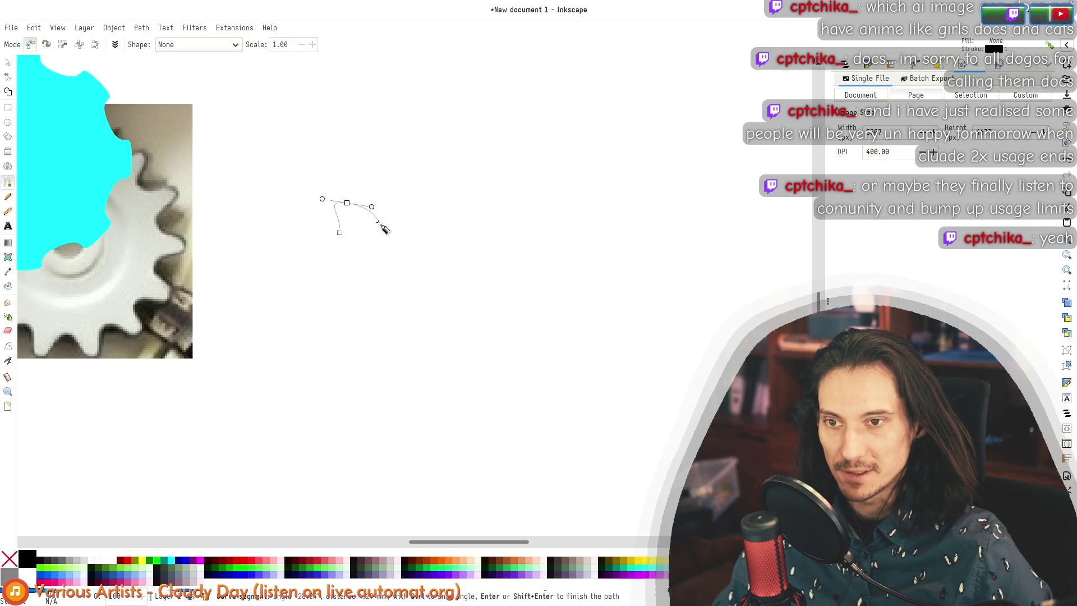
left_click(339, 232)
left_click(7, 63)
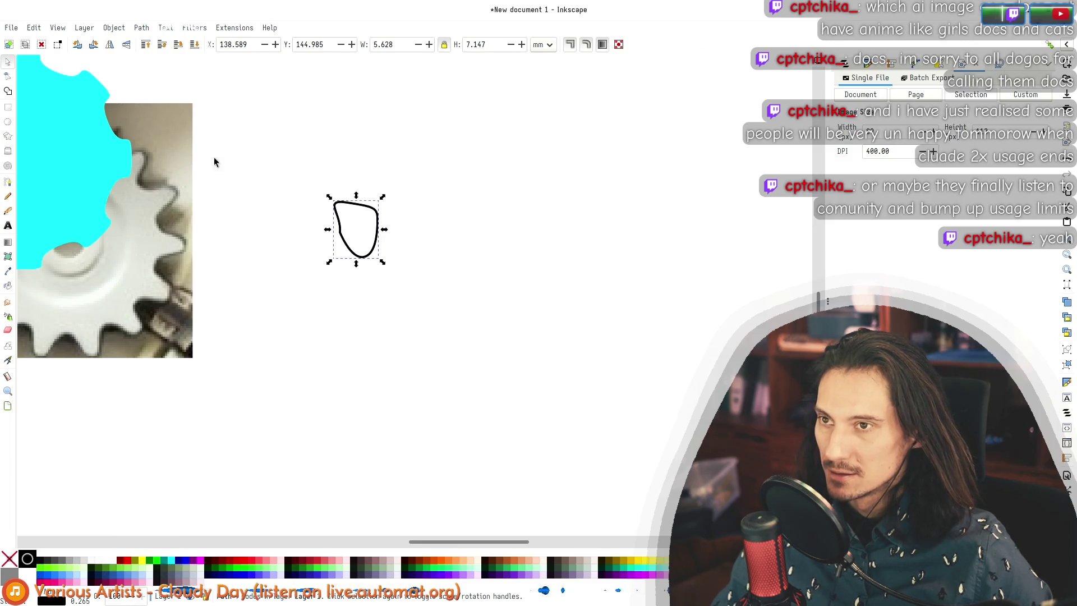
Step: Check the Rotate Copies search result in the browser, then return to Inkscape
key("alt+Tab")
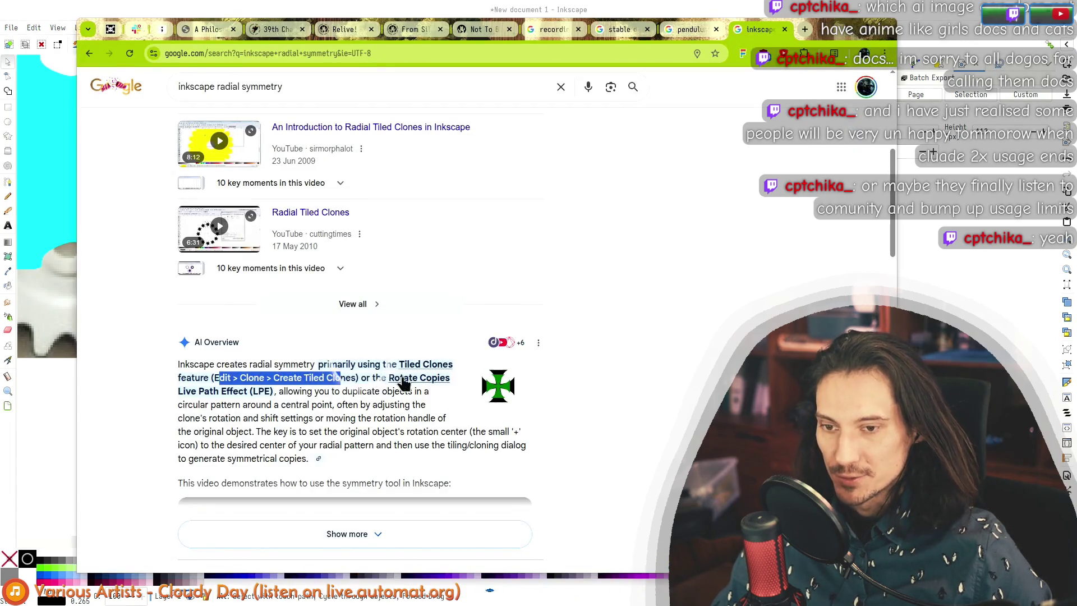
left_click(402, 380)
key("alt+Left")
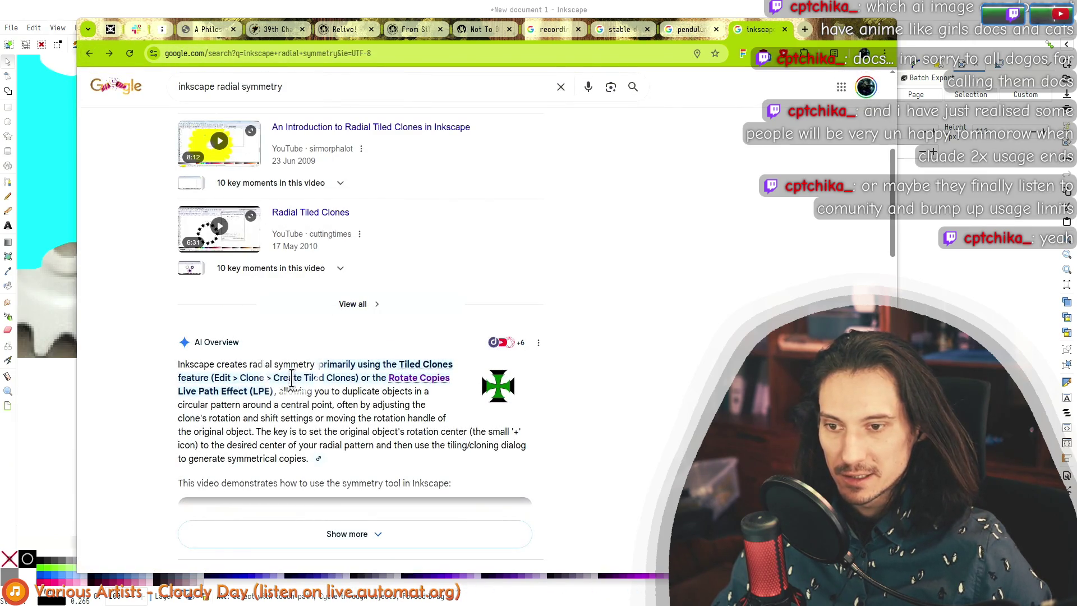
key("alt+Tab")
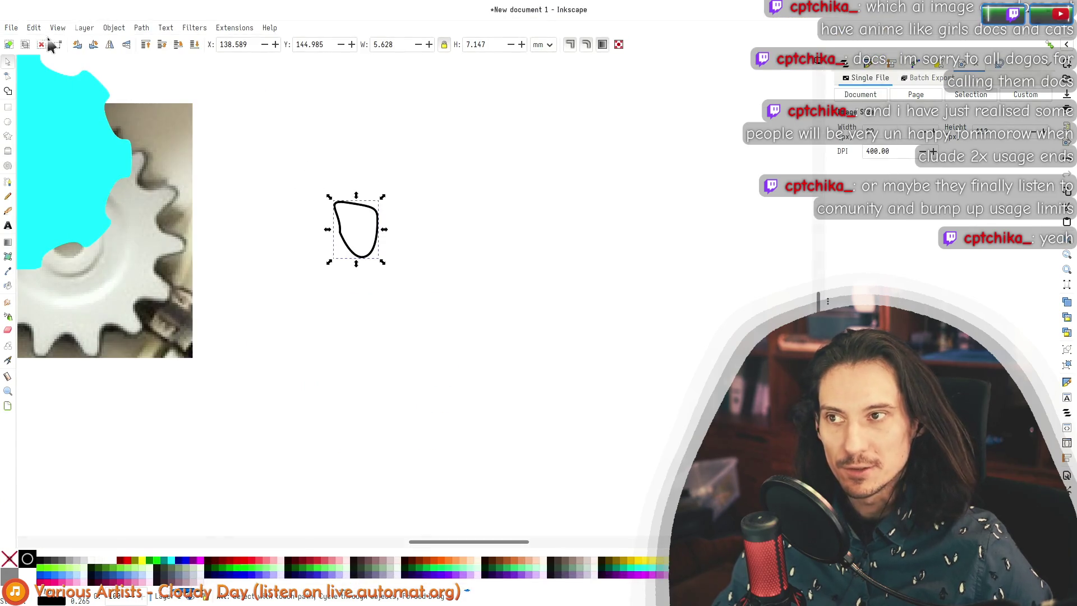
Step: Open Create Tiled Clones for the tooth and set the grid to 1 row by 8 columns
left_click(34, 28)
mouse_move(108, 169)
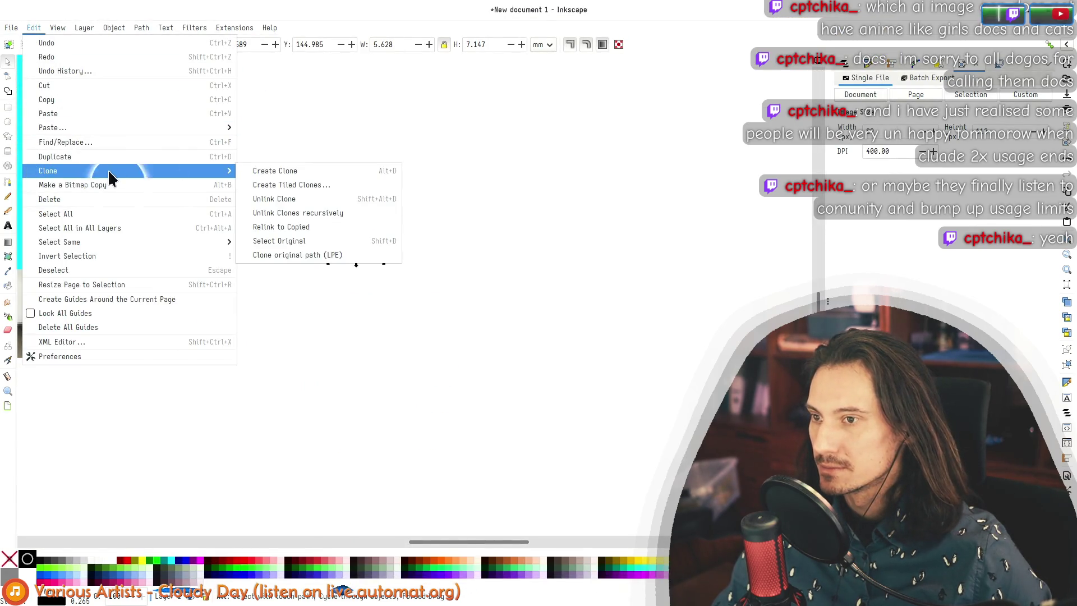
left_click(339, 187)
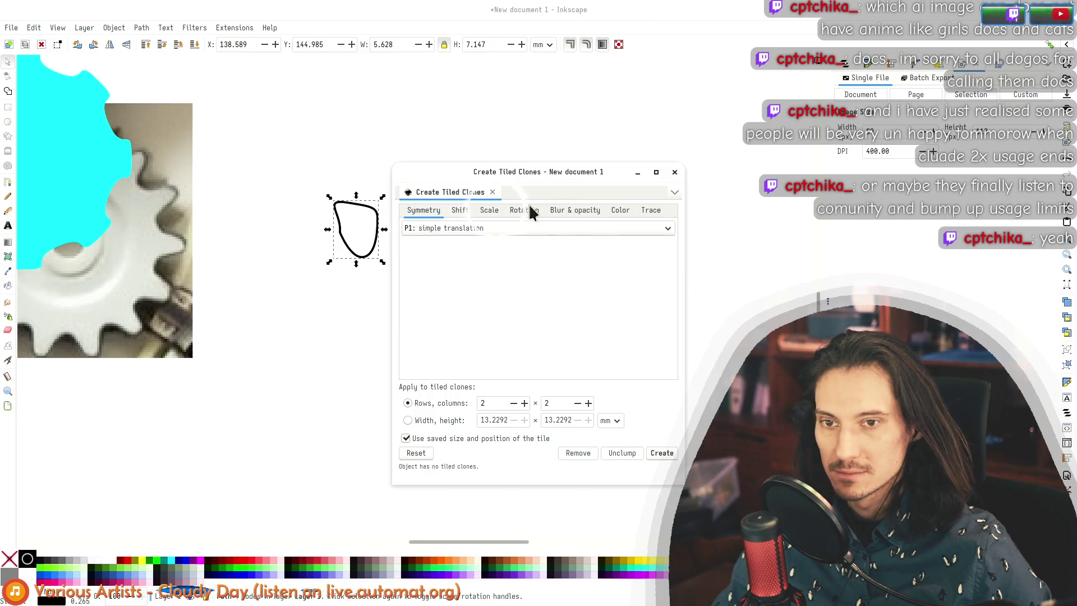
left_click_drag(537, 175, 663, 134)
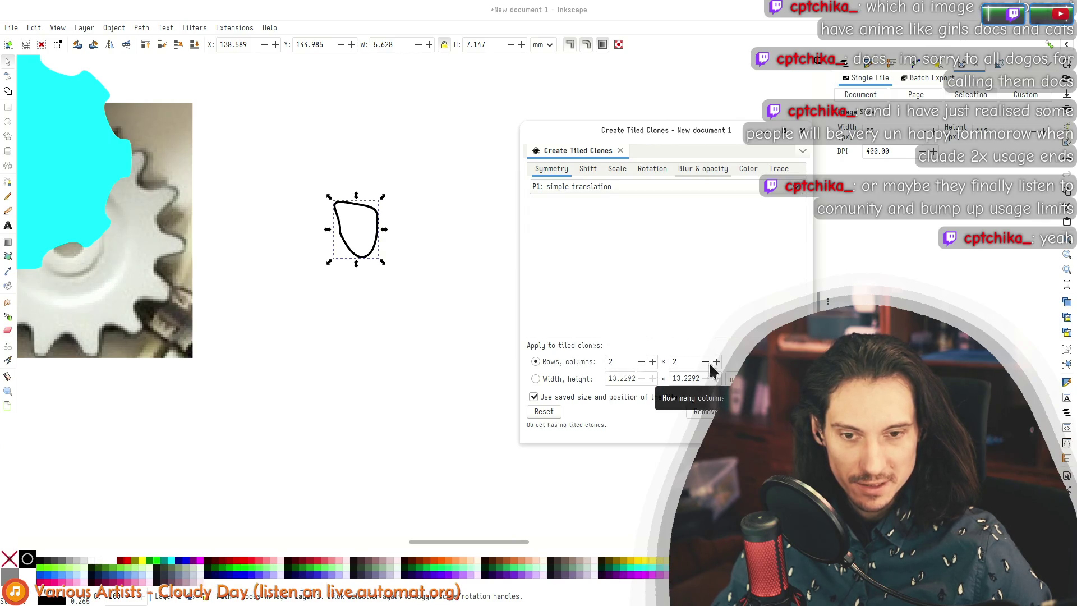
left_click(642, 362)
left_click(716, 362)
left_click(716, 362)
left_click(716, 362)
left_click(717, 362)
left_click(716, 362)
left_click(717, 361)
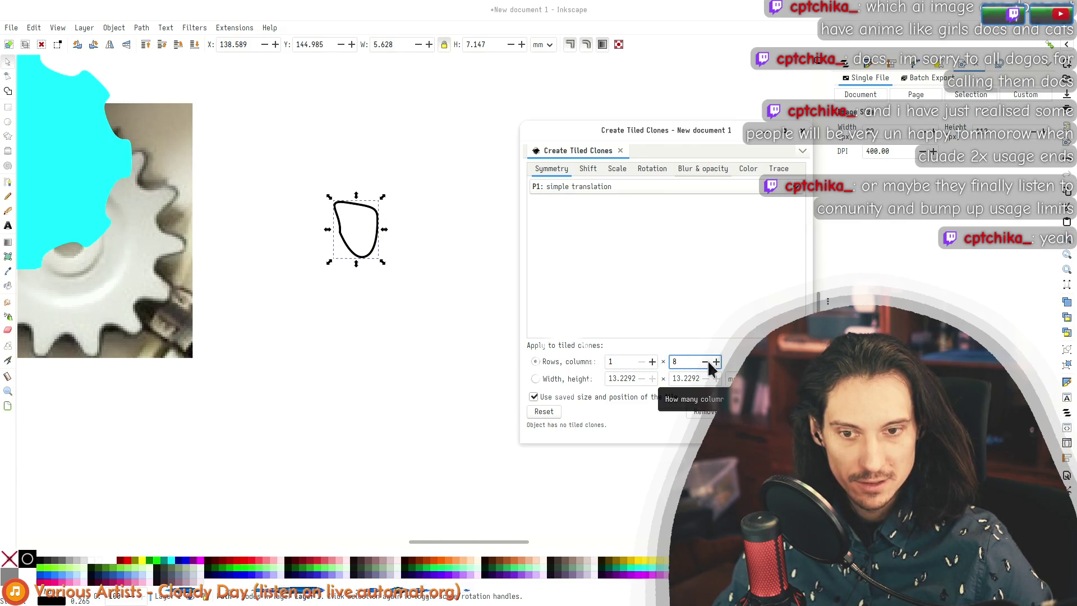
Step: Set the per-column rotation to 5.6° and create the eight tiled clones
left_click(643, 168)
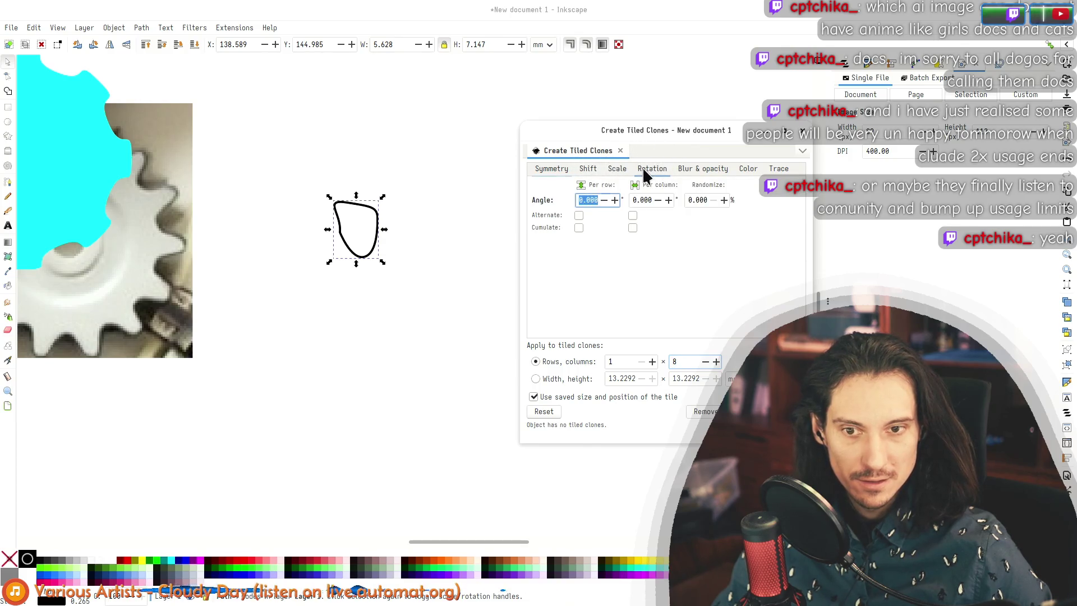
left_click(668, 200)
left_click(669, 199)
left_click(669, 200)
scroll(671, 204, "up", 7)
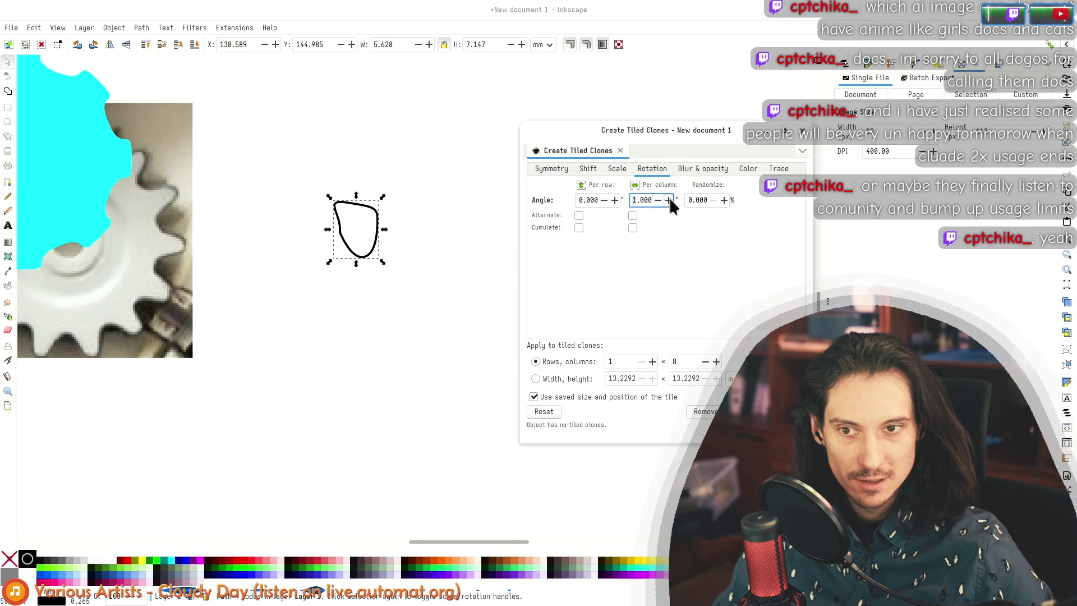
scroll(675, 205, "up", 20)
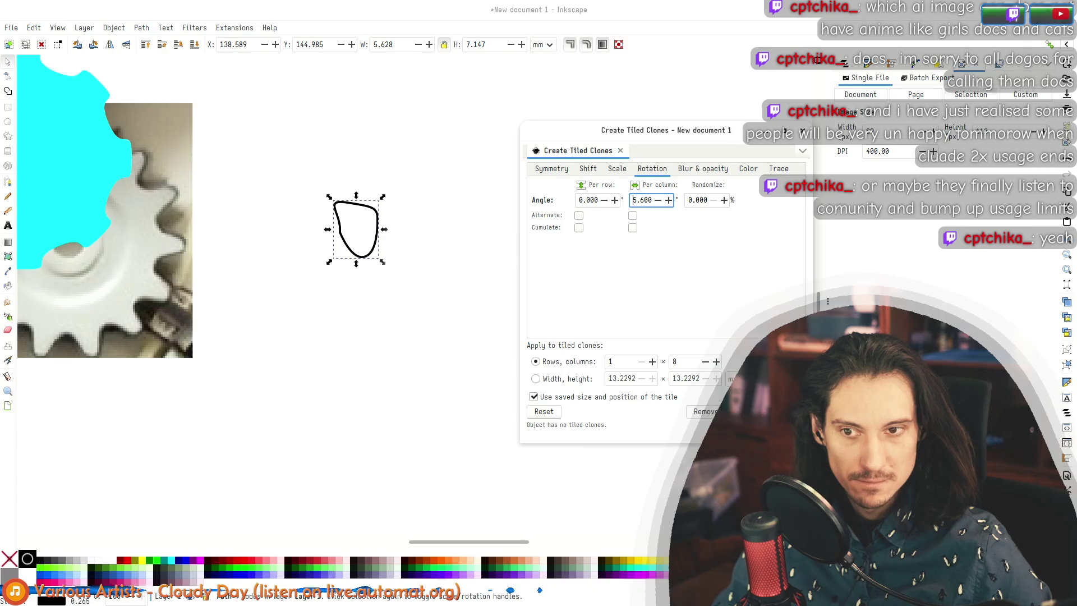
left_click(780, 412)
mouse_move(653, 131)
left_mouse_down()
mouse_move(700, 453)
mouse_move(699, 105)
left_mouse_up()
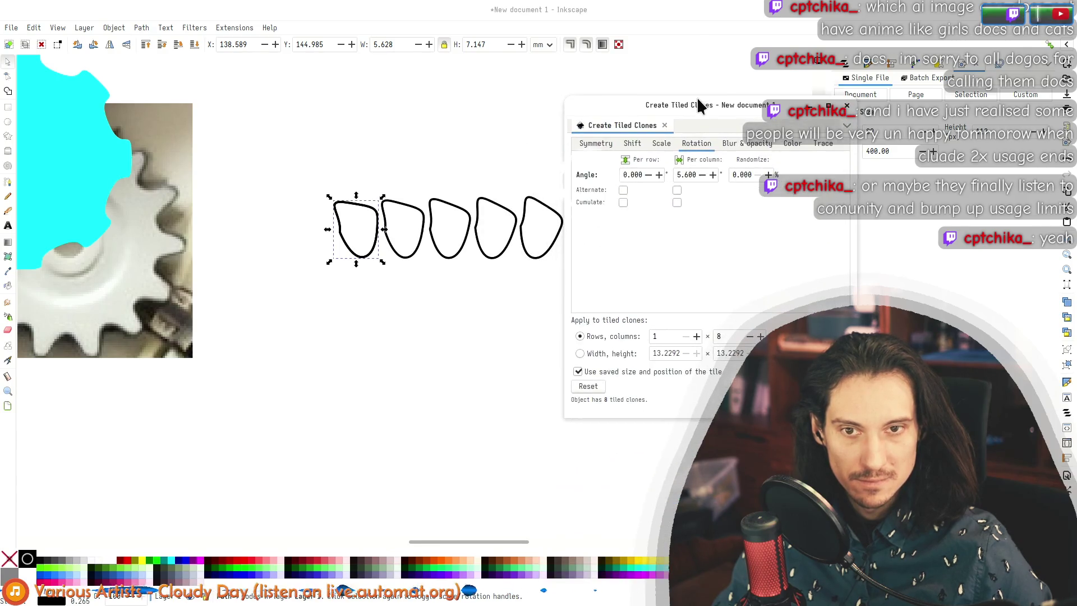
Step: Switch the tiled clones symmetry to P6: 60° rotation with 6 columns
left_click(632, 144)
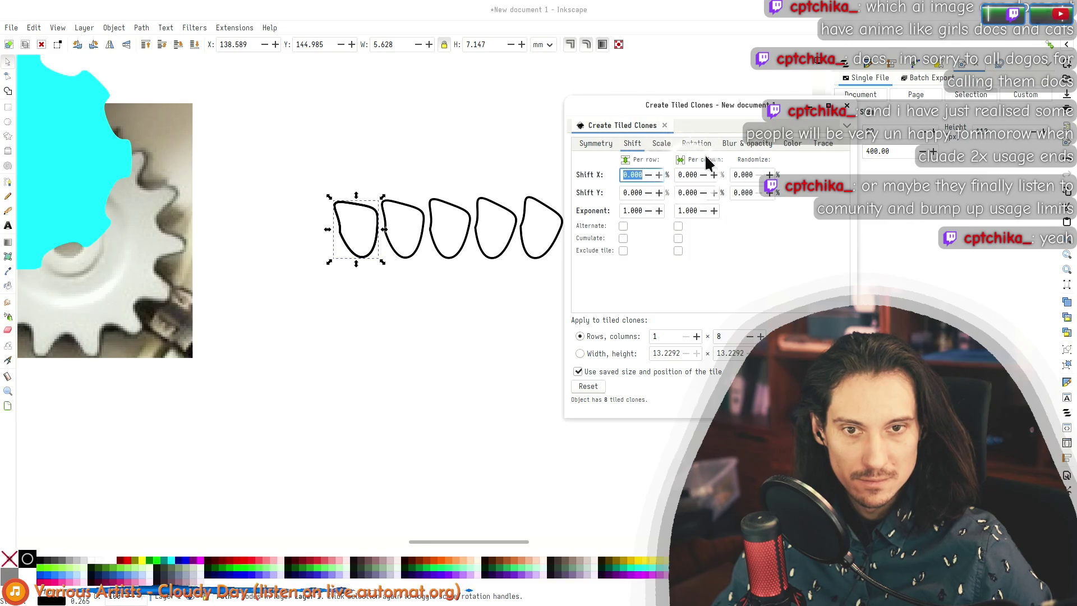
left_click(595, 143)
left_click(629, 161)
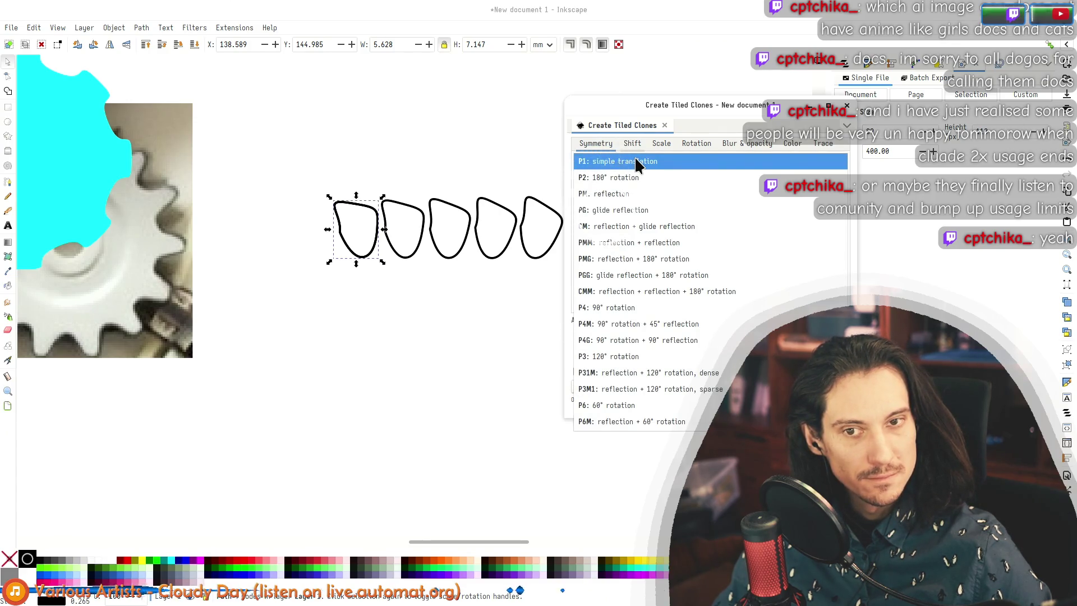
left_click(649, 405)
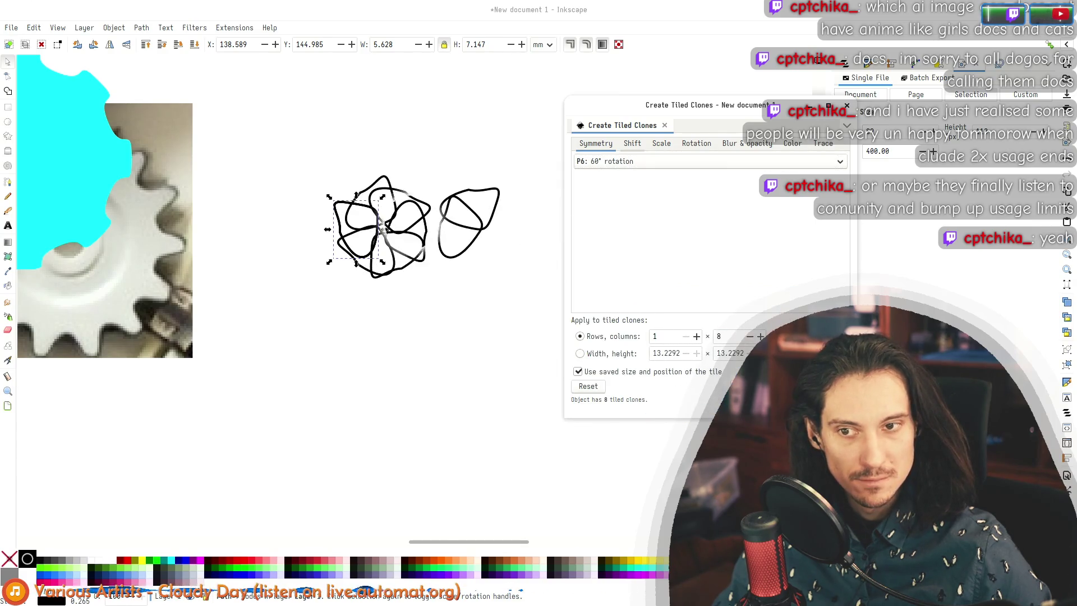
key("Tab")
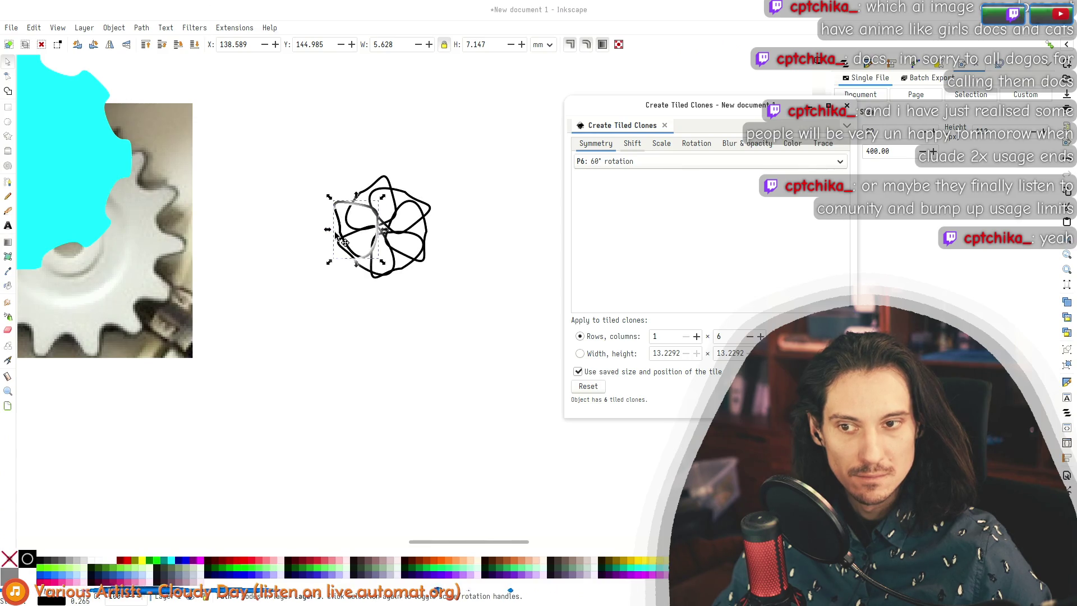
Step: Undo an accidental clone move and change the columns to 8
left_click_drag(335, 234, 244, 262)
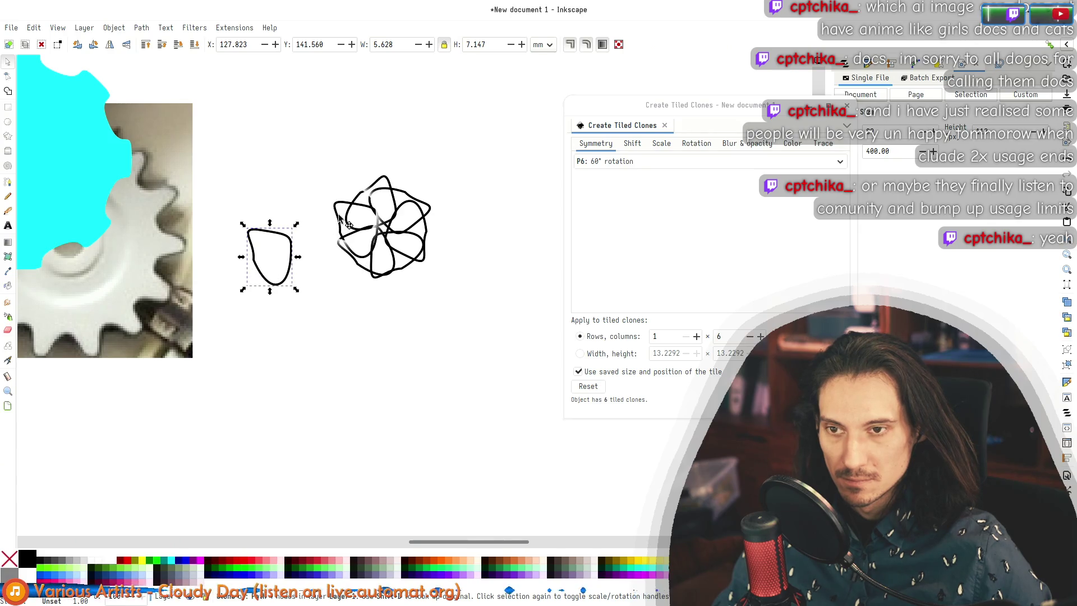
key("ctrl+z")
key("ctrl+z")
key("ctrl+z")
key("ctrl+z")
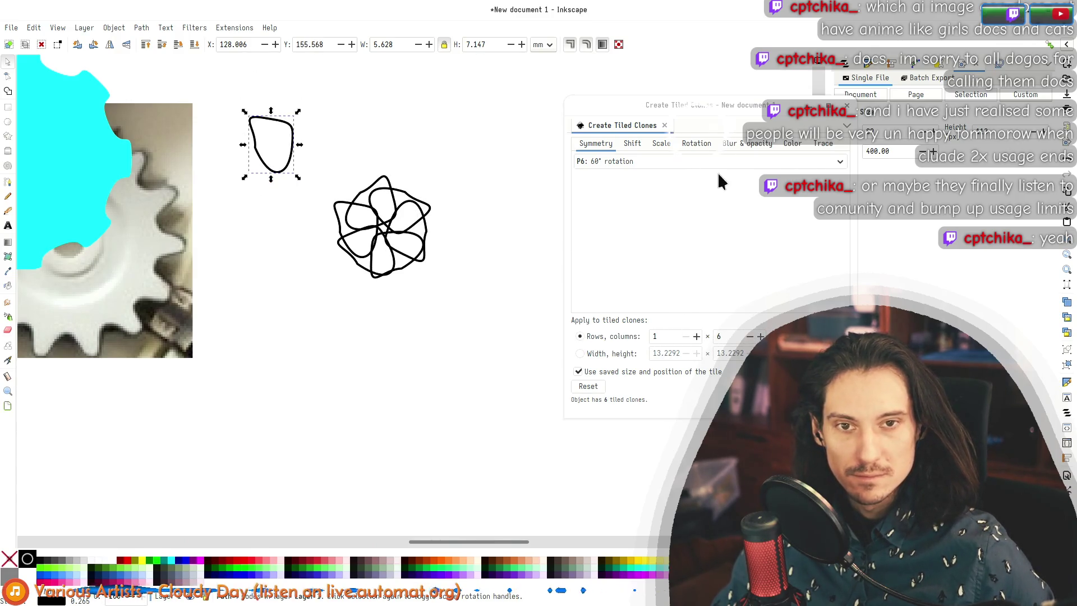
double_click(721, 336)
type("8")
left_click(694, 144)
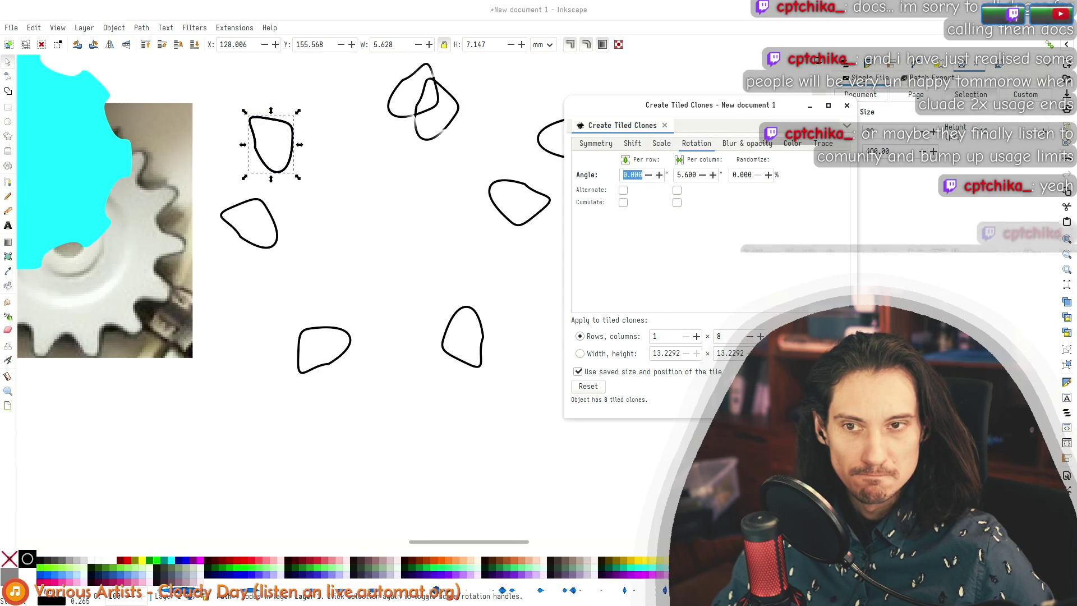
Step: Look through the Scale, Shift, Blur & opacity and Trace settings, returning to Symmetry
mouse_move(710, 110)
left_mouse_down()
mouse_move(748, 241)
mouse_move(756, 175)
left_mouse_up()
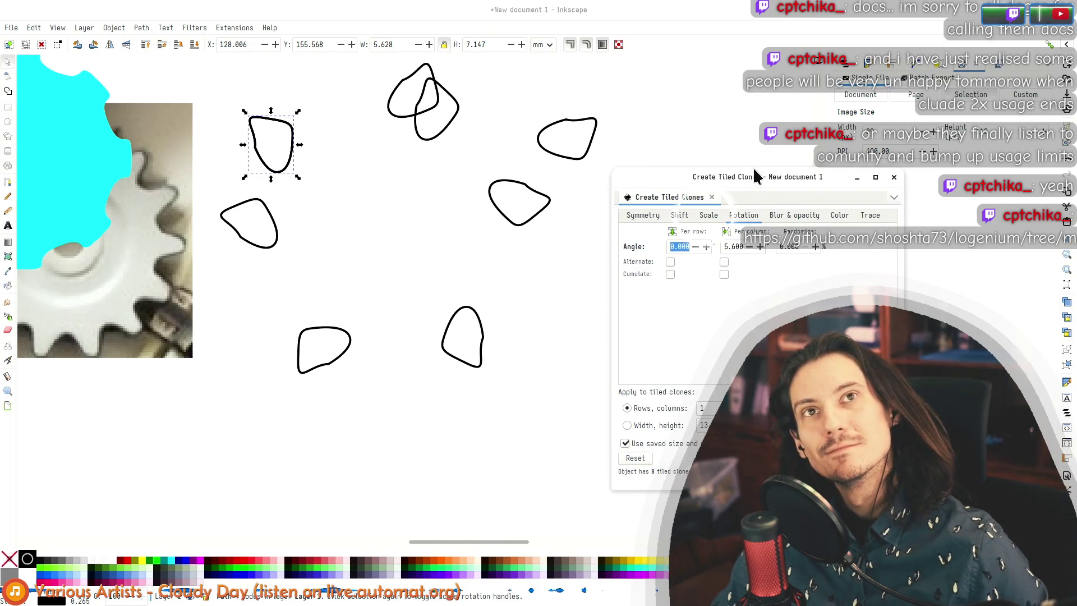
left_click(707, 217)
left_click(678, 215)
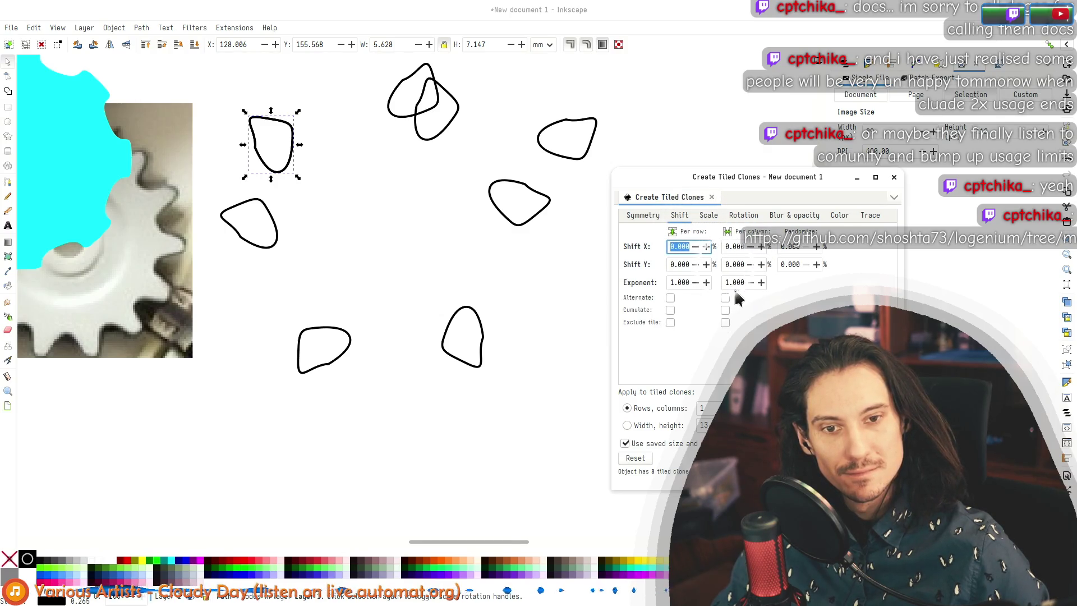
left_click(792, 217)
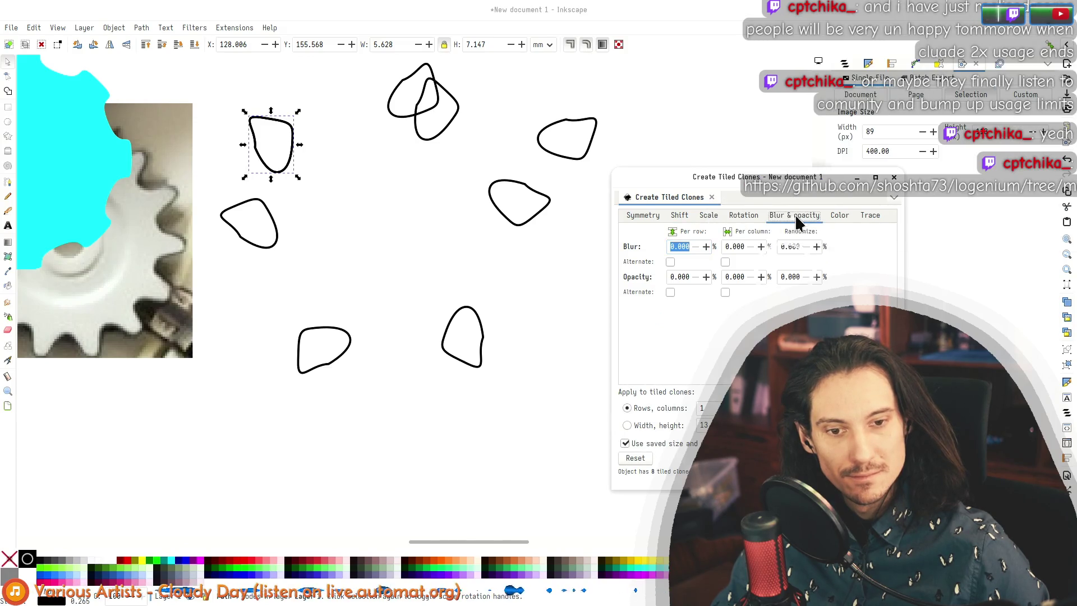
left_click(871, 218)
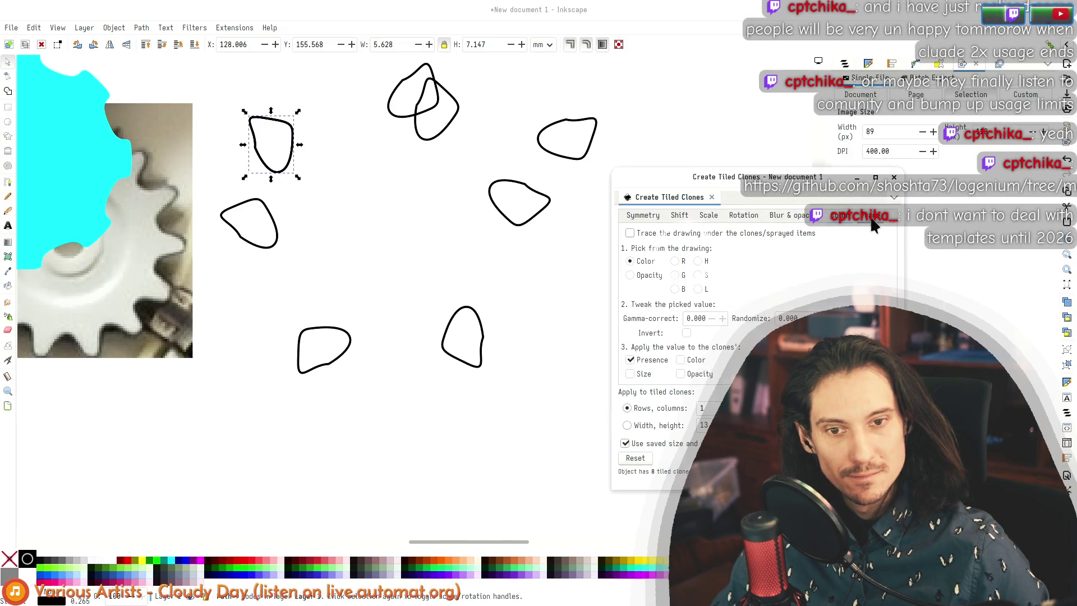
left_click(641, 219)
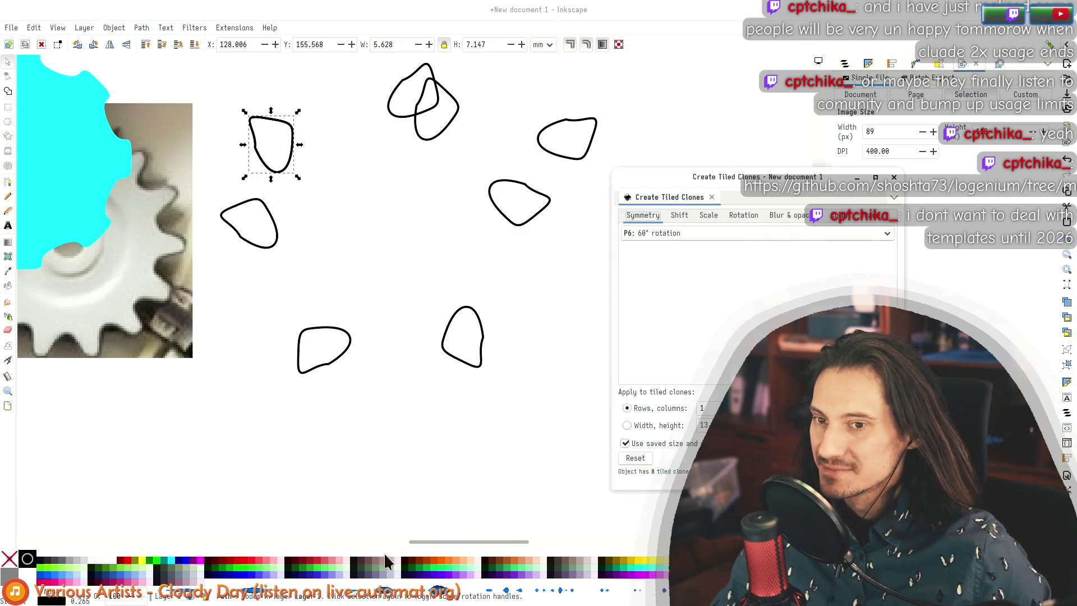
Step: In Chrome, load the pasted and cleaned-up GitHub casting folder link in a new tab
key("alt+Tab")
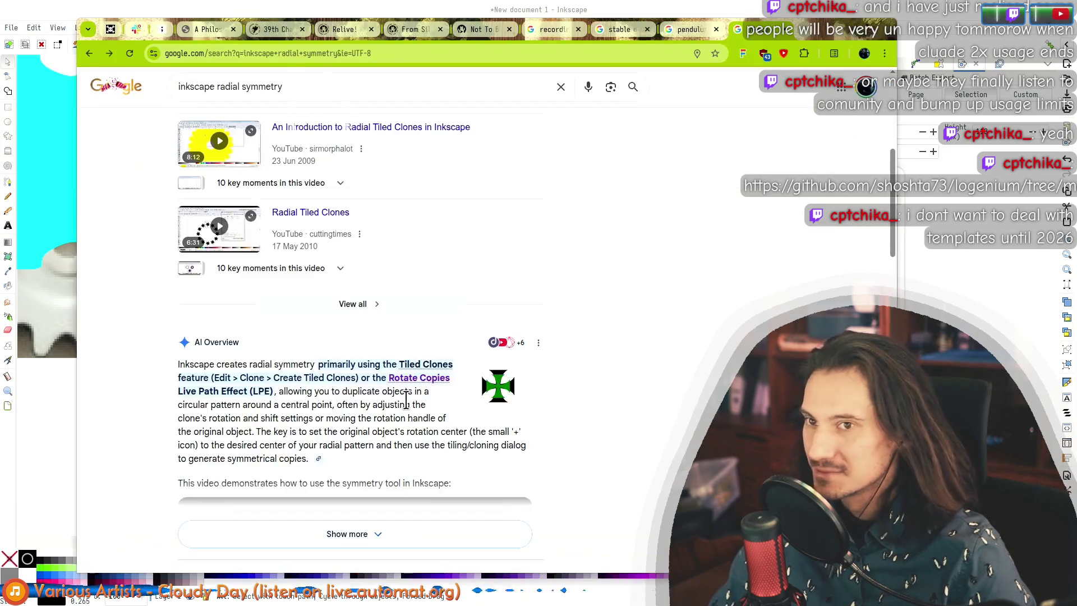
key("ctrl+t")
key("ctrl+v")
key("Home")
key("ctrl+Delete")
key("ctrl+Delete")
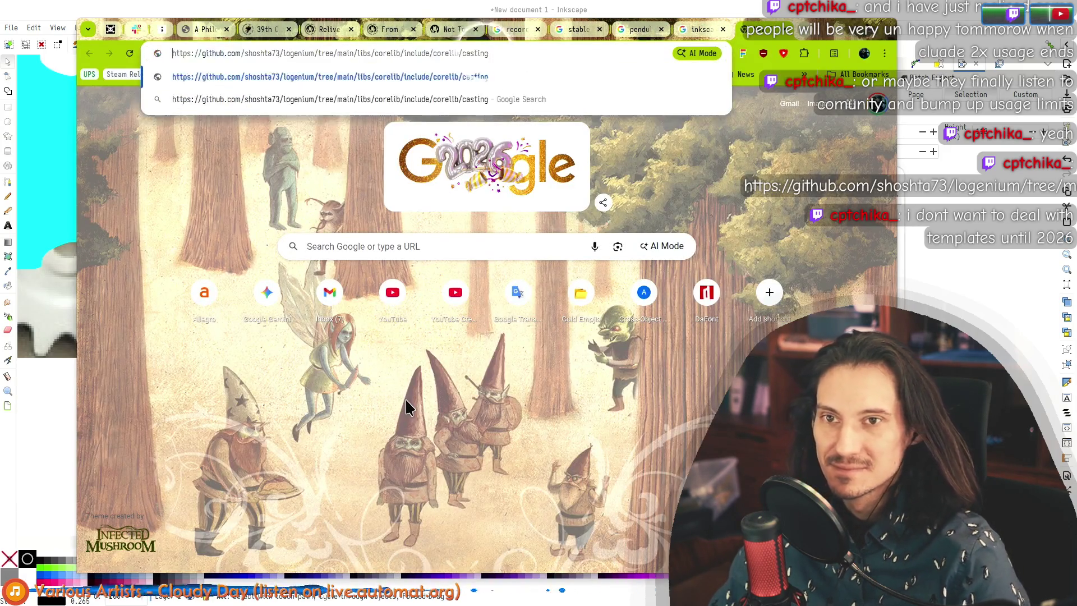
key("Return")
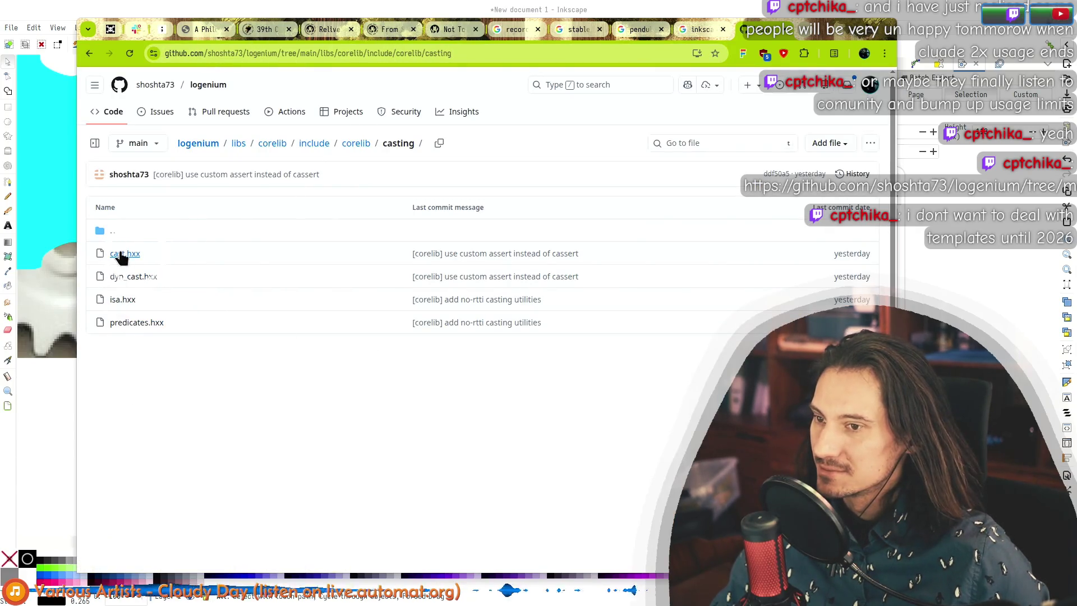
left_click(121, 302)
scroll(309, 381, "down", 2)
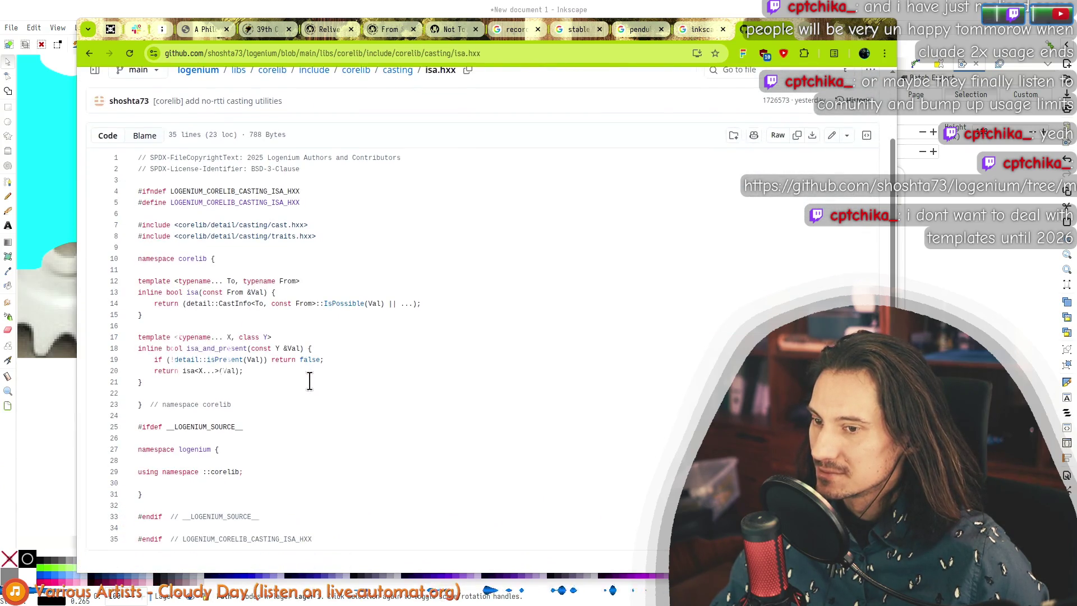
mouse_move(143, 283)
left_mouse_down()
mouse_move(180, 306)
mouse_move(140, 315)
left_mouse_up()
left_click(141, 315)
mouse_move(199, 283)
left_mouse_down()
mouse_move(178, 280)
mouse_move(236, 282)
left_mouse_up()
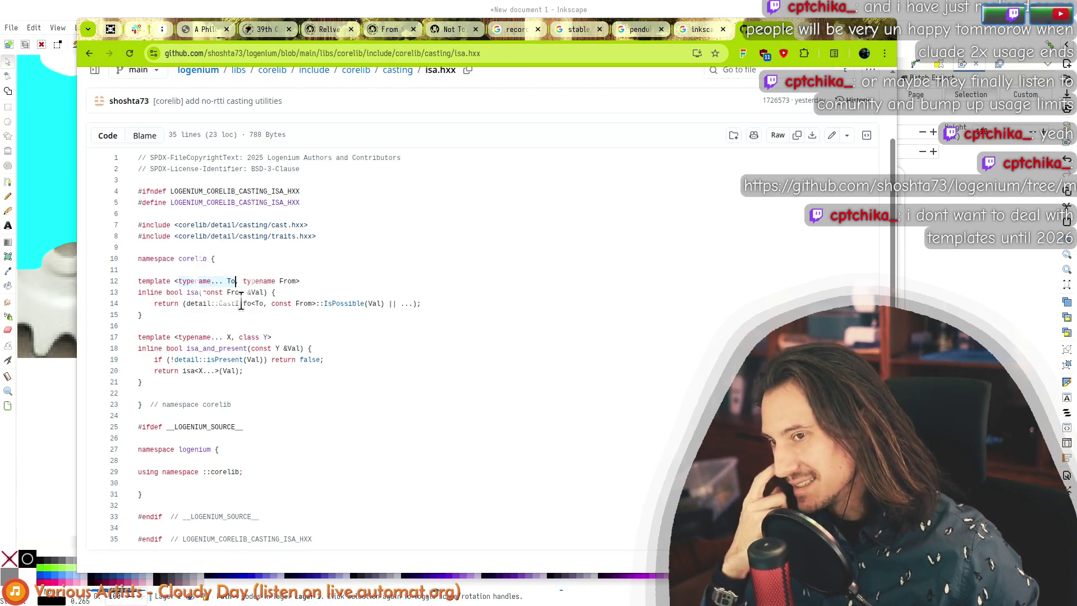
left_click(311, 281)
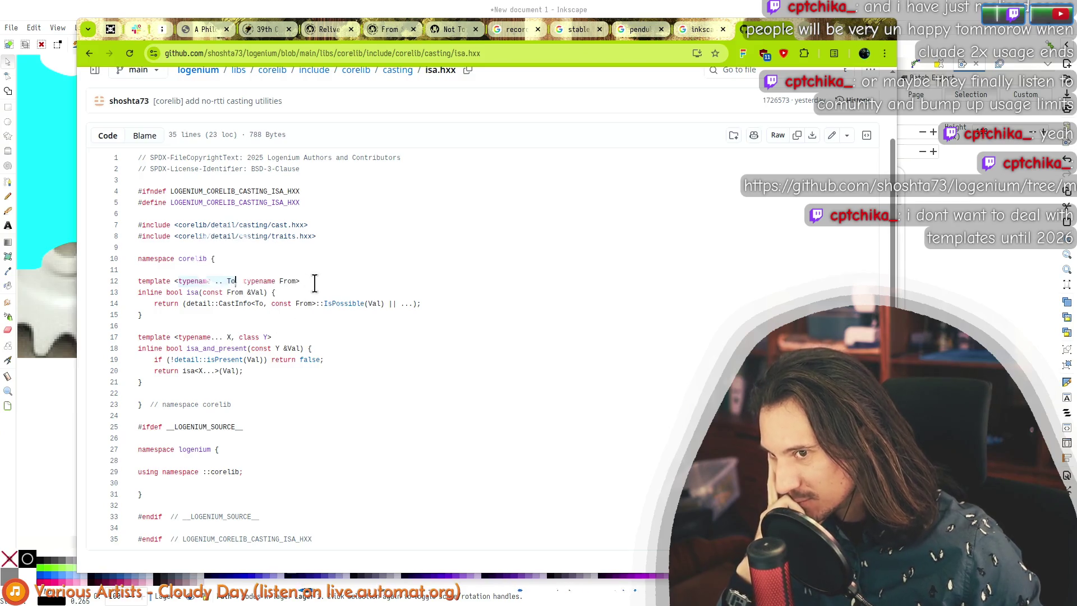
left_click(263, 281)
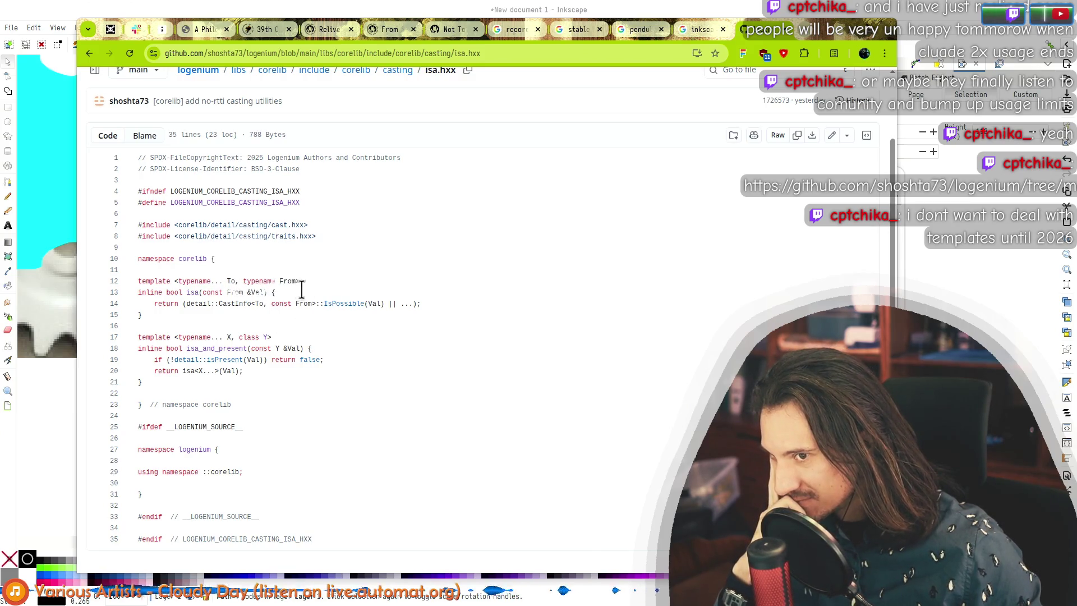
left_click(187, 281)
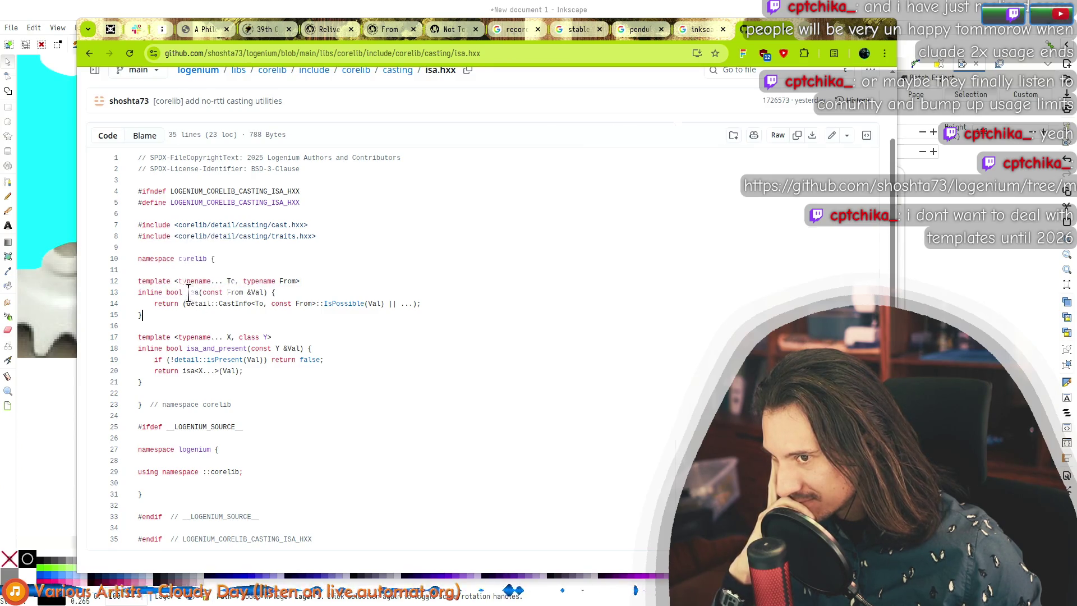
left_click(198, 292)
left_click_drag(421, 304, 196, 304)
mouse_move(389, 300)
left_mouse_down()
mouse_move(188, 303)
mouse_move(272, 303)
left_mouse_up()
left_click(387, 302)
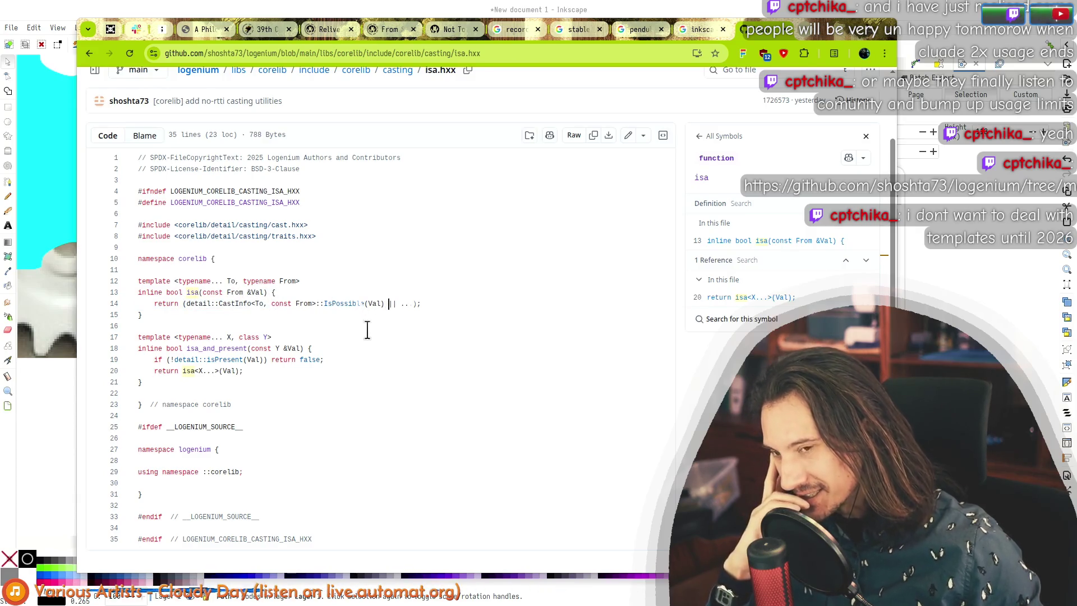
left_click(344, 303)
left_click(190, 348)
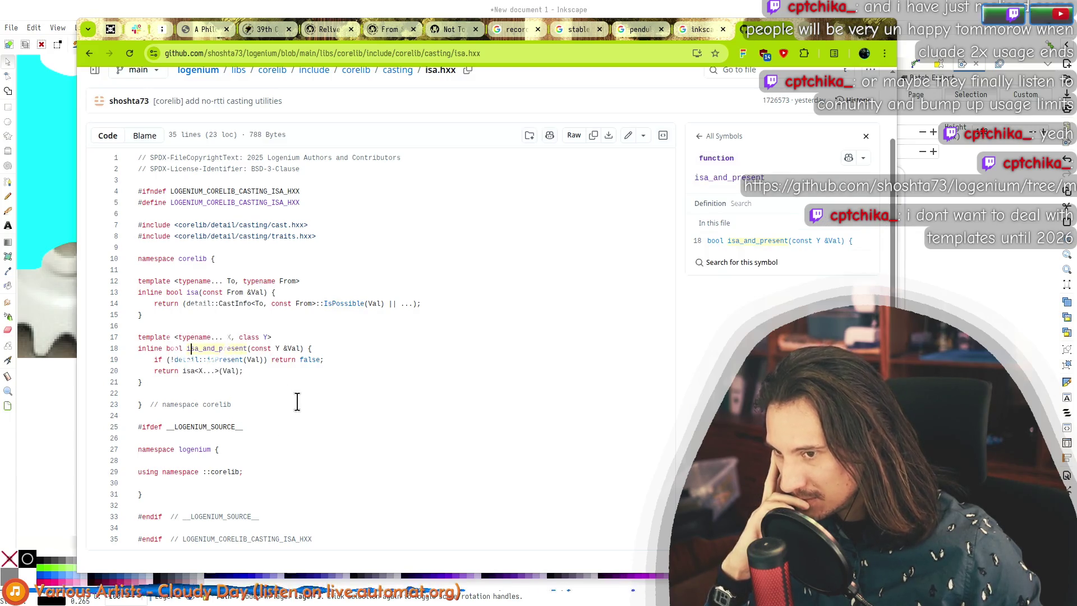
left_click(223, 359)
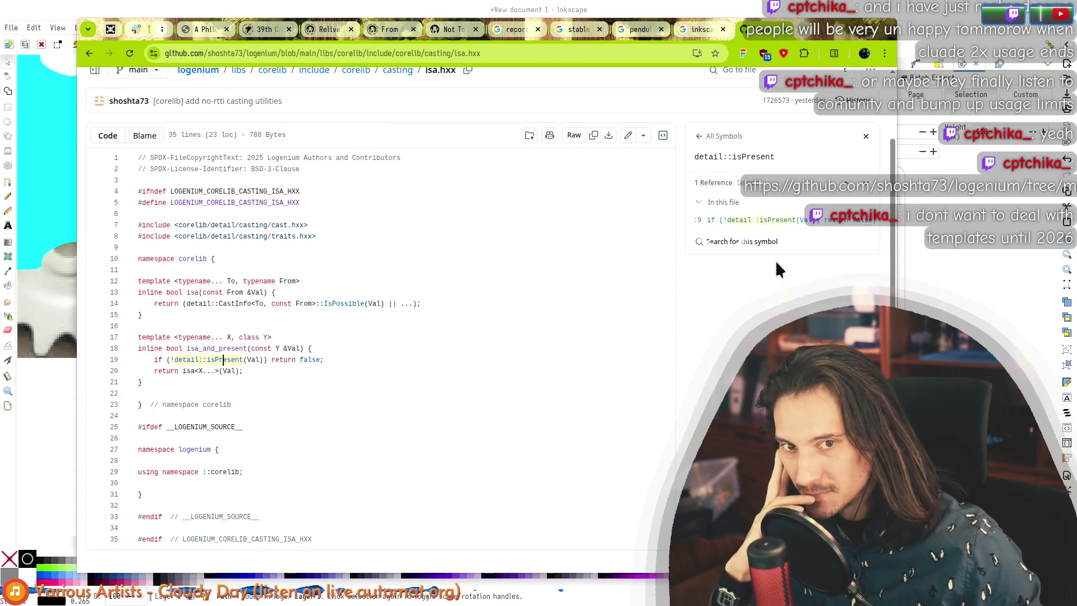
left_click(404, 79)
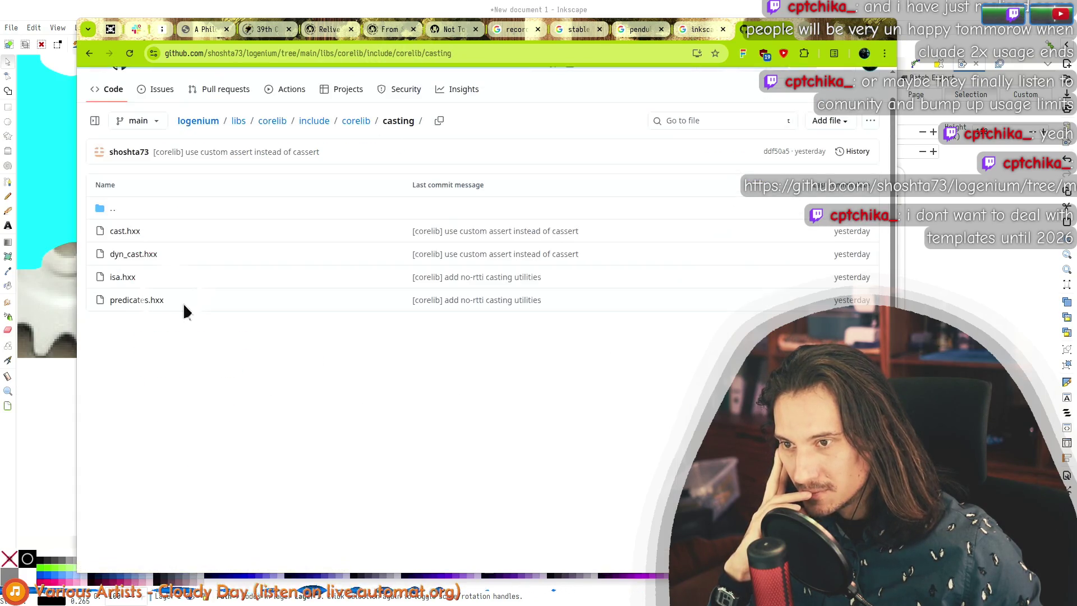
Step: Look over predicates.hxx and isa.hxx in the casting folder
left_click(159, 305)
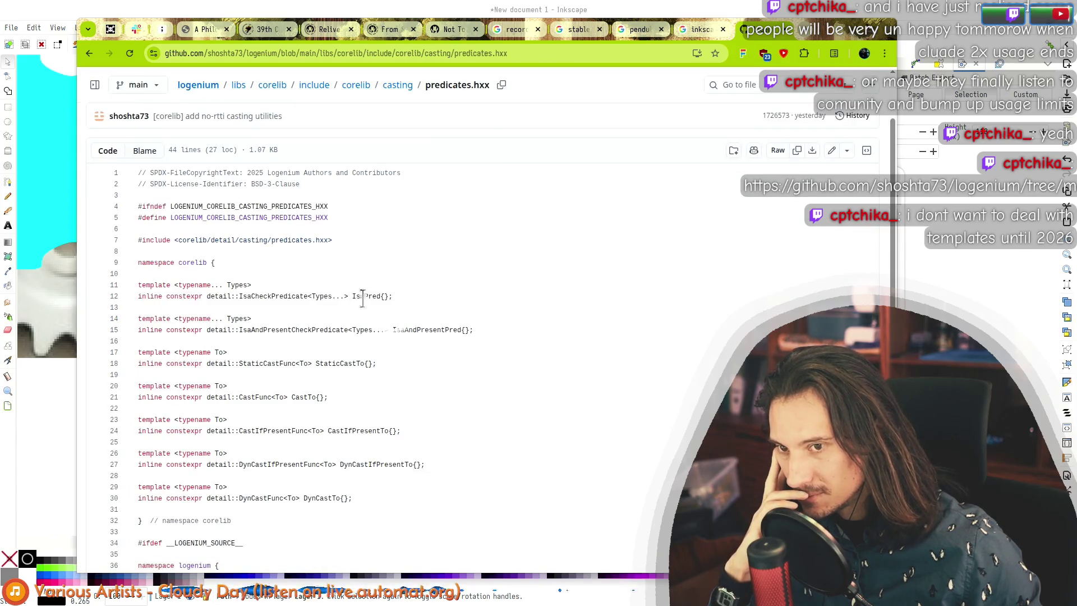
scroll(362, 298, "down", 2)
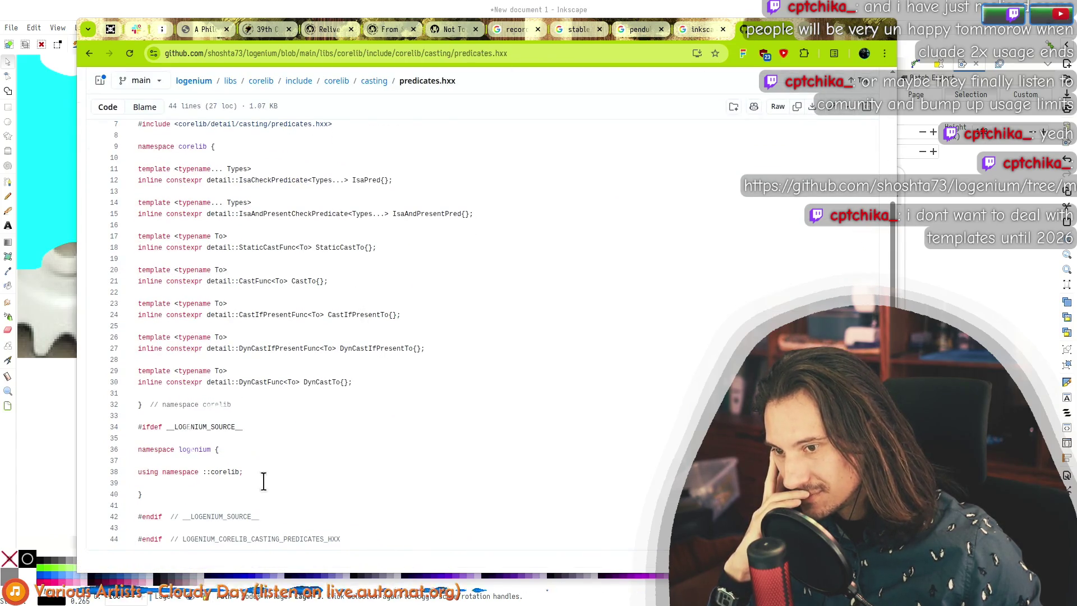
left_click(232, 382)
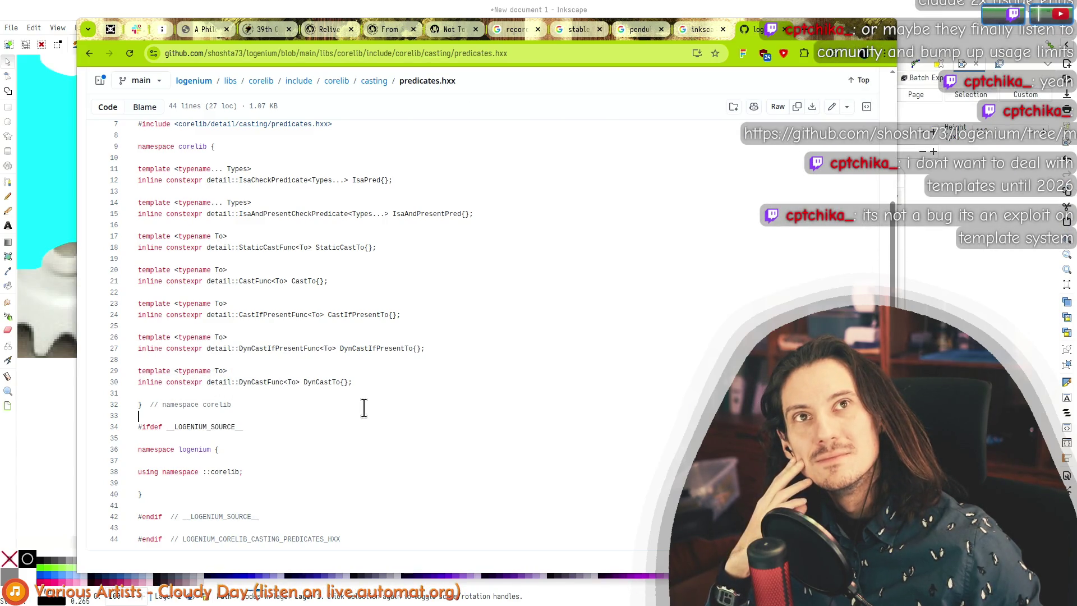
scroll(419, 269, "up", 3)
left_click(391, 147)
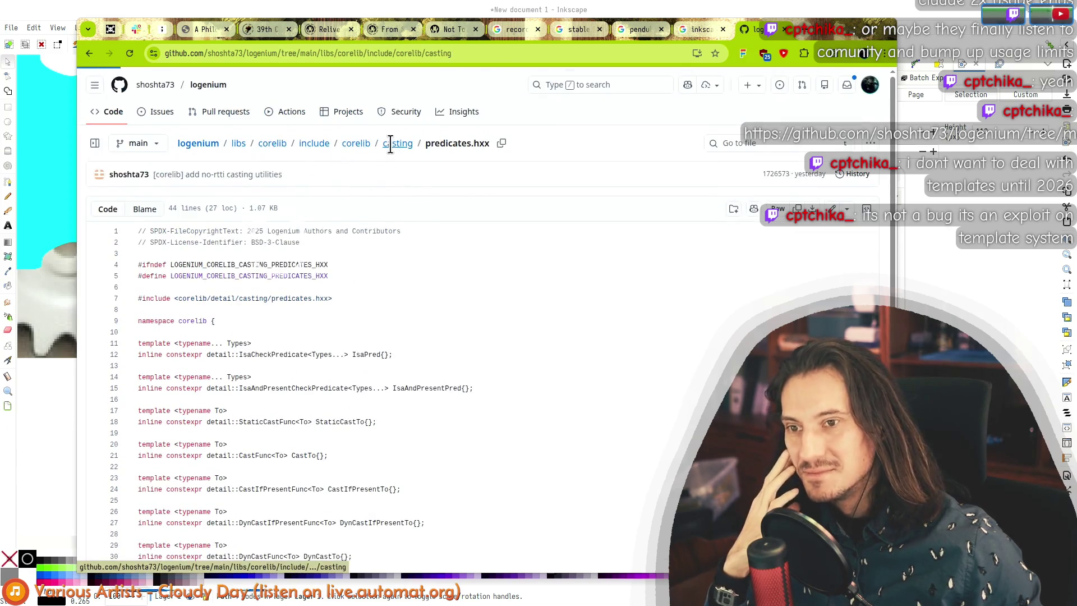
left_click(121, 301)
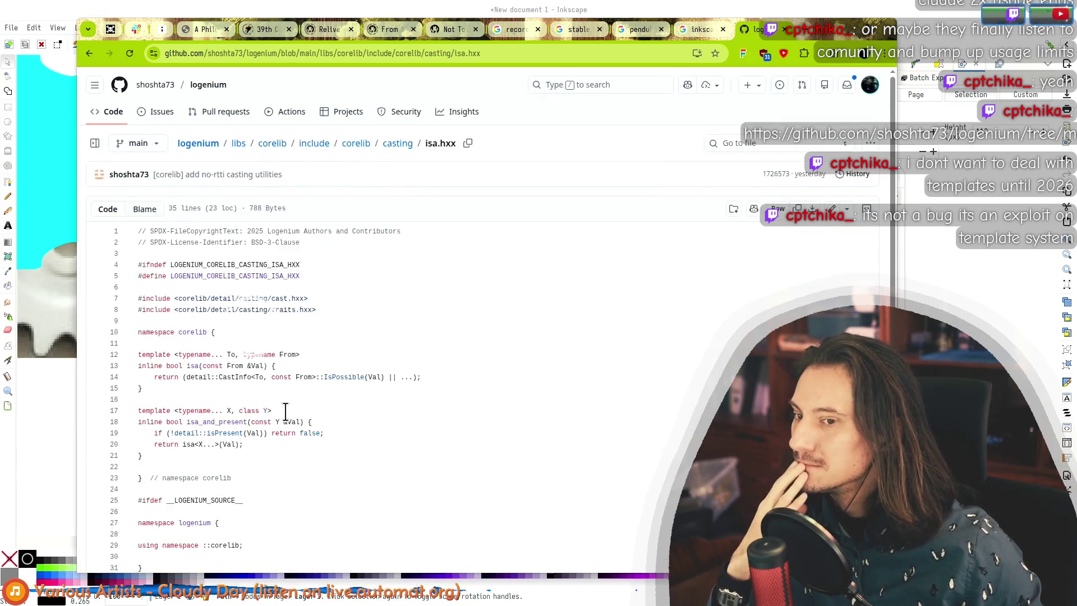
scroll(308, 427, "down", 2)
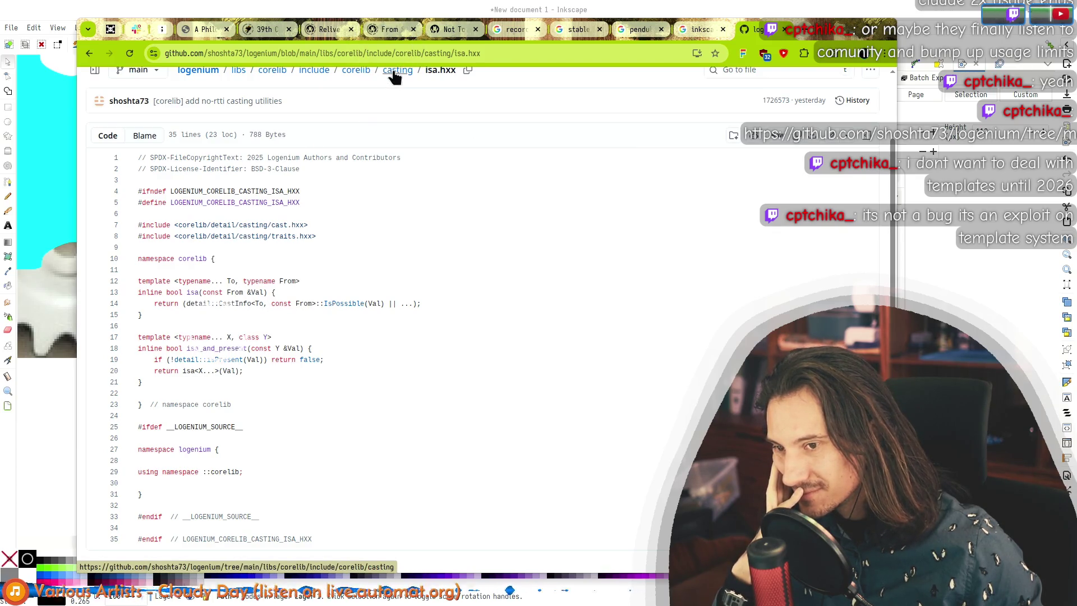
Step: Glance at dyn_cast.hxx, then open cast.hxx from the casting folder
left_click(394, 72)
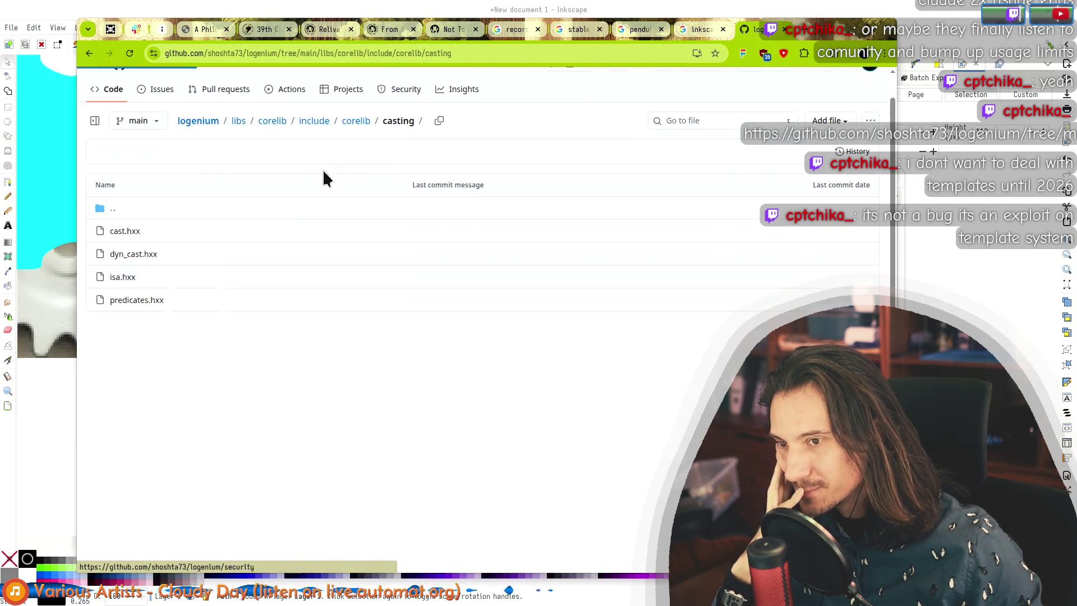
left_click(126, 254)
left_click(397, 85)
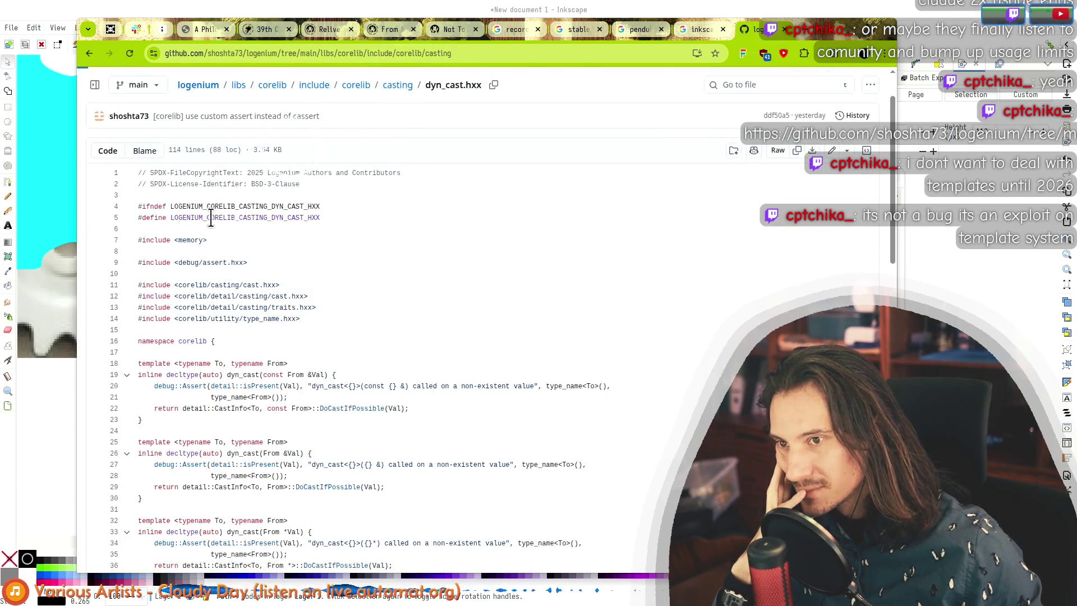
left_click(126, 232)
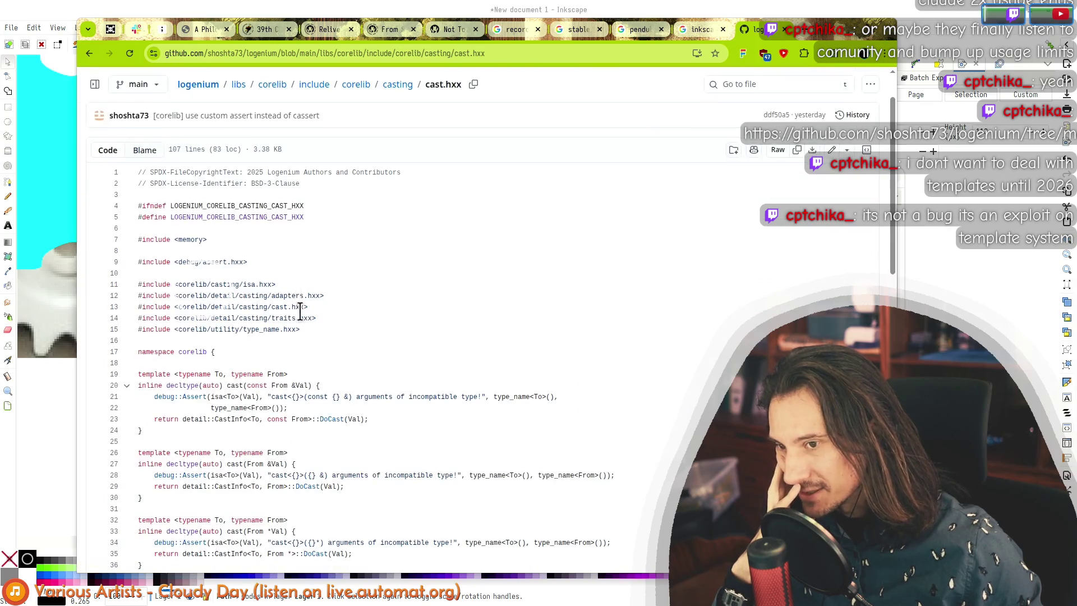
Step: Read cast.hxx and show the references for cast_if_present and debug::Assert
scroll(300, 300, "down", 3)
scroll(260, 264, "down", 2)
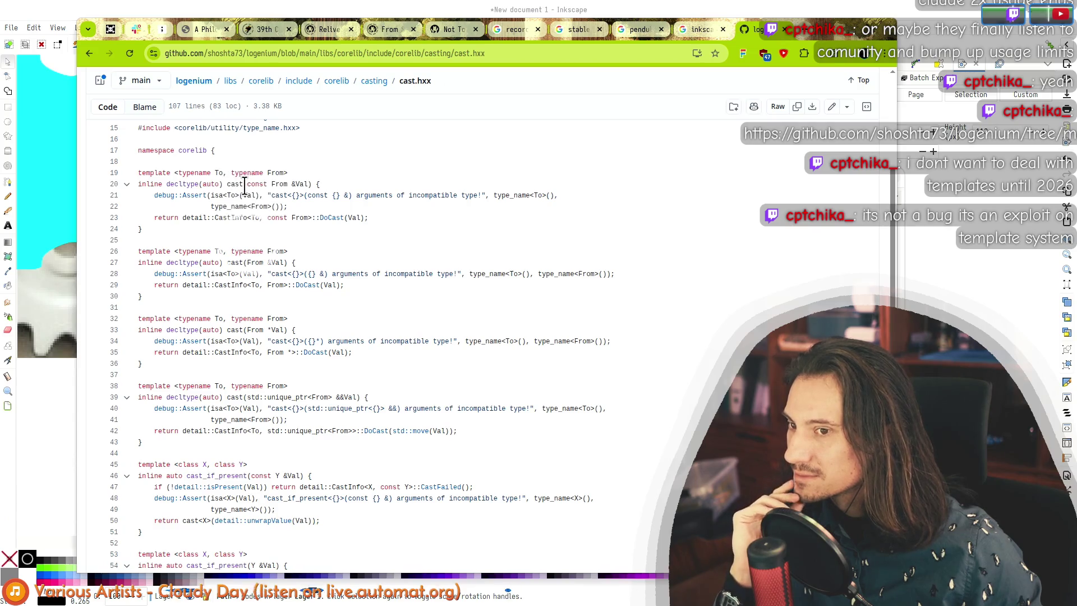
scroll(244, 185, "down", 9)
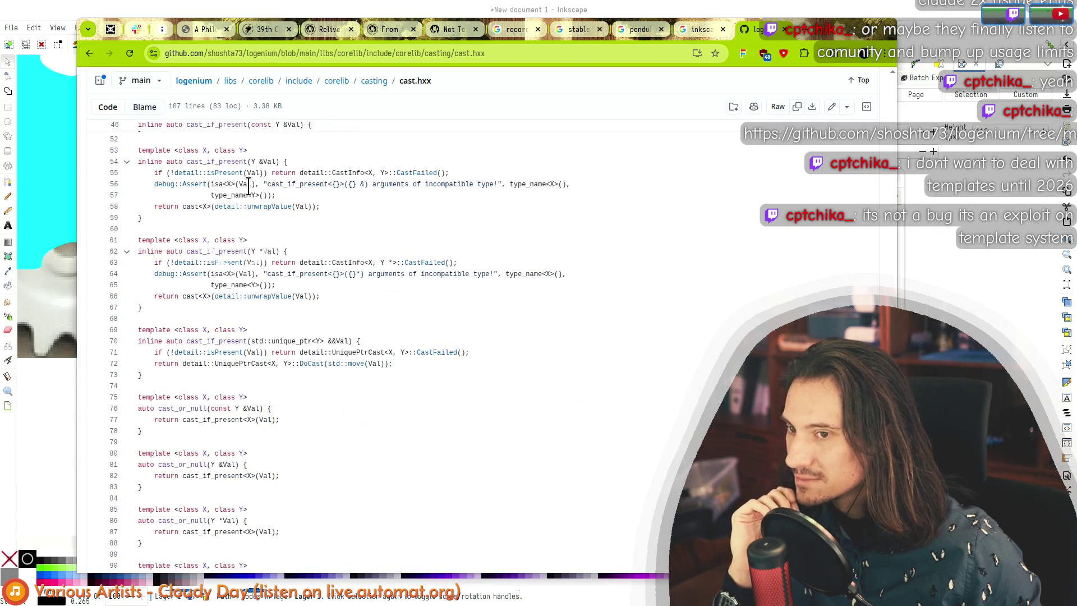
left_click(230, 251)
scroll(340, 244, "up", 9)
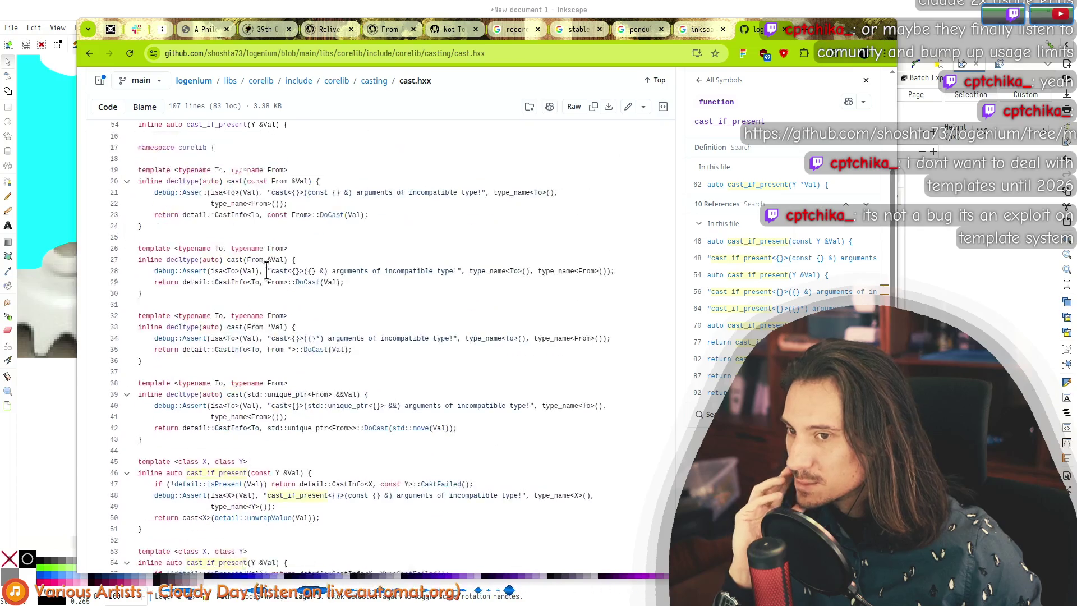
left_click(185, 273)
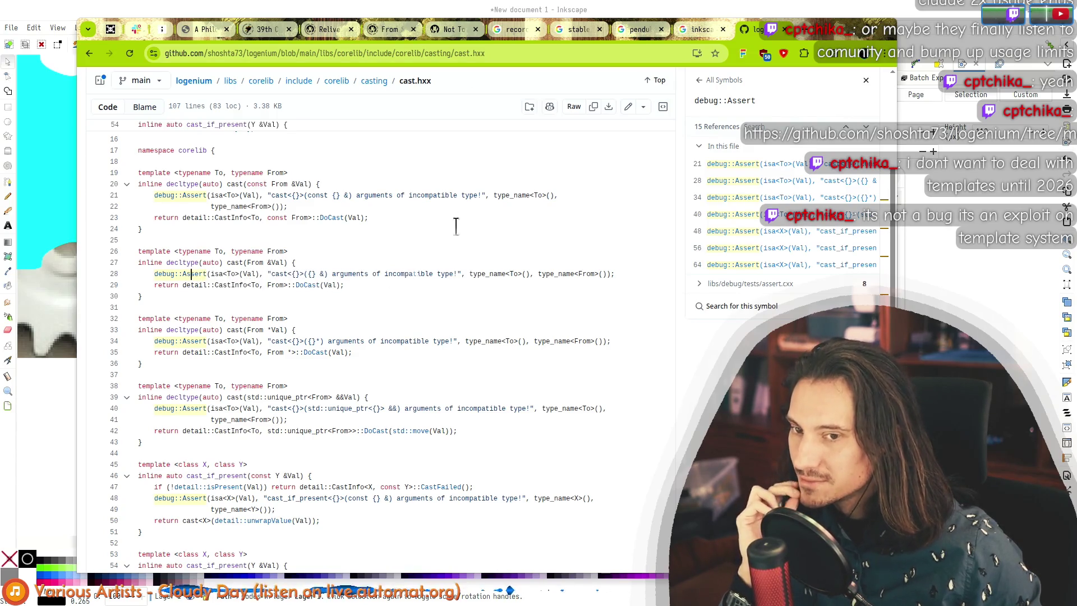
Step: Show the 5 references to DoCast from line 23 and read to line 107
scroll(335, 288, "down", 10)
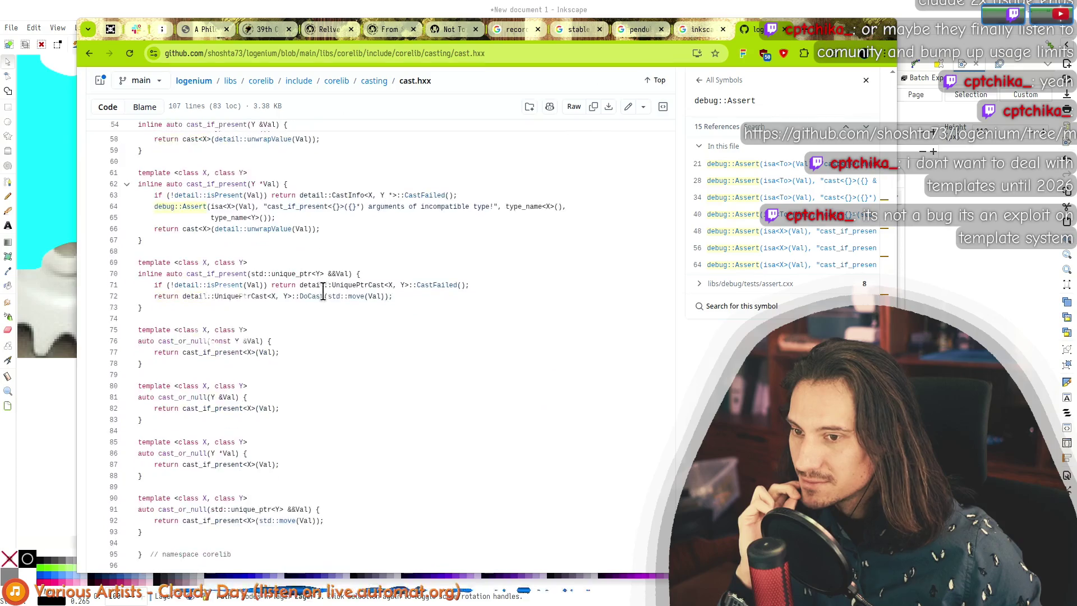
scroll(314, 286, "up", 15)
scroll(312, 285, "down", 5)
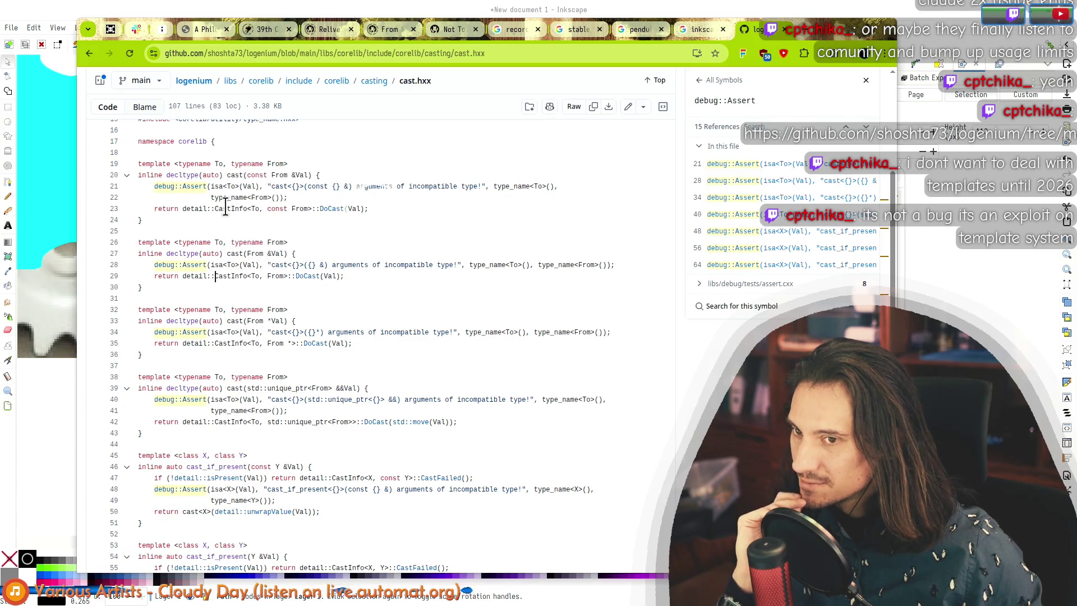
left_click(339, 209)
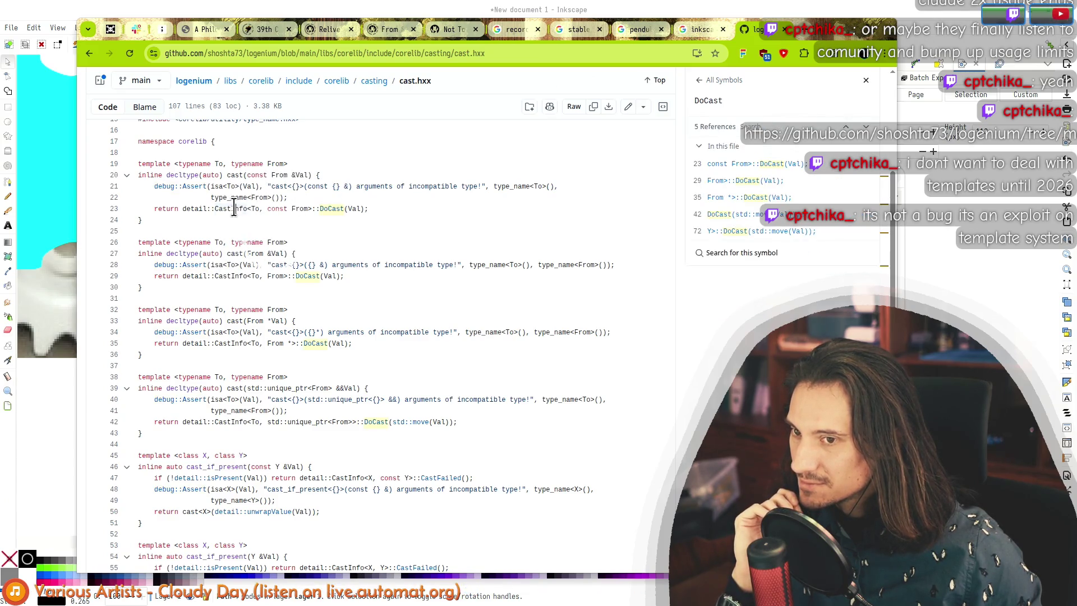
left_click(344, 208)
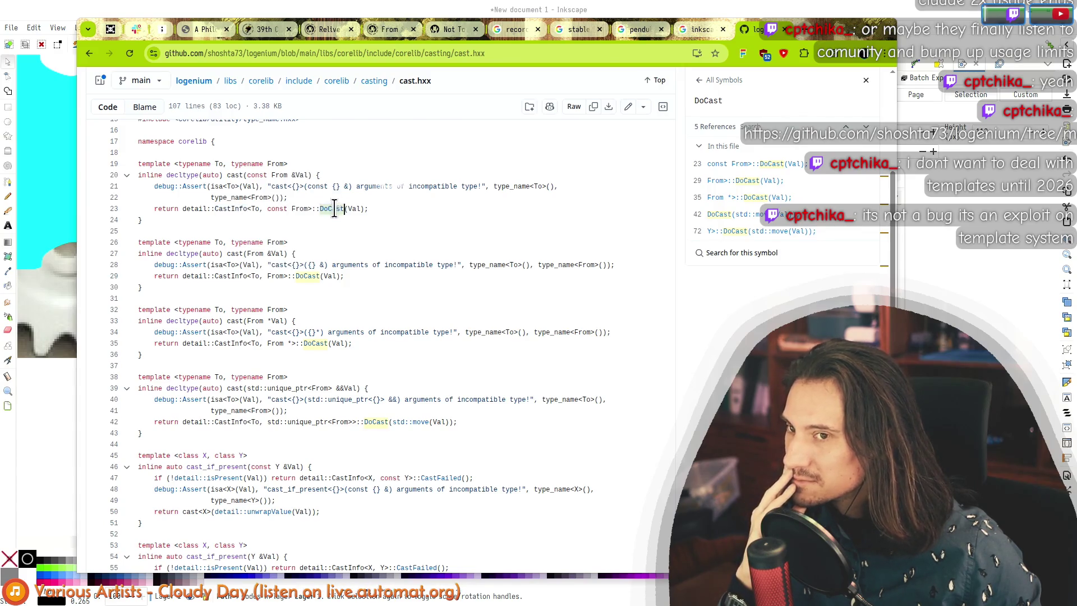
scroll(317, 208, "up", 3)
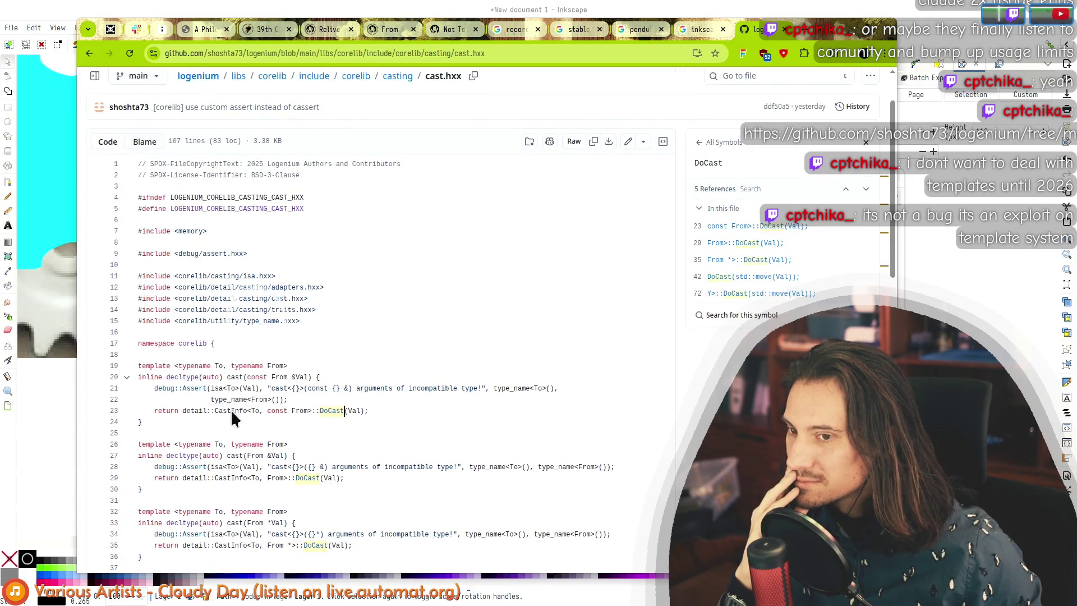
scroll(285, 308, "down", 12)
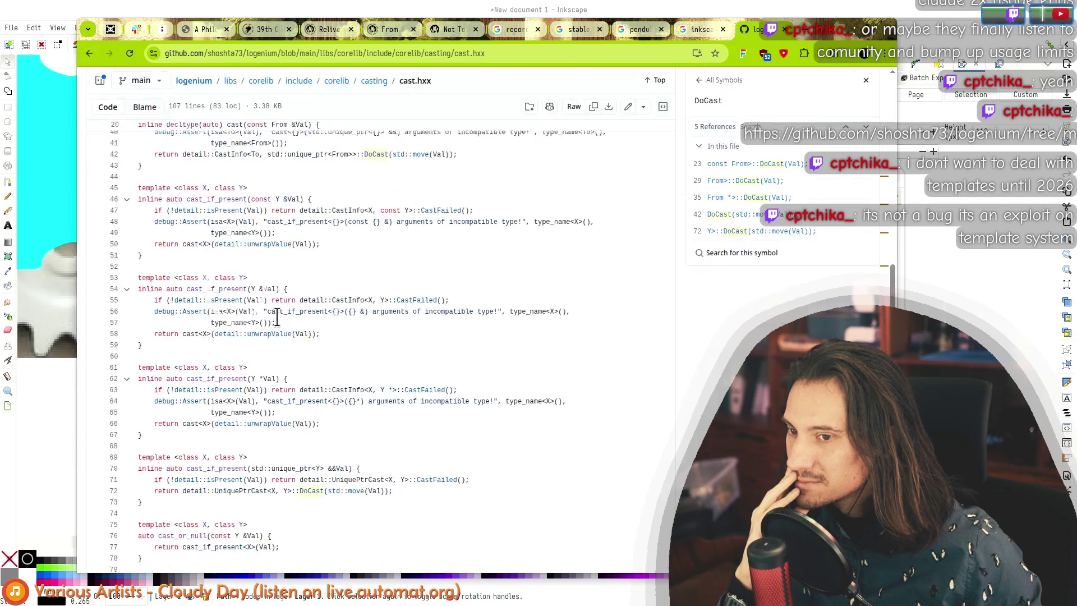
Step: Browse up to corelib and peek at detail/casting, casting.hxx and utility.hxx
left_click(371, 81)
left_click(113, 209)
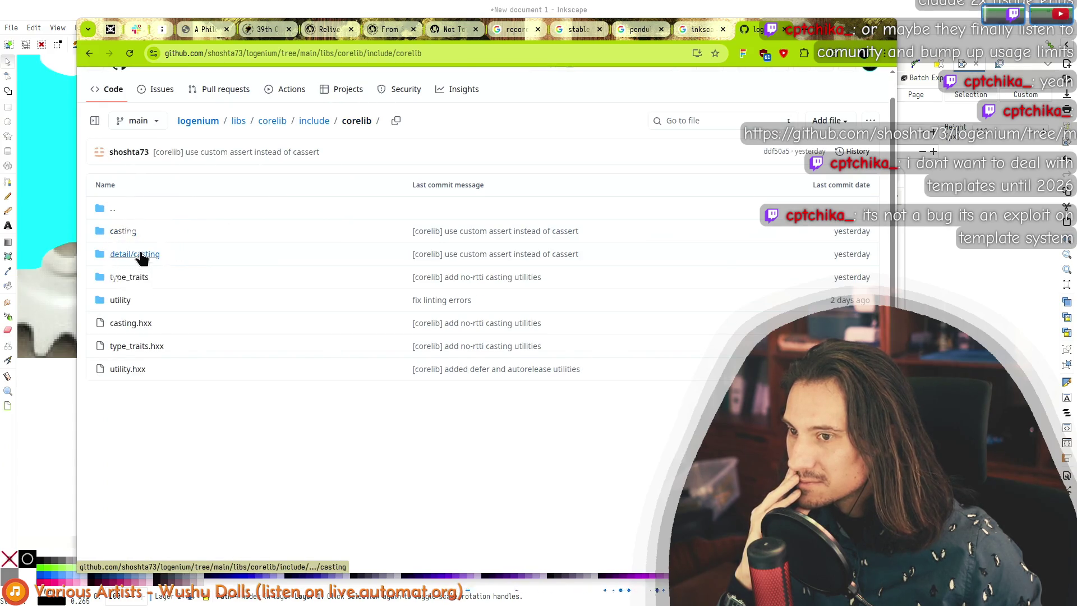
left_click(142, 257)
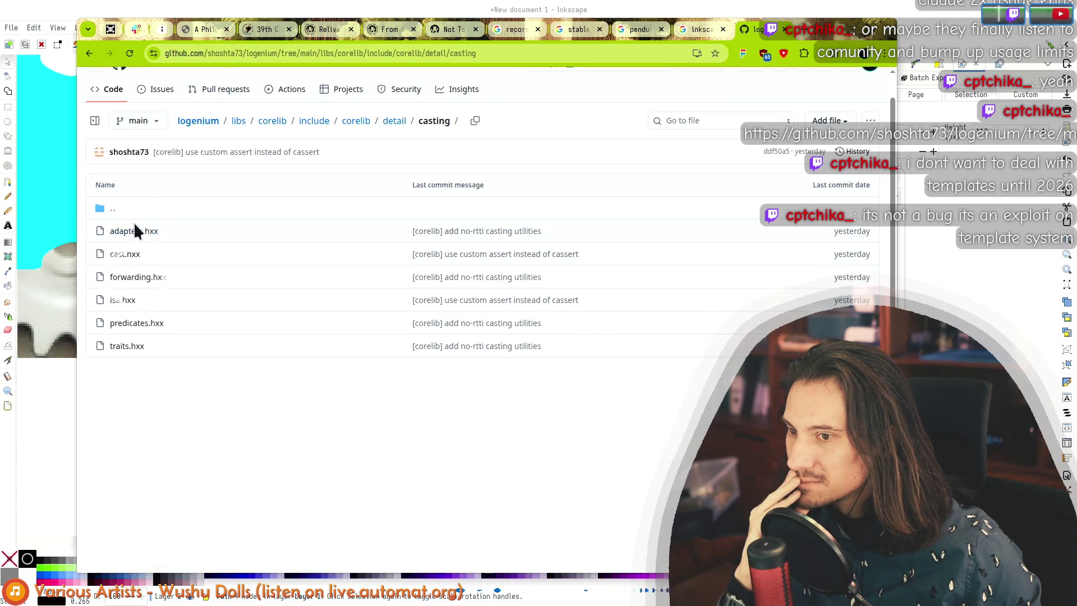
key("alt+Left")
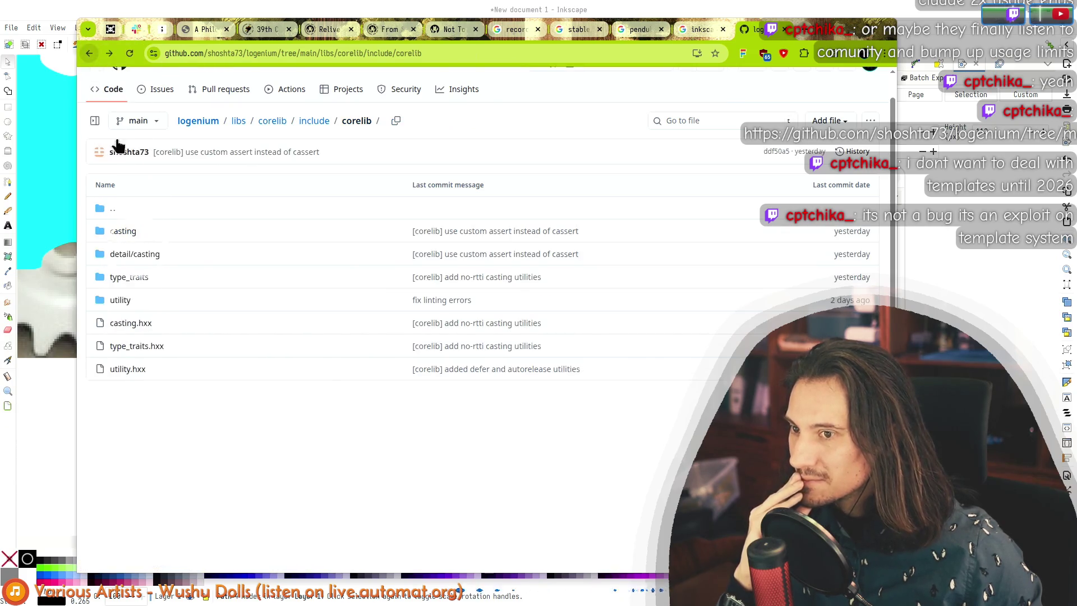
left_click(132, 325)
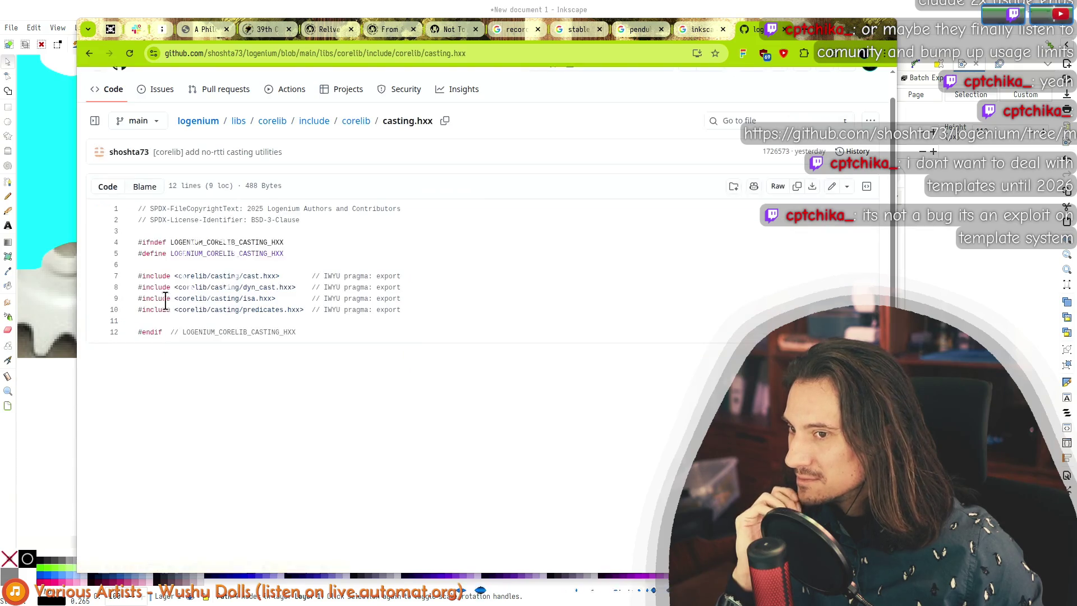
left_click(97, 51)
left_click(127, 364)
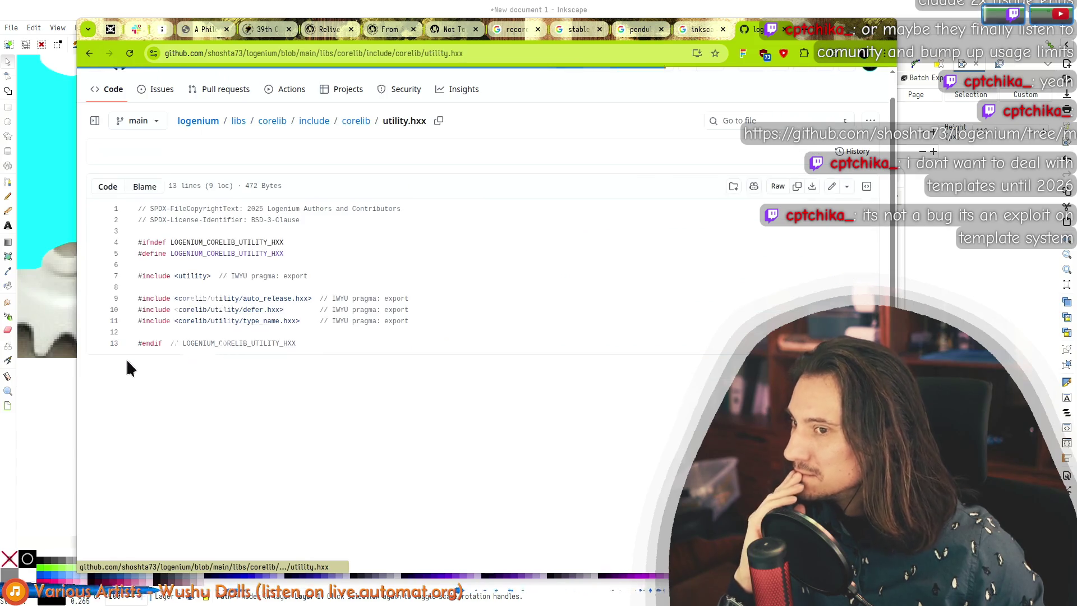
left_click(89, 53)
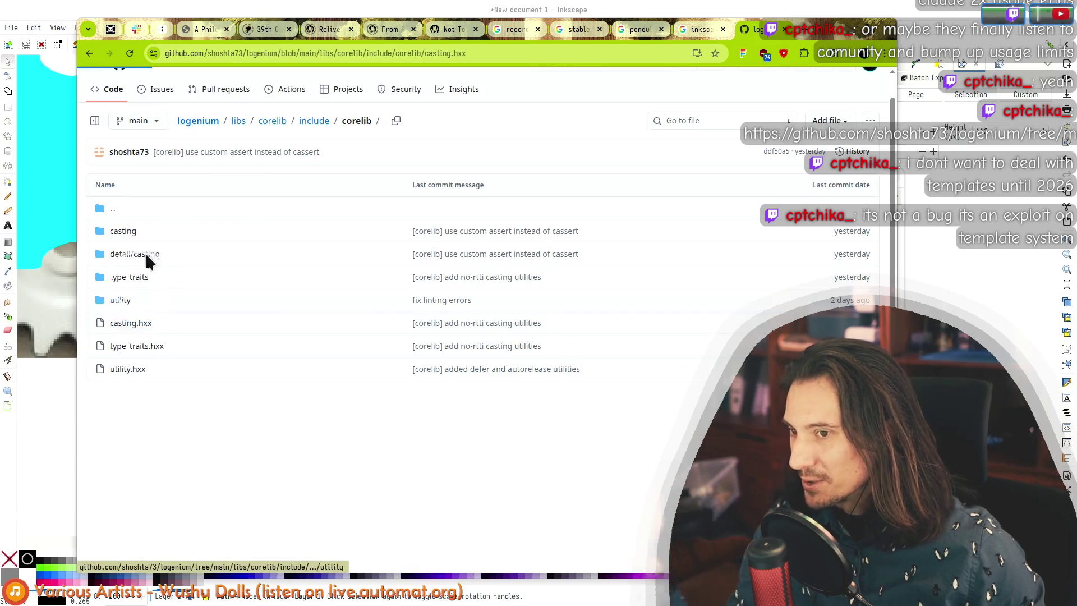
key("alt+Left")
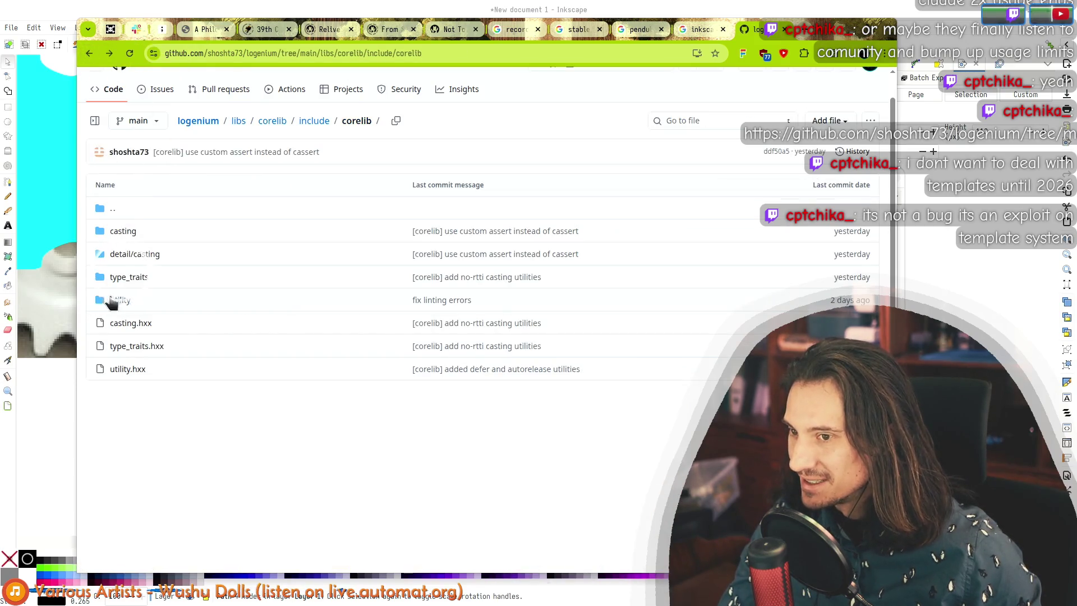
Step: Check the utility and type_traits folders, then open detail/casting/cast.hxx
left_click(115, 301)
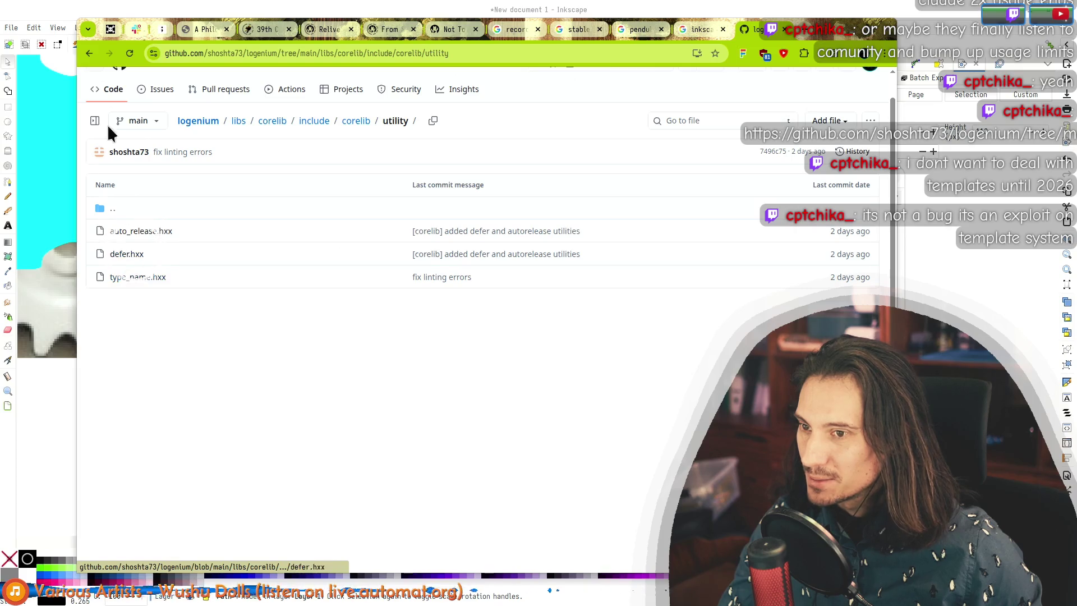
left_click(89, 53)
left_click(119, 278)
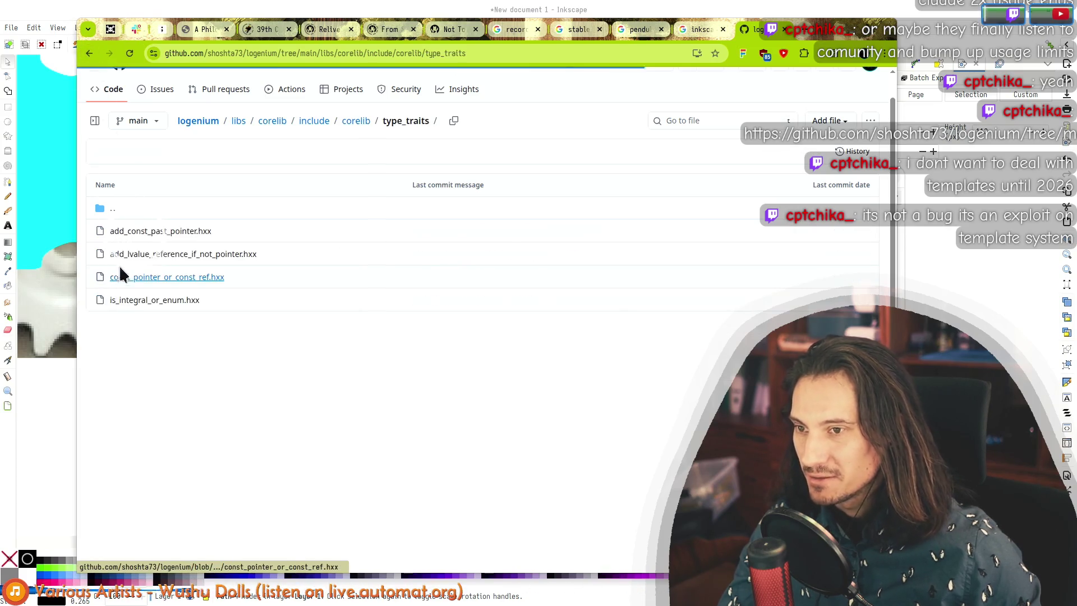
left_click(90, 52)
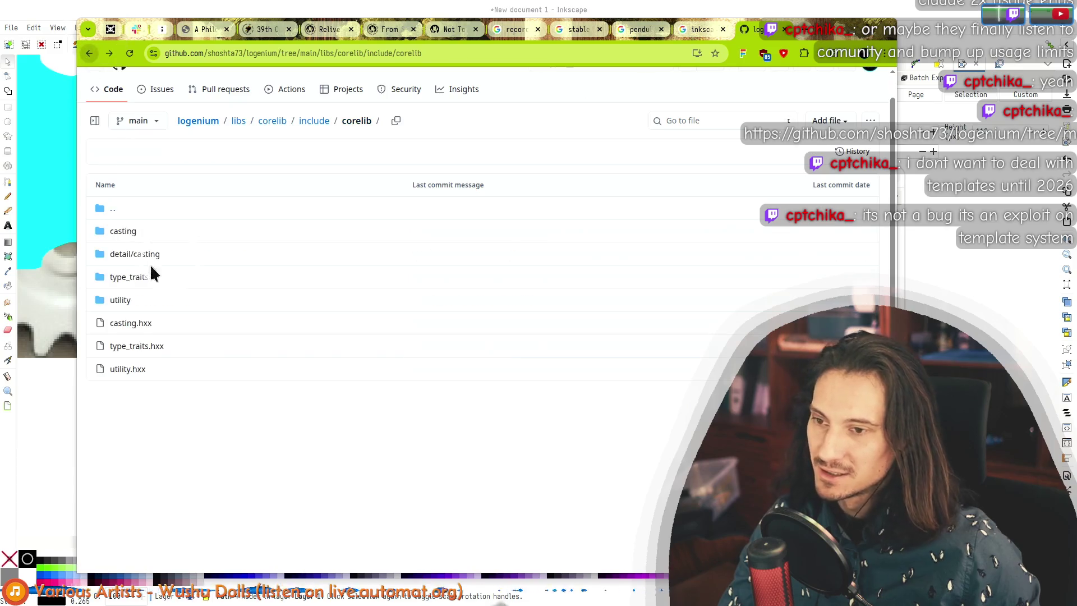
left_click(125, 254)
left_click(126, 255)
Step: Read through cast.hxx, selecting code lines 43–78 and then clearing the selection
scroll(270, 349, "down", 15)
scroll(210, 396, "down", 8)
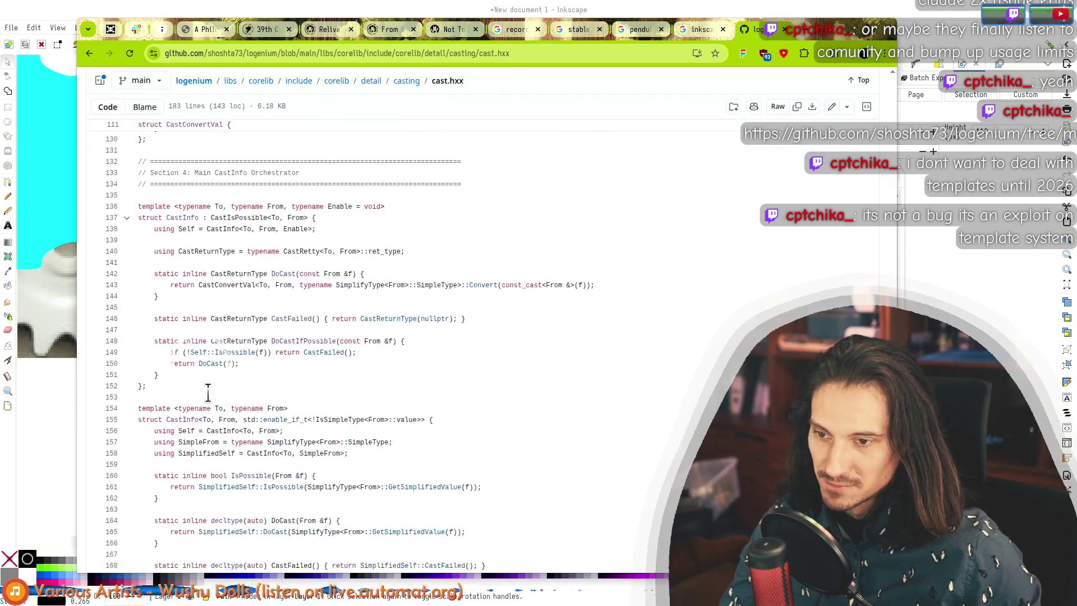
scroll(190, 235, "up", 1)
scroll(180, 226, "up", 20)
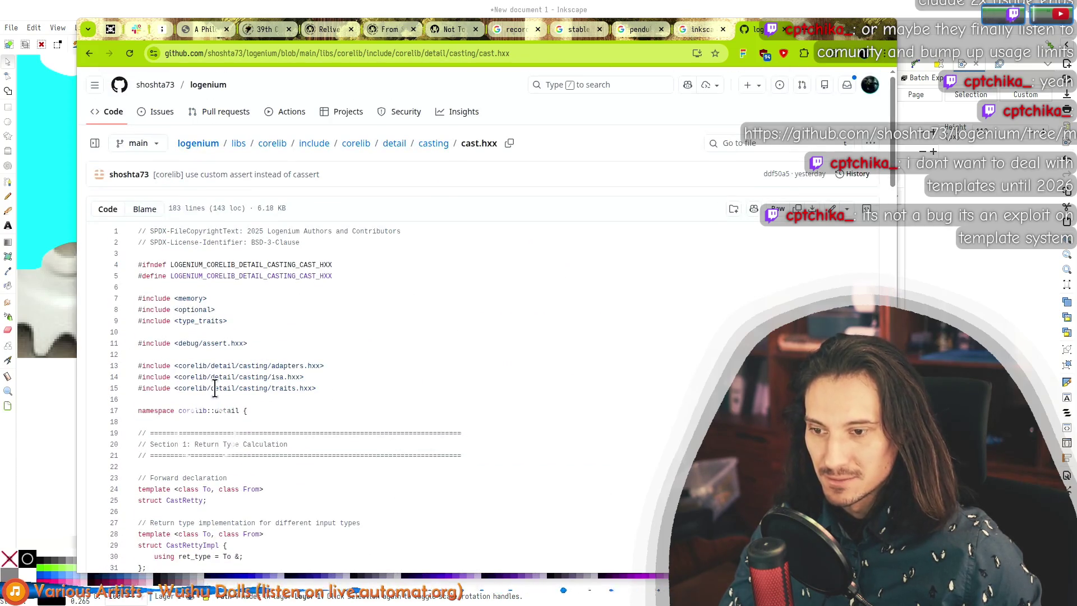
scroll(222, 388, "down", 3)
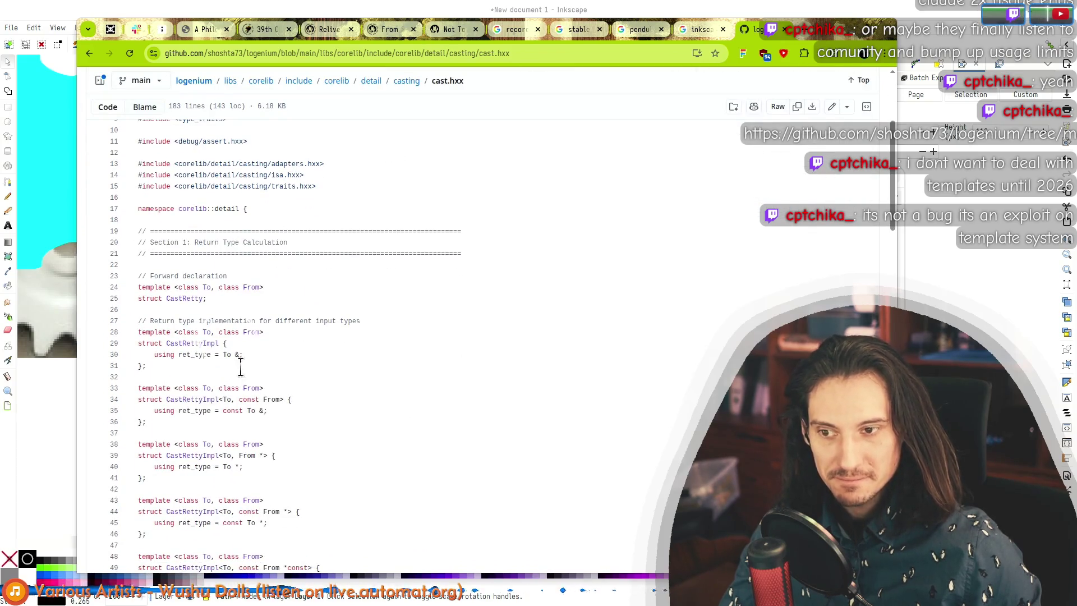
scroll(276, 314, "down", 5)
mouse_move(199, 247)
left_mouse_down()
mouse_move(289, 356)
mouse_move(291, 245)
mouse_move(349, 380)
mouse_move(247, 491)
left_mouse_up()
scroll(255, 375, "down", 2)
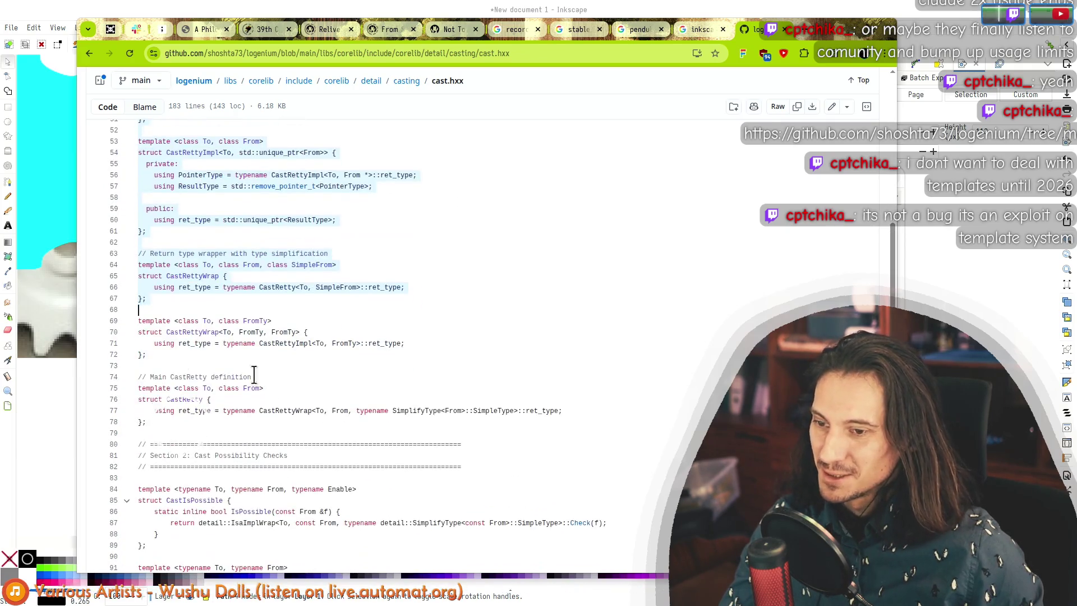
mouse_move(164, 418)
left_mouse_down()
mouse_move(315, 315)
mouse_move(306, 356)
mouse_move(318, 292)
mouse_move(327, 305)
mouse_move(295, 453)
mouse_move(305, 421)
mouse_move(396, 449)
mouse_move(305, 281)
mouse_move(278, 354)
mouse_move(230, 426)
left_mouse_up()
scroll(323, 303, "up", 15)
scroll(305, 281, "down", 10)
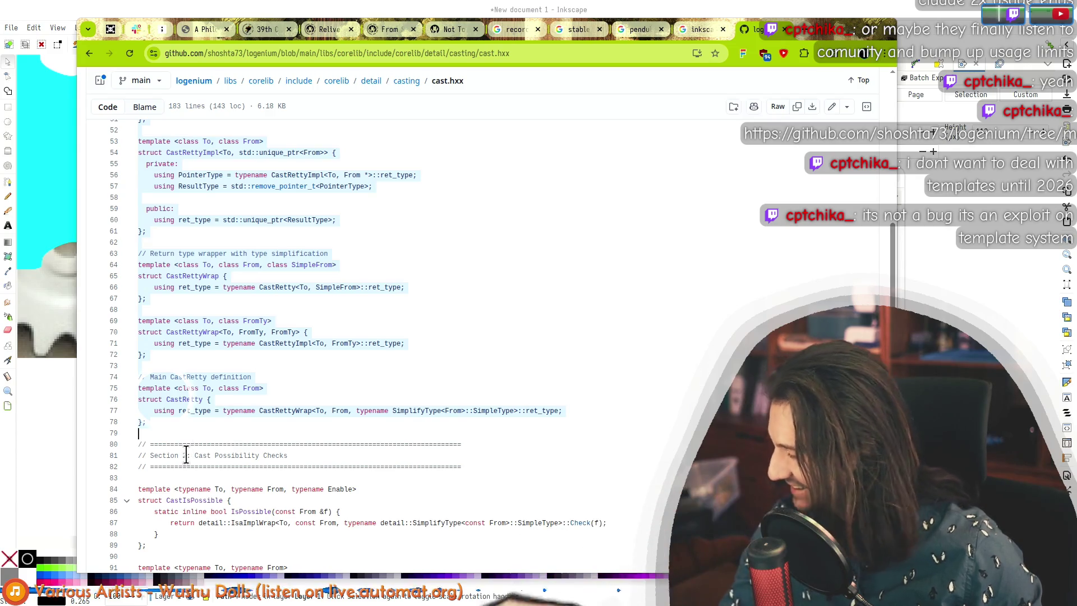
left_click(168, 432)
Step: Highlight the CastIsPossible templates, then show its line-85 definition and 4 references
scroll(168, 432, "up", 7)
scroll(207, 343, "down", 9)
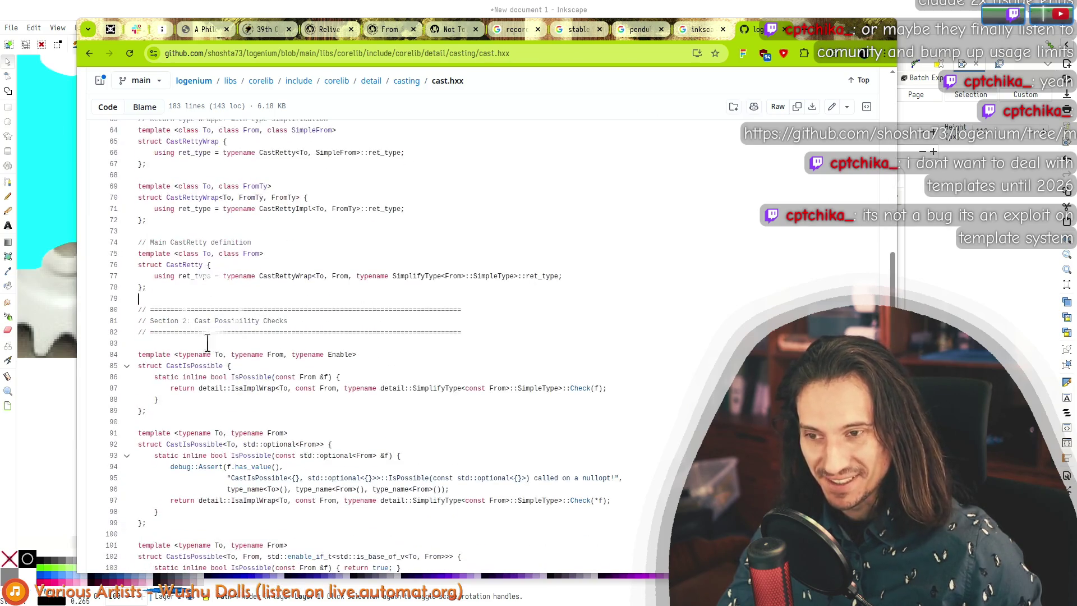
left_click(227, 310)
scroll(168, 314, "down", 2)
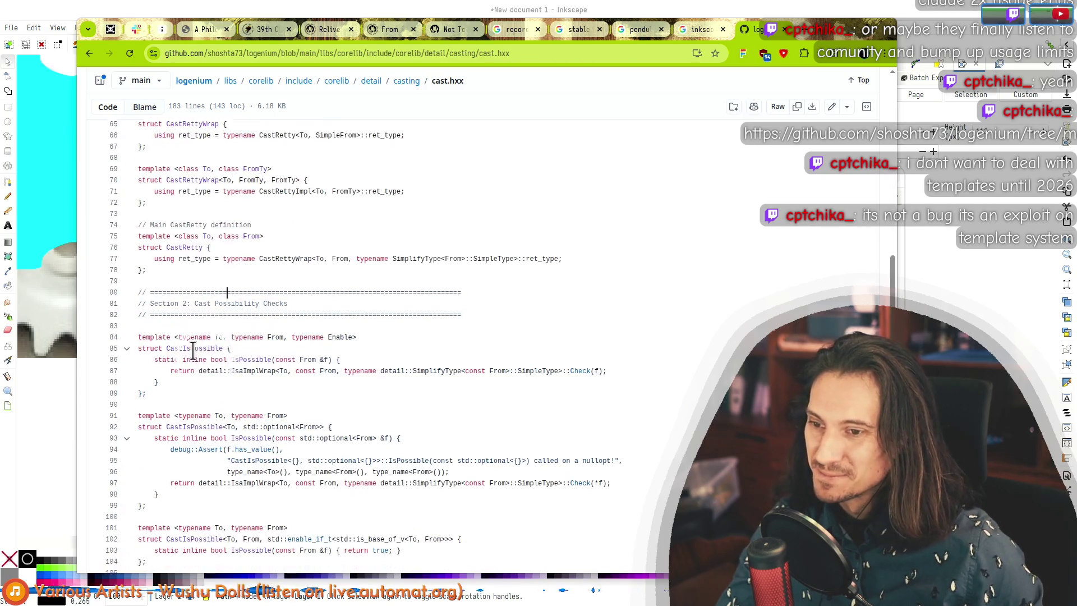
mouse_move(161, 276)
left_mouse_down()
mouse_move(169, 392)
mouse_move(195, 469)
mouse_move(167, 341)
left_mouse_up()
left_click_drag(140, 287, 140, 283)
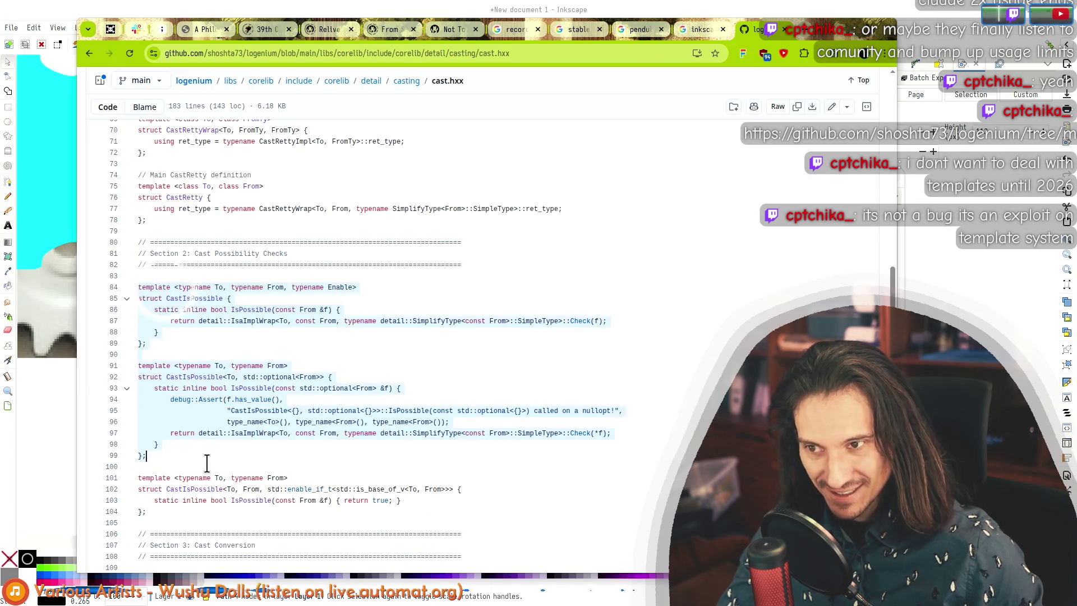
left_click(173, 446)
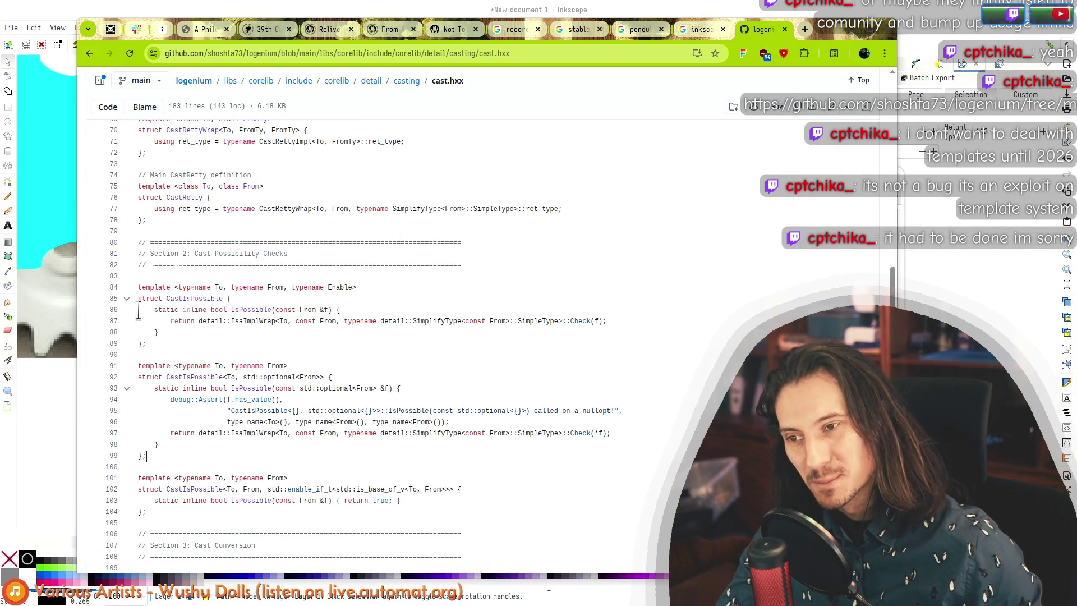
left_click_drag(140, 289, 168, 332)
left_click(174, 332)
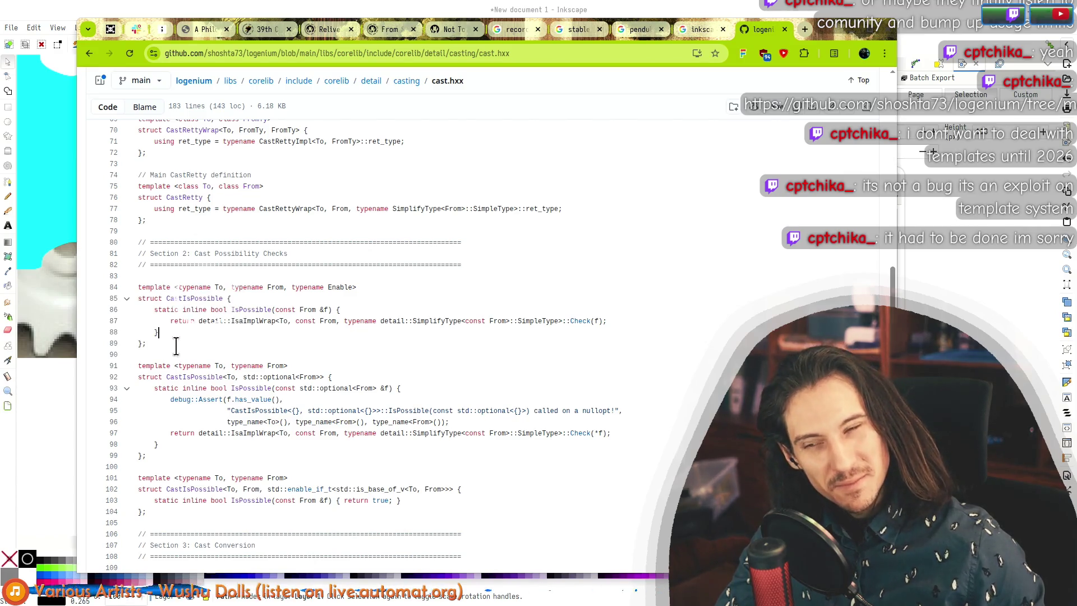
left_click(186, 298)
scroll(255, 349, "up", 10)
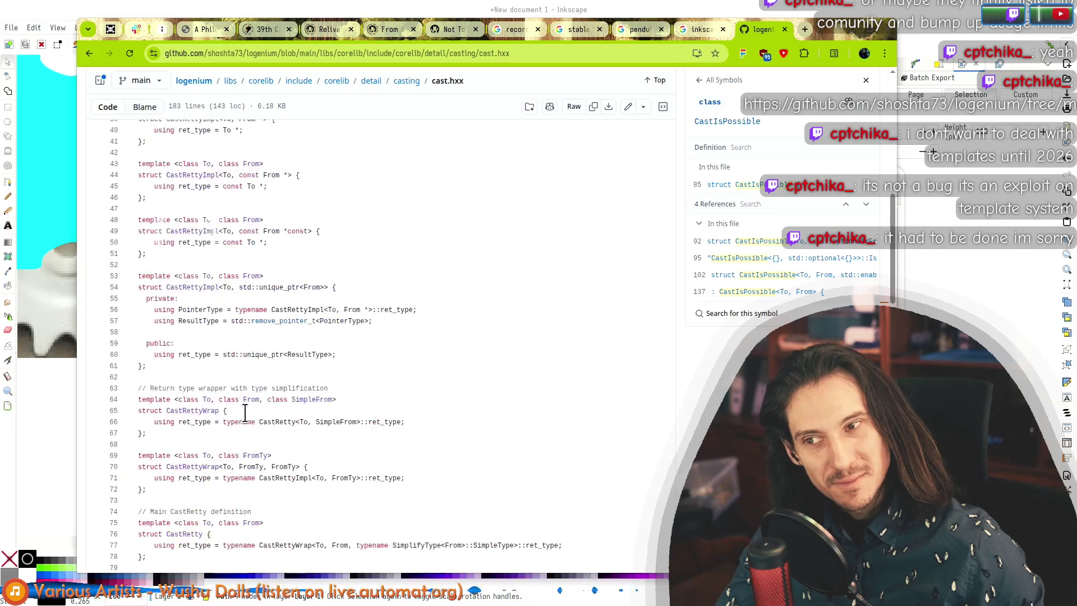
scroll(254, 348, "up", 3)
scroll(194, 292, "down", 15)
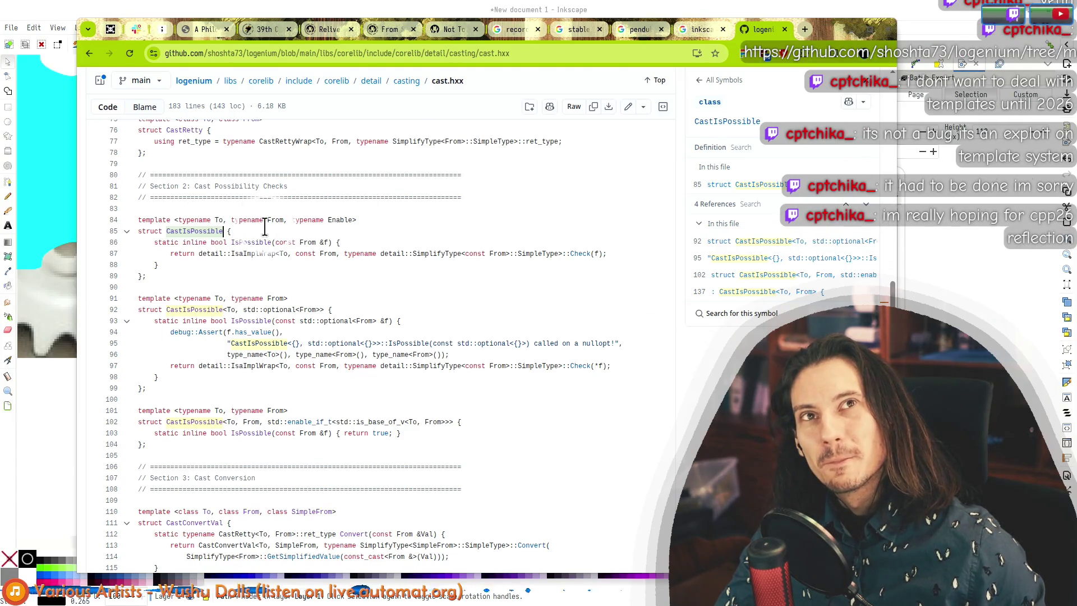
left_click_drag(223, 232, 169, 231)
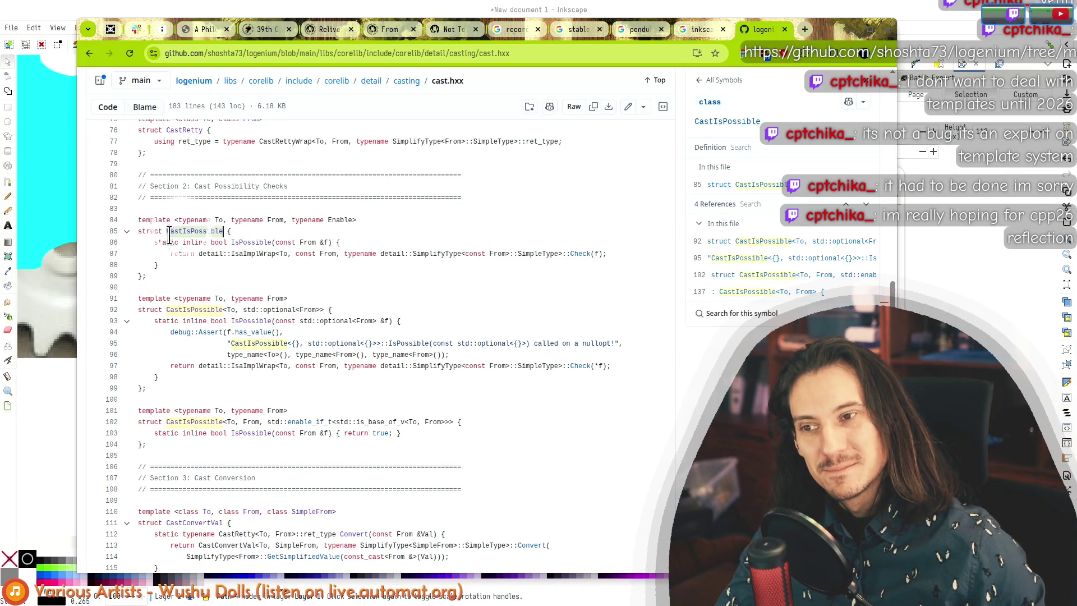
left_click(183, 231)
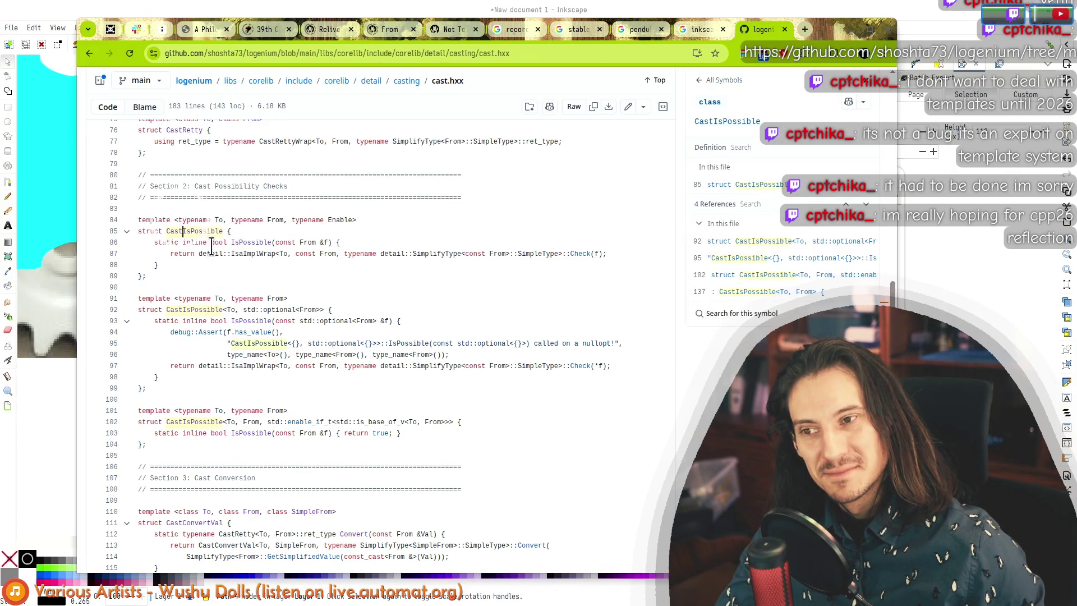
double_click(191, 310)
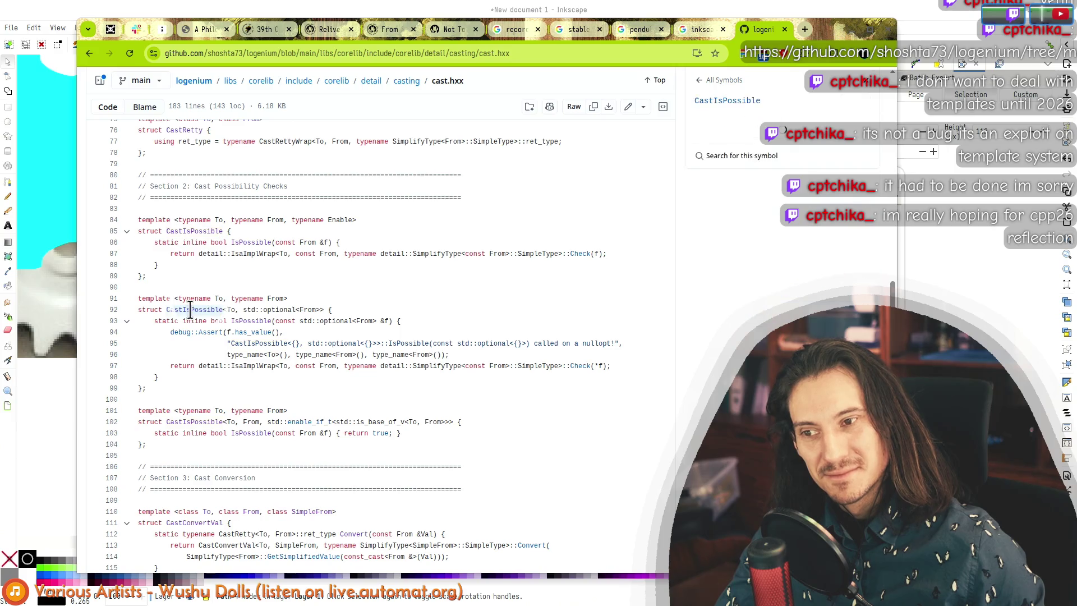
double_click(183, 231)
left_click(187, 231)
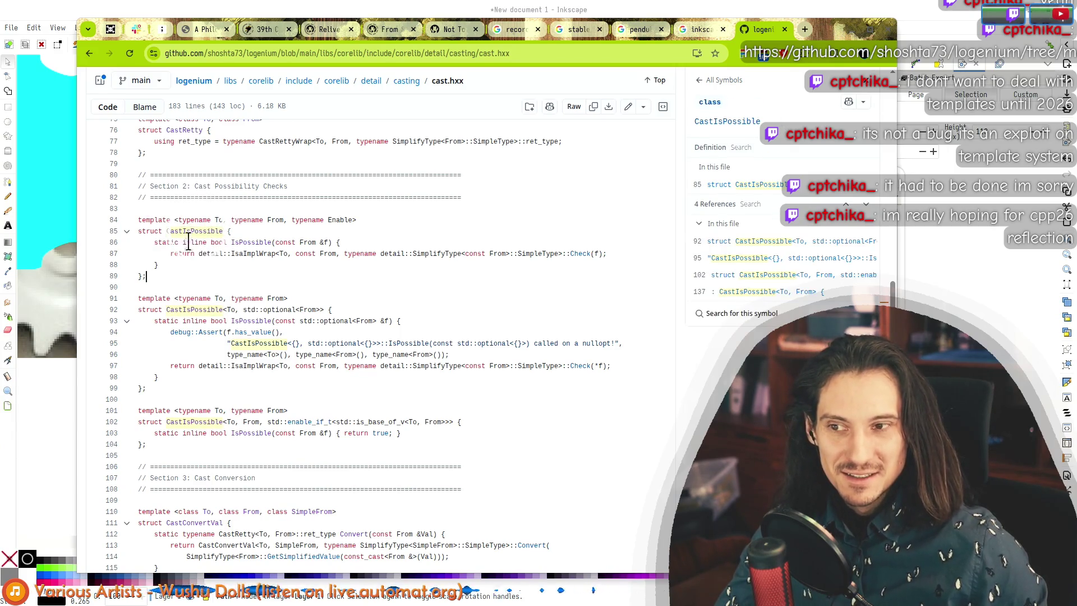
double_click(173, 232)
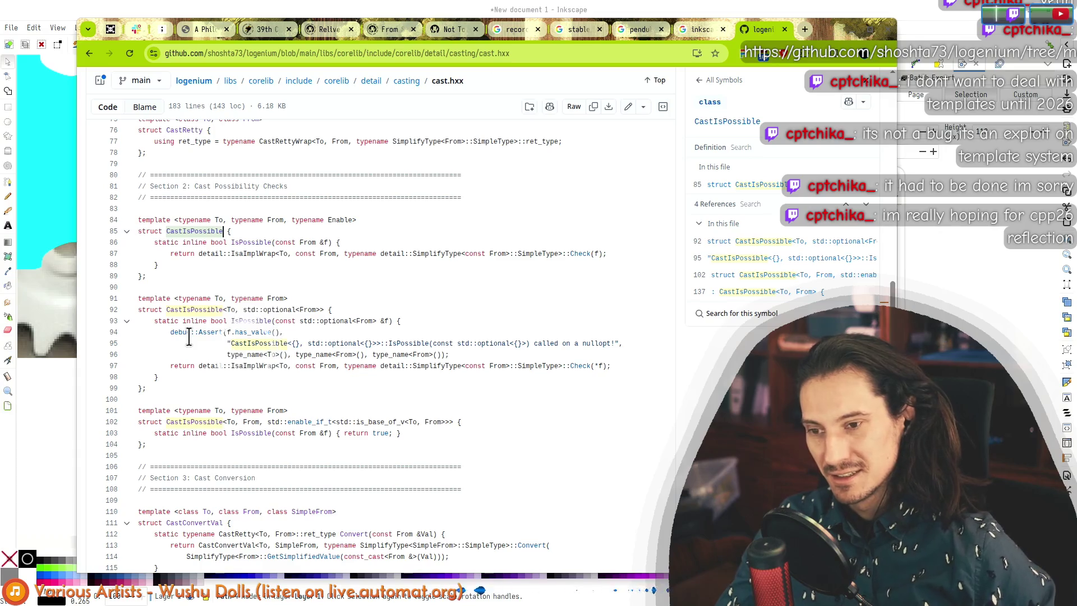
left_click_drag(140, 297, 168, 370)
left_click(164, 390)
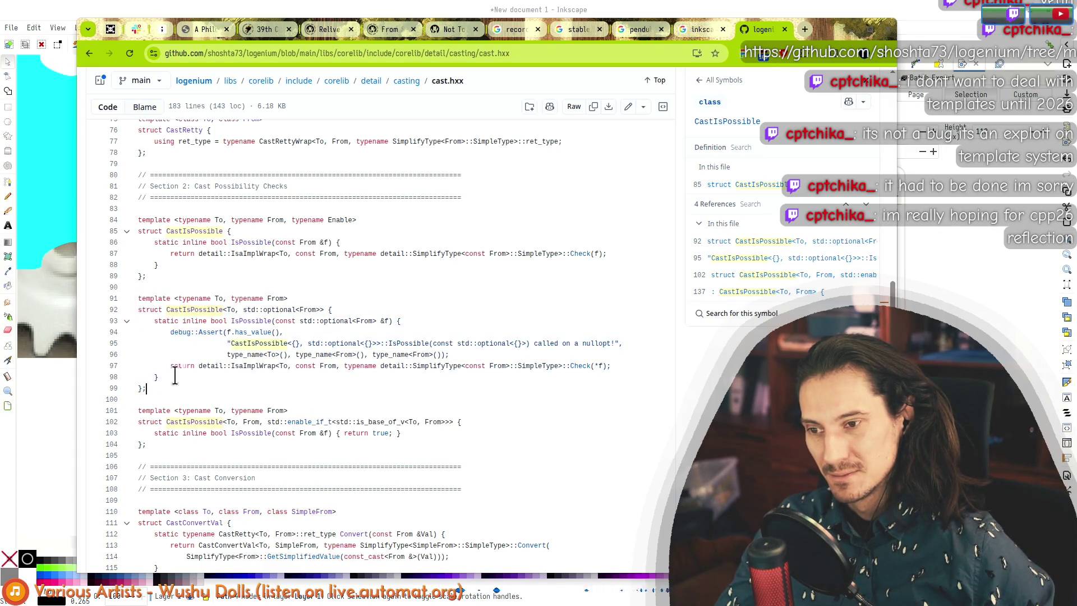
left_click(157, 377)
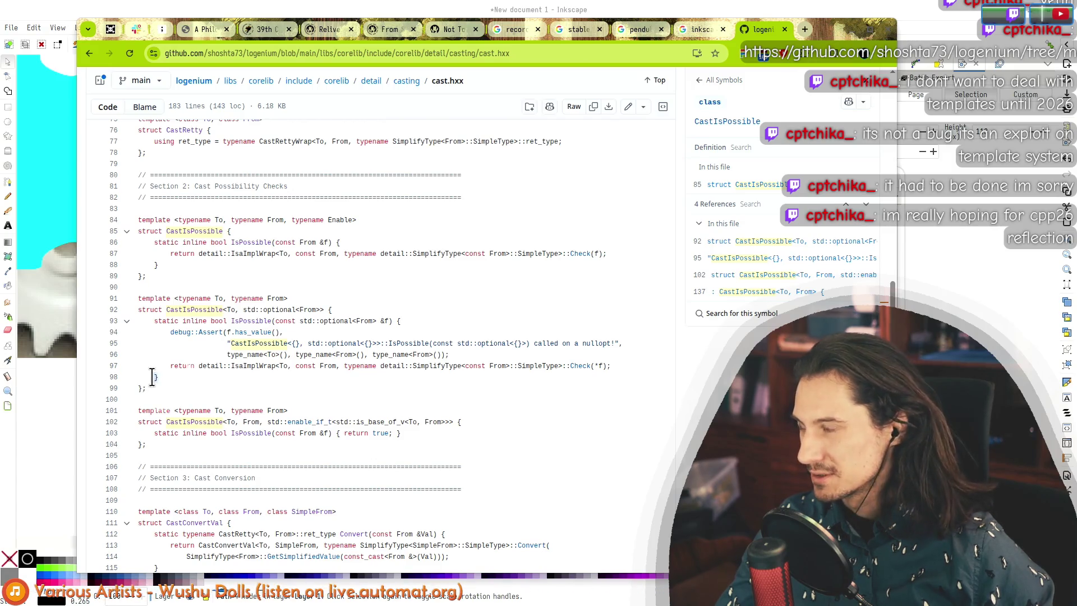
mouse_move(151, 376)
left_mouse_down()
mouse_move(168, 332)
mouse_move(130, 311)
left_mouse_up()
left_click(174, 377)
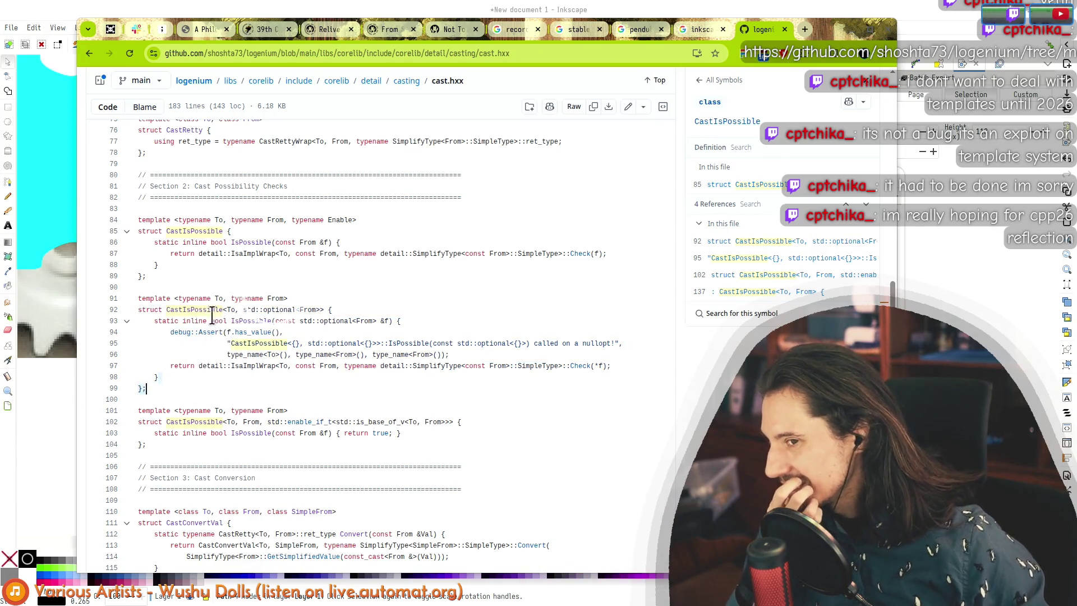
left_click_drag(185, 298, 194, 386)
left_click(162, 376)
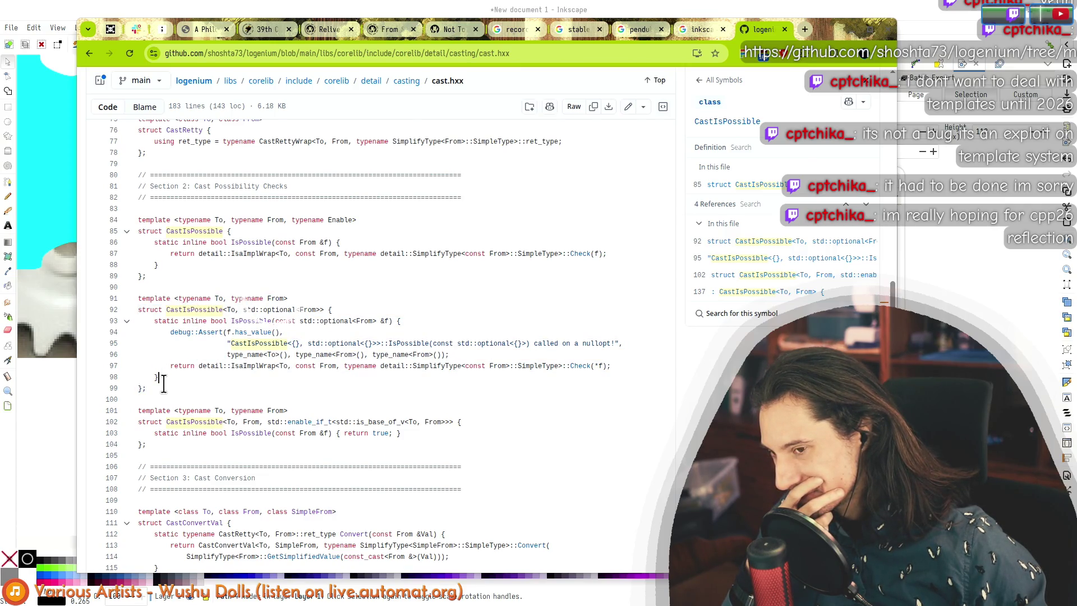
mouse_move(165, 389)
left_mouse_down()
mouse_move(174, 289)
mouse_move(163, 385)
mouse_move(180, 388)
left_mouse_up()
left_click(137, 298)
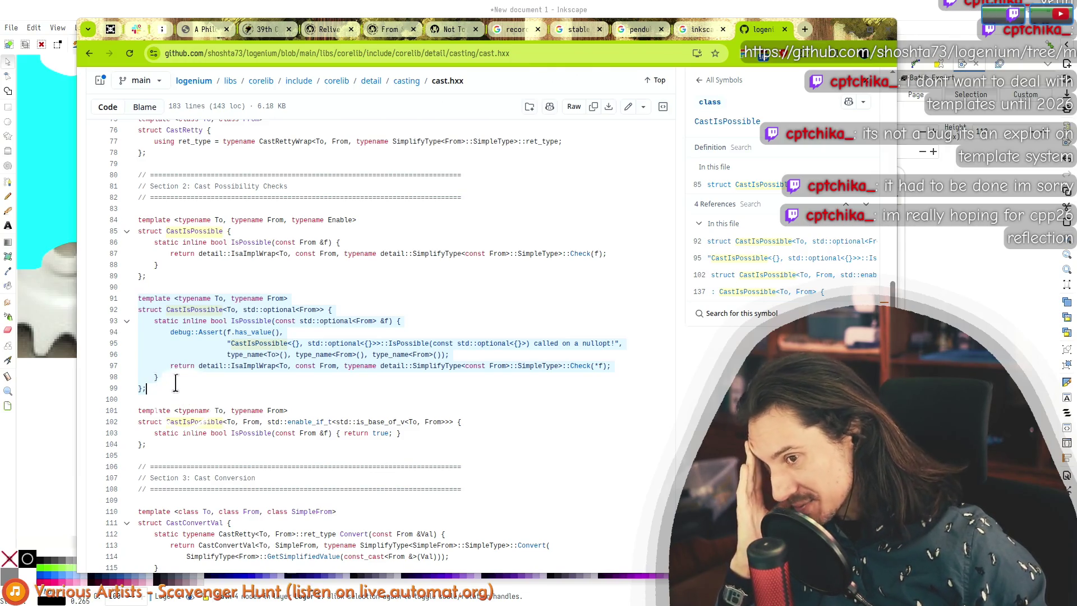
left_click(172, 380)
mouse_move(212, 411)
left_mouse_down()
mouse_move(205, 436)
mouse_move(185, 337)
mouse_move(199, 198)
left_mouse_up()
left_click_drag(195, 448, 185, 175)
left_click(197, 447)
scroll(183, 395, "down", 2)
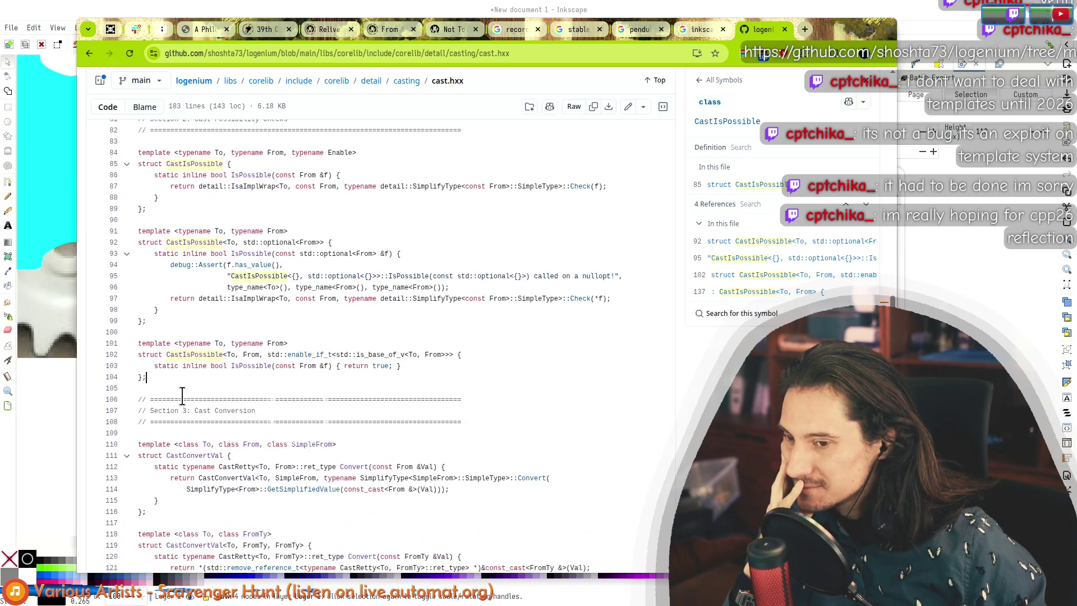
scroll(195, 309, "down", 8)
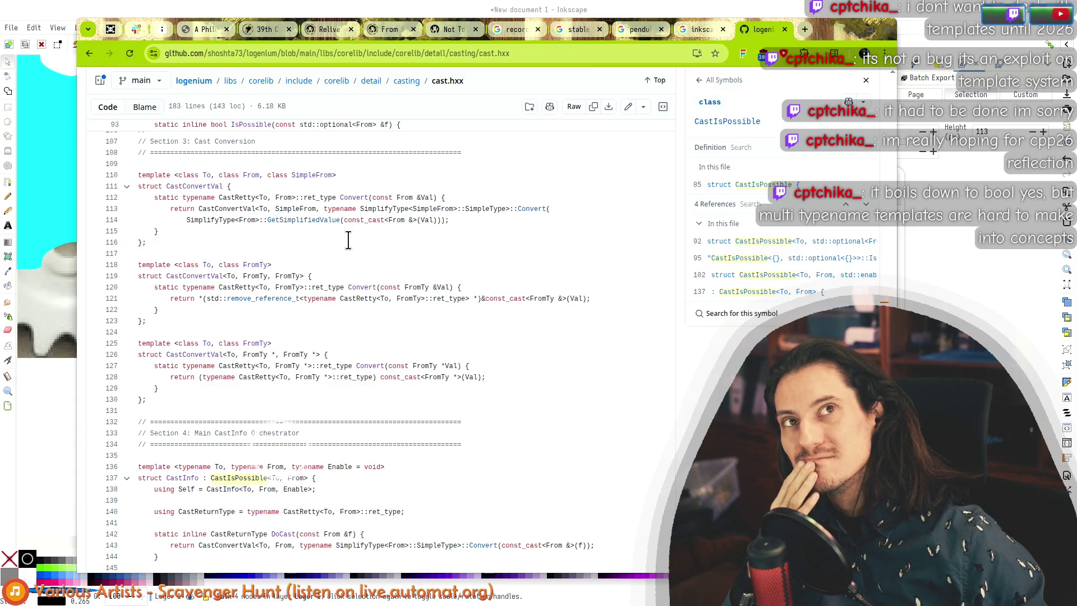
scroll(309, 258, "up", 10)
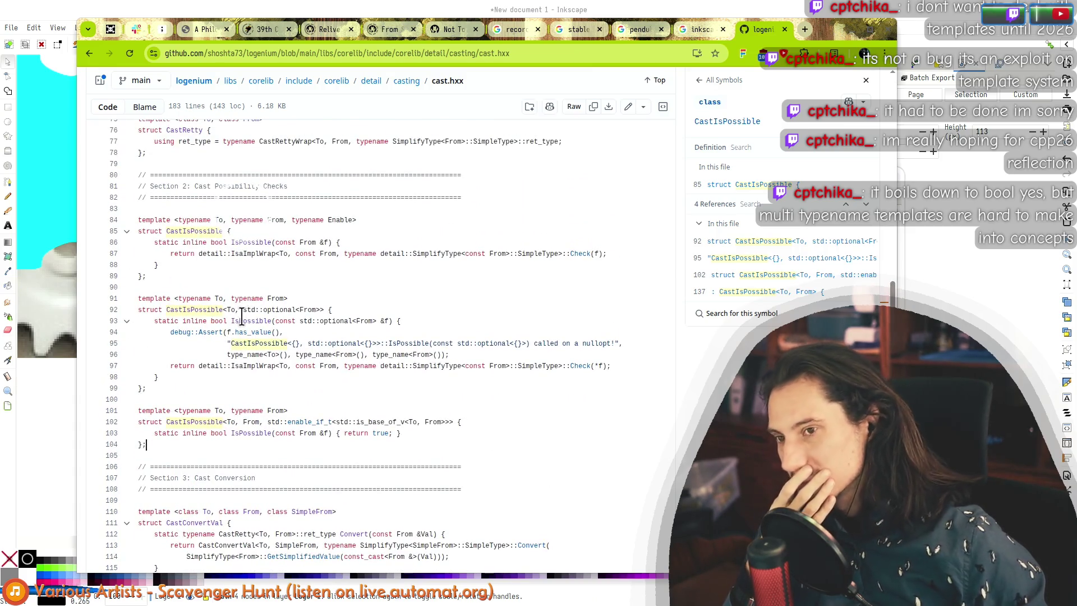
mouse_move(140, 219)
left_mouse_down()
mouse_move(165, 282)
mouse_move(168, 423)
mouse_move(185, 418)
mouse_move(174, 449)
left_mouse_up()
left_click(174, 449)
scroll(175, 447, "down", 4)
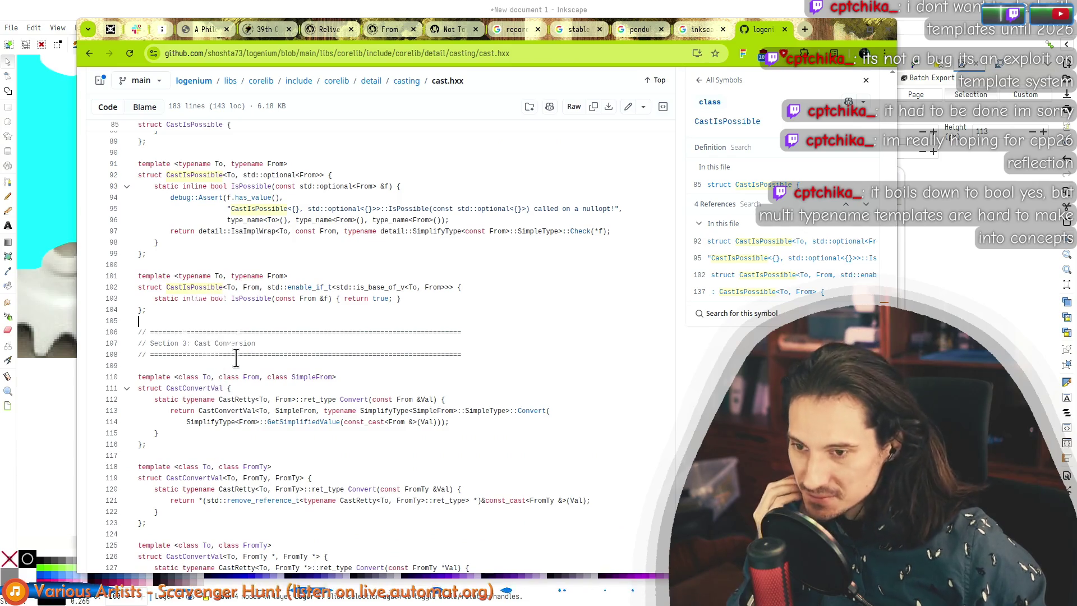
scroll(237, 358, "down", 4)
left_click_drag(137, 244, 158, 326)
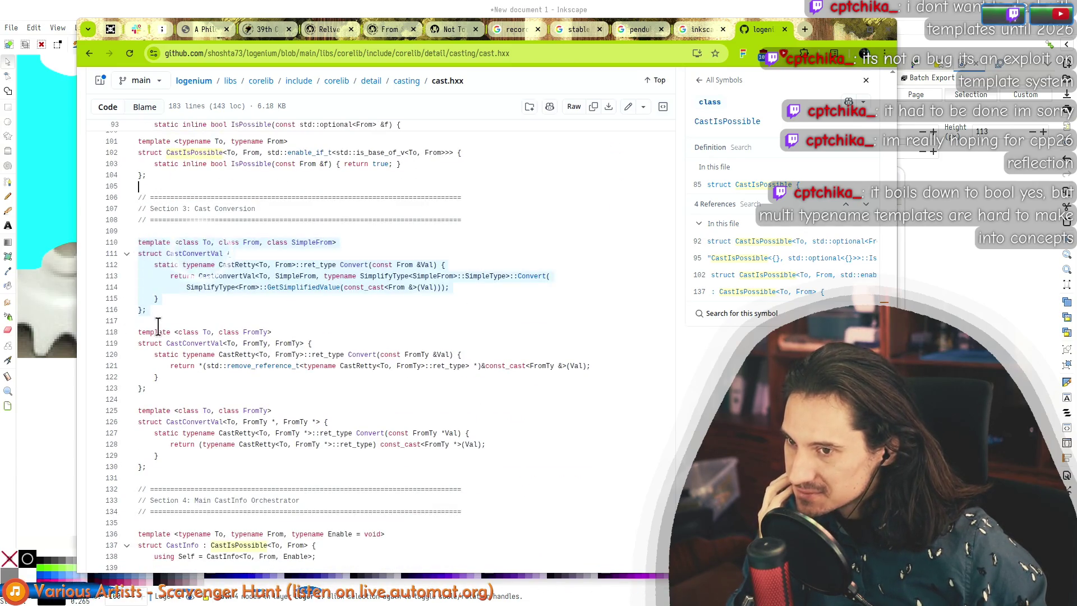
left_click(185, 322)
scroll(186, 320, "down", 4)
scroll(189, 320, "down", 6)
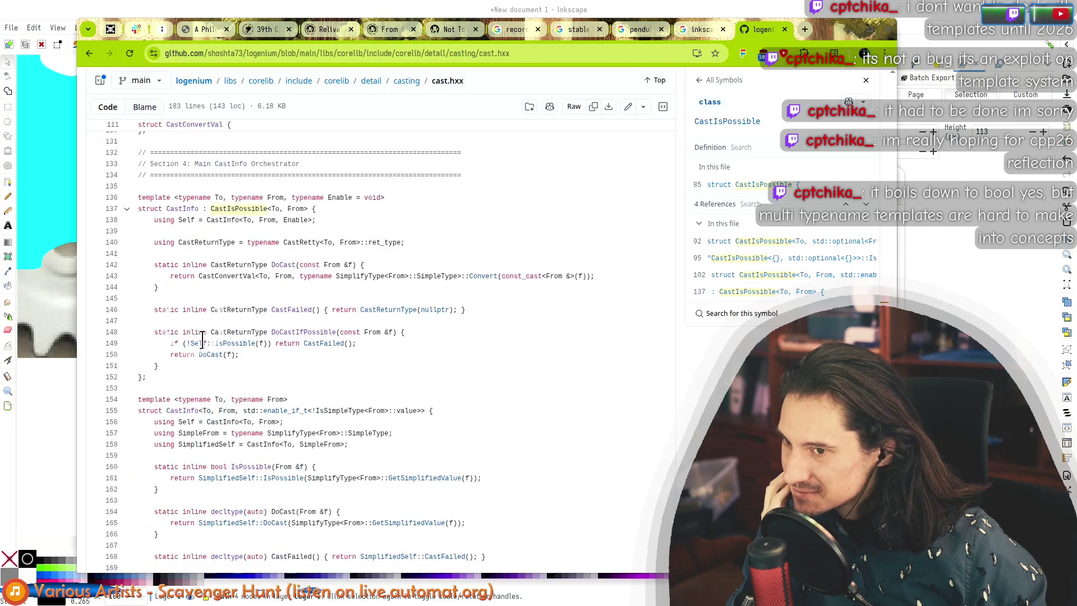
left_click_drag(138, 197, 146, 388)
left_click(145, 388)
scroll(146, 385, "down", 5)
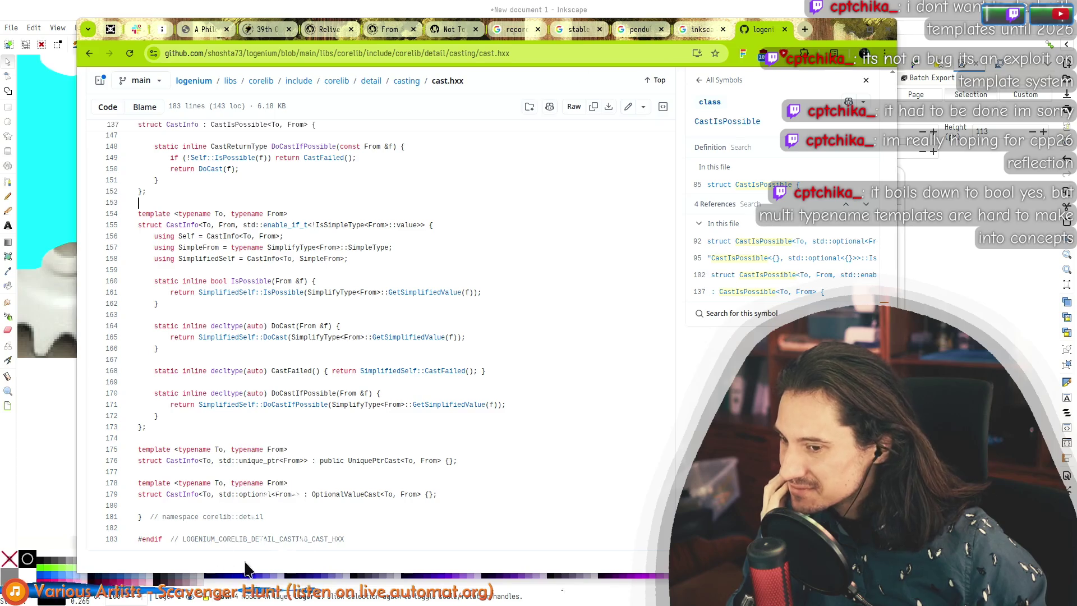
mouse_move(360, 540)
left_mouse_down()
mouse_move(423, 258)
mouse_move(440, 314)
left_mouse_up()
left_click(398, 460)
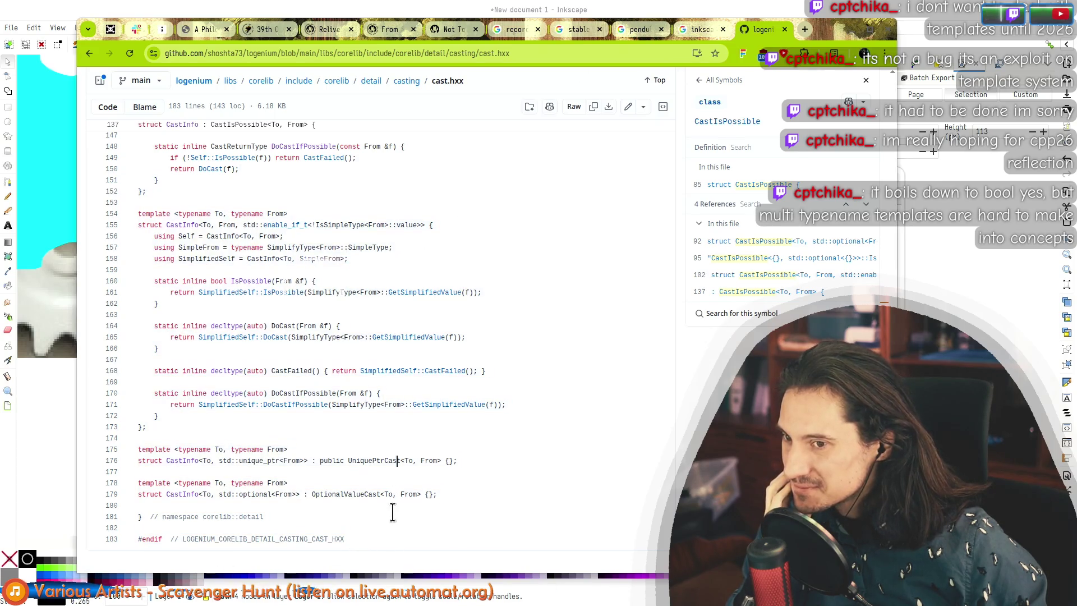
scroll(348, 452, "up", 20)
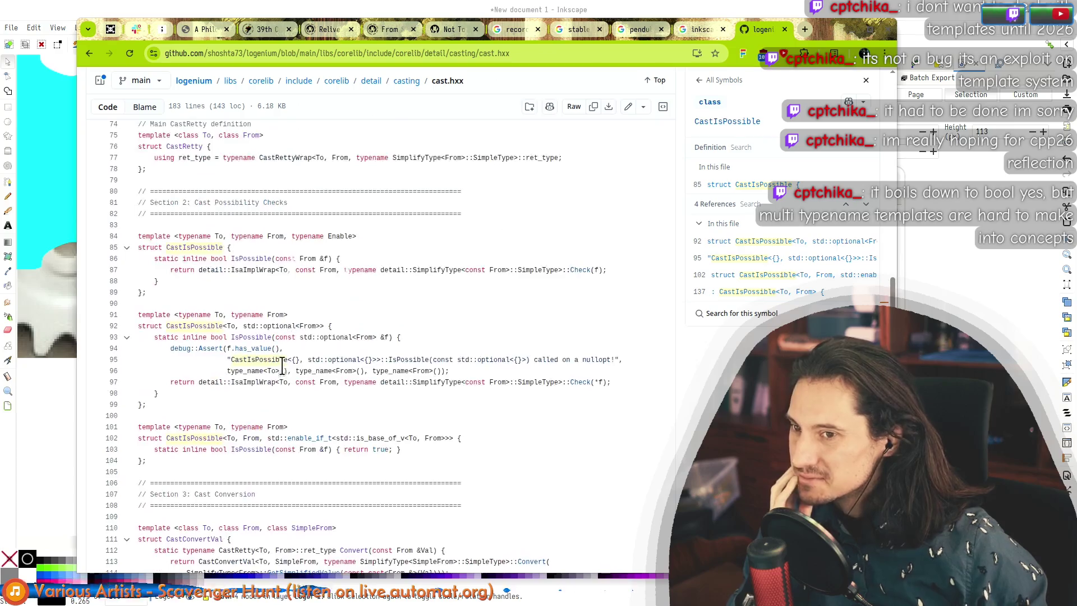
scroll(290, 367, "up", 10)
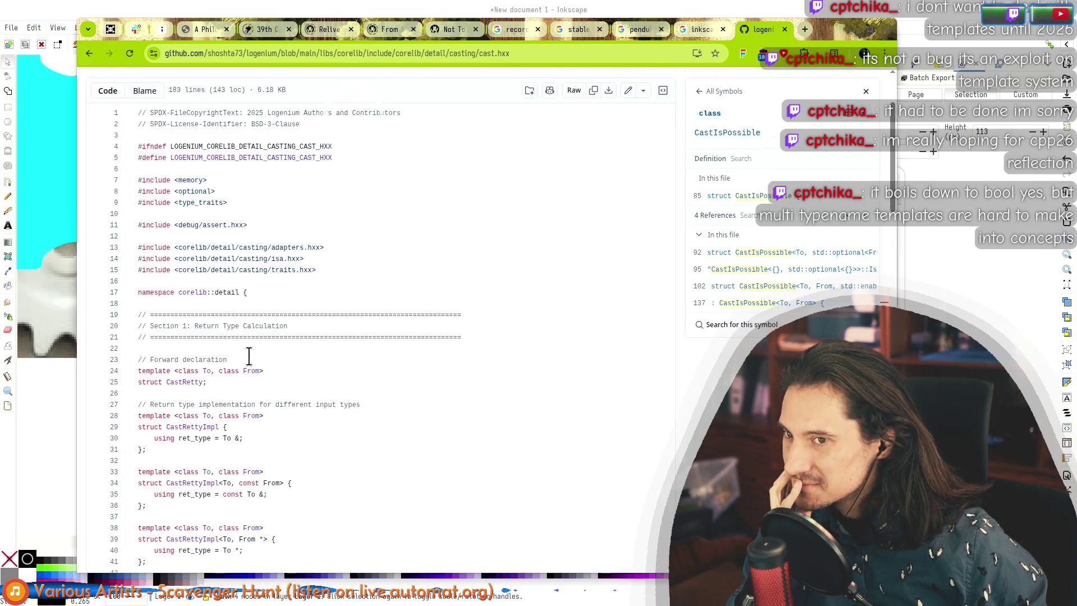
scroll(248, 356, "up", 3)
left_click(441, 148)
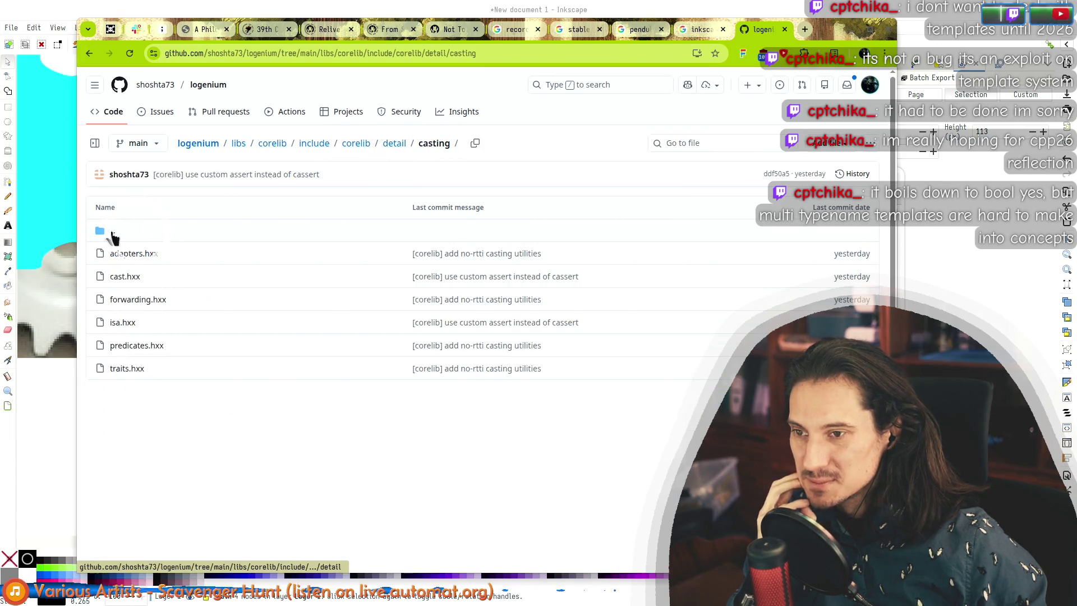
Step: Browse the detail and detail/casting folders back up to include/corelib
left_click(112, 235)
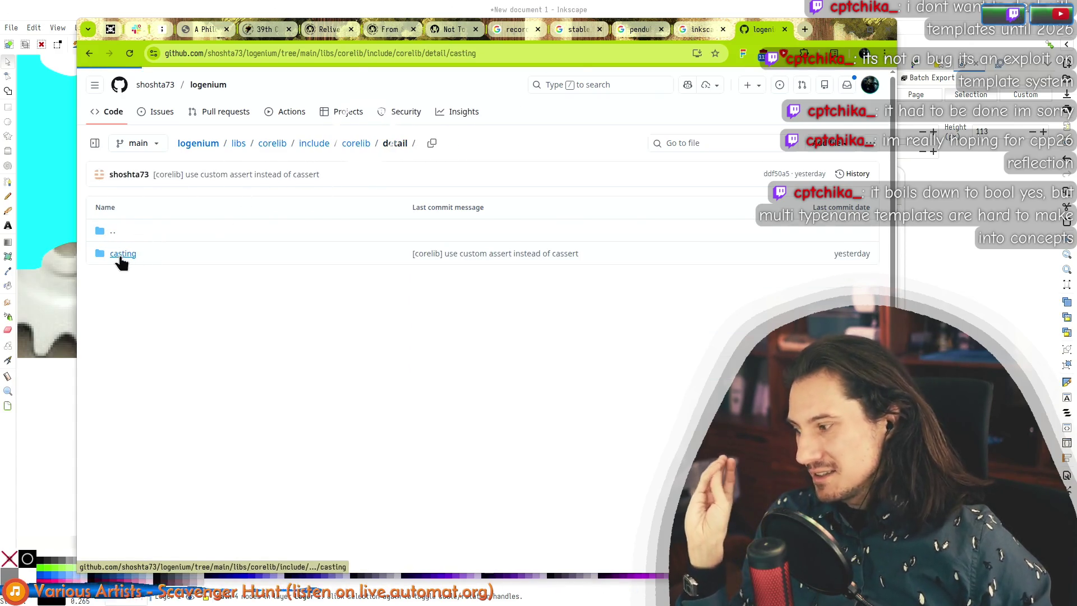
left_click(118, 255)
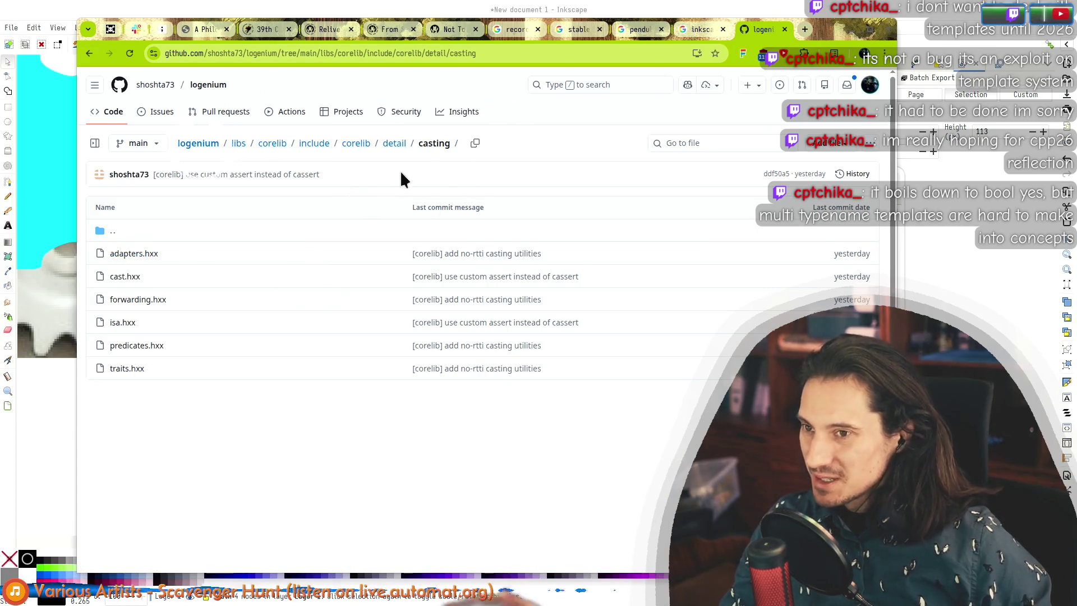
left_click(111, 234)
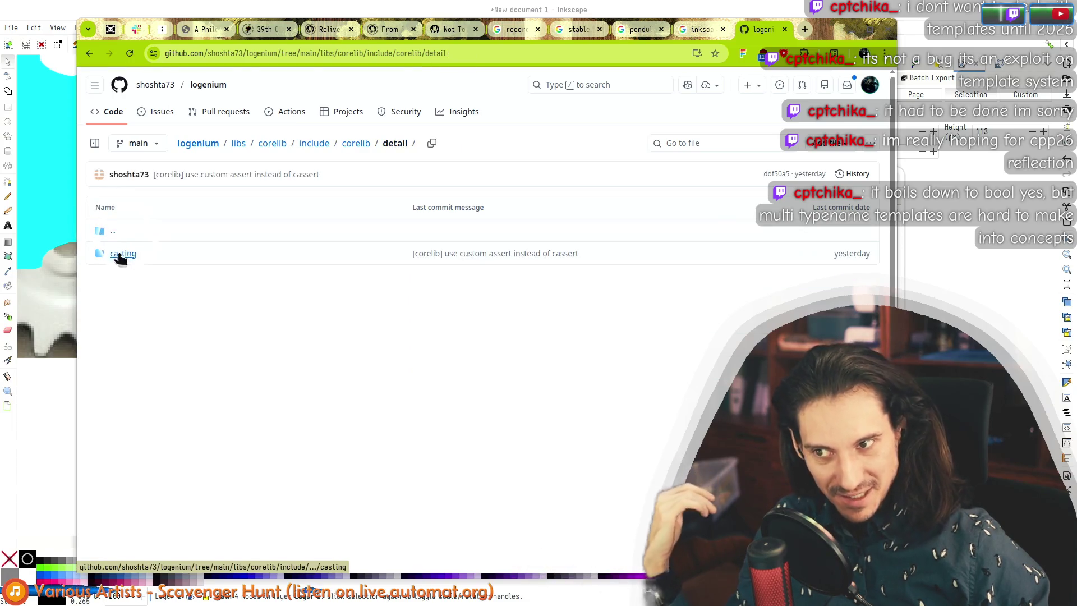
left_click(111, 235)
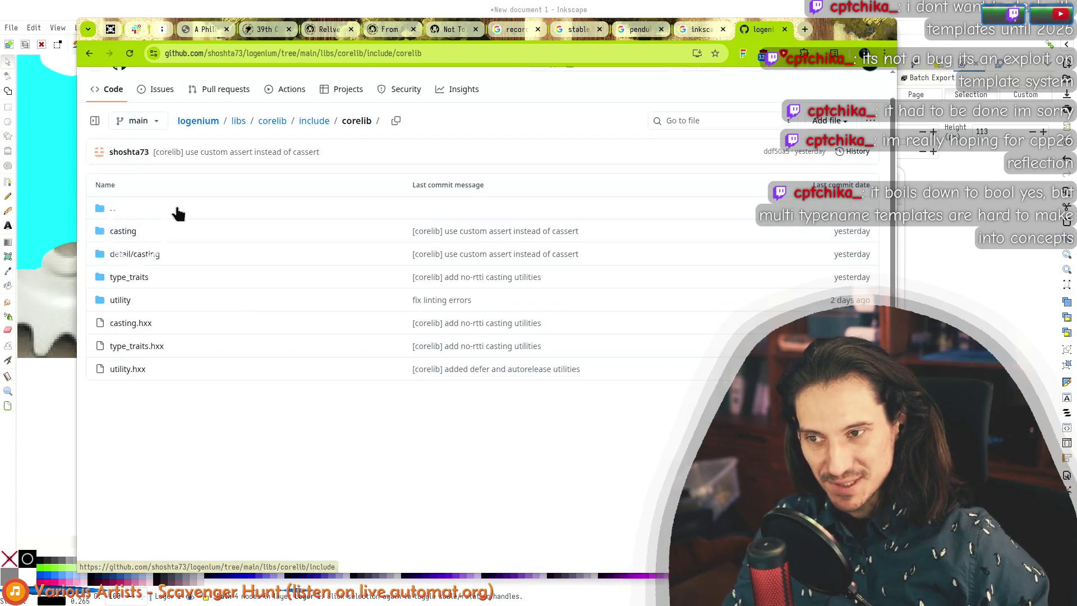
left_click_drag(134, 255, 137, 197)
left_click(180, 425)
Step: Open tests/casting/common.hxx and select the TestShape struct on lines 11–21
left_click(264, 121)
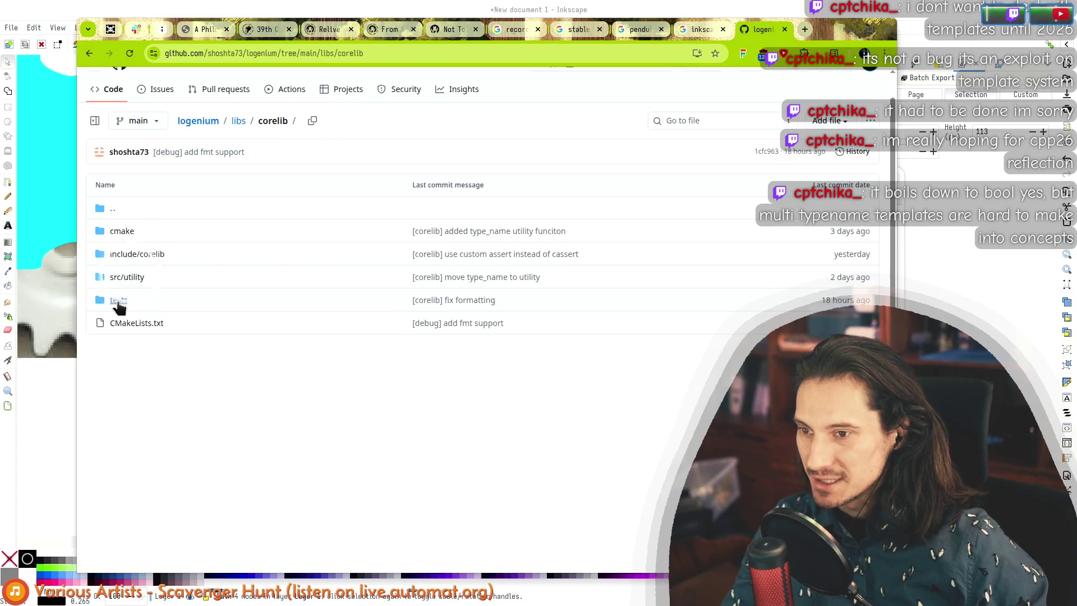
left_click(118, 301)
left_click(118, 232)
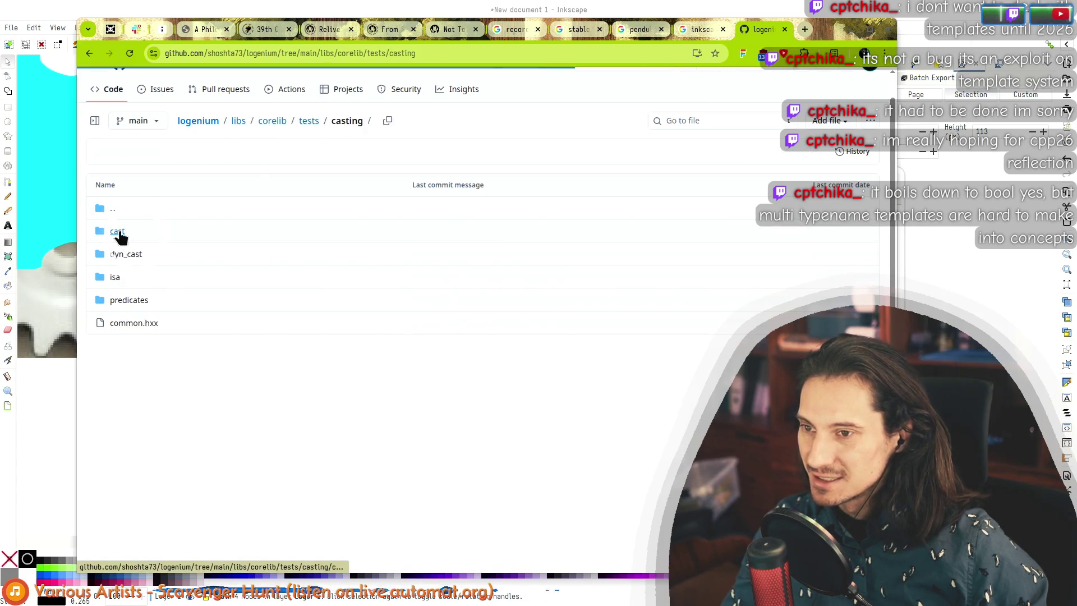
left_click(126, 324)
mouse_move(211, 285)
left_mouse_down()
mouse_move(359, 387)
mouse_move(336, 413)
mouse_move(271, 406)
mouse_move(147, 420)
left_mouse_up()
Step: Look up the TestShape, TestCircle and classof symbols in the Symbols panel
left_click(147, 420)
scroll(254, 293, "down", 3)
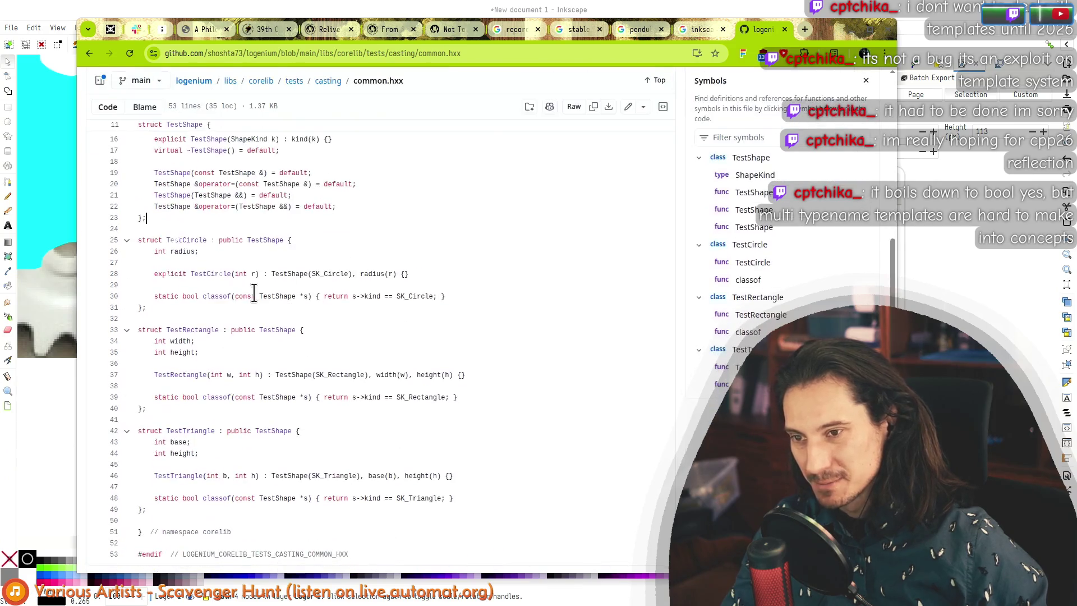
left_click(179, 240)
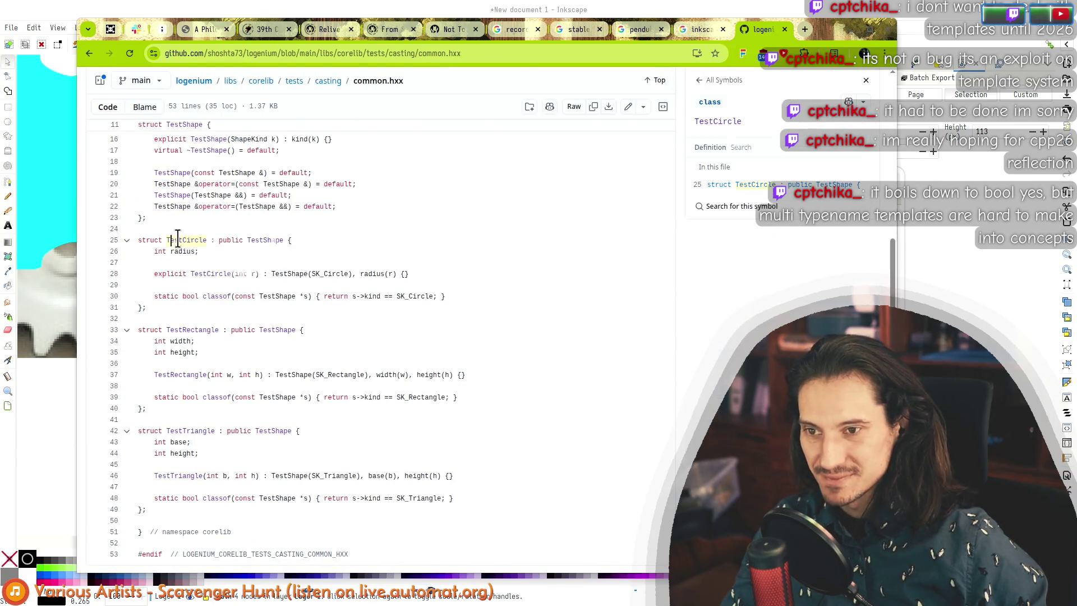
left_click(273, 240)
left_click(183, 240)
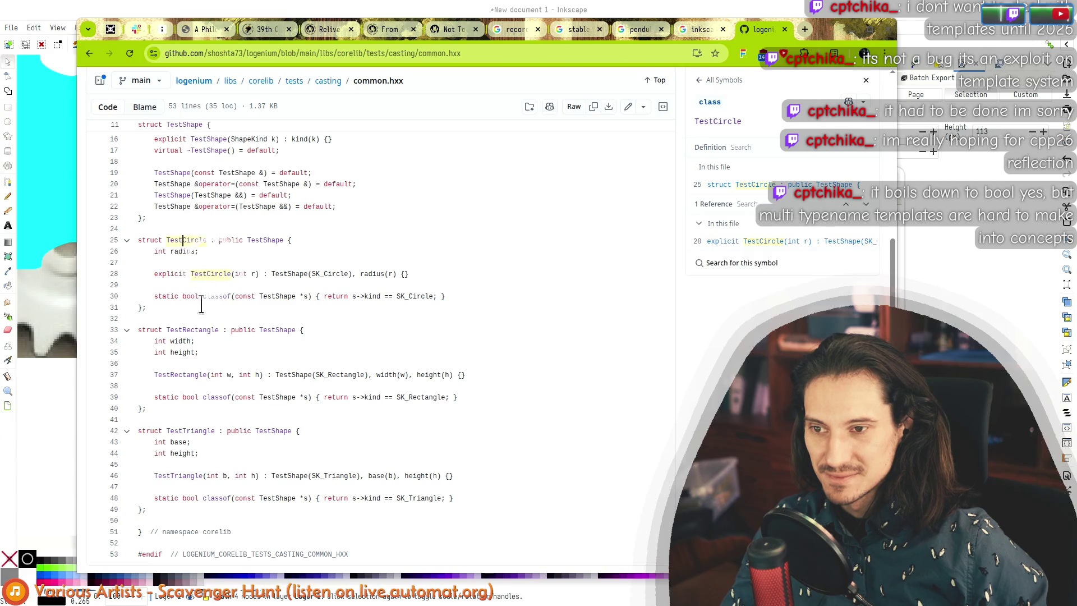
left_click(215, 296)
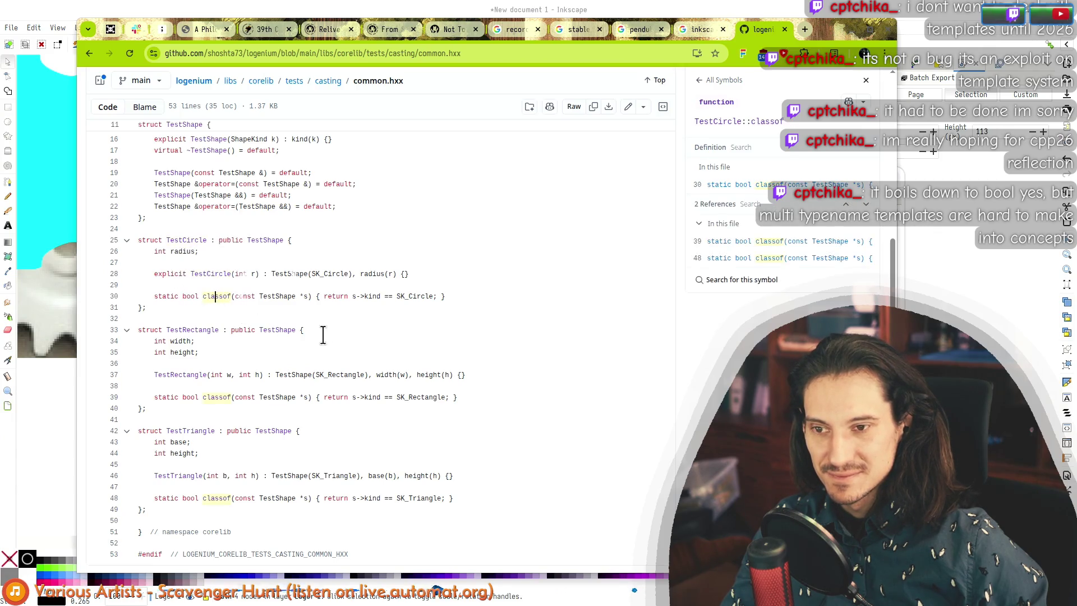
Step: Scroll through common.hxx and select the namespace and TestShape opening lines
scroll(459, 303, "up", 5)
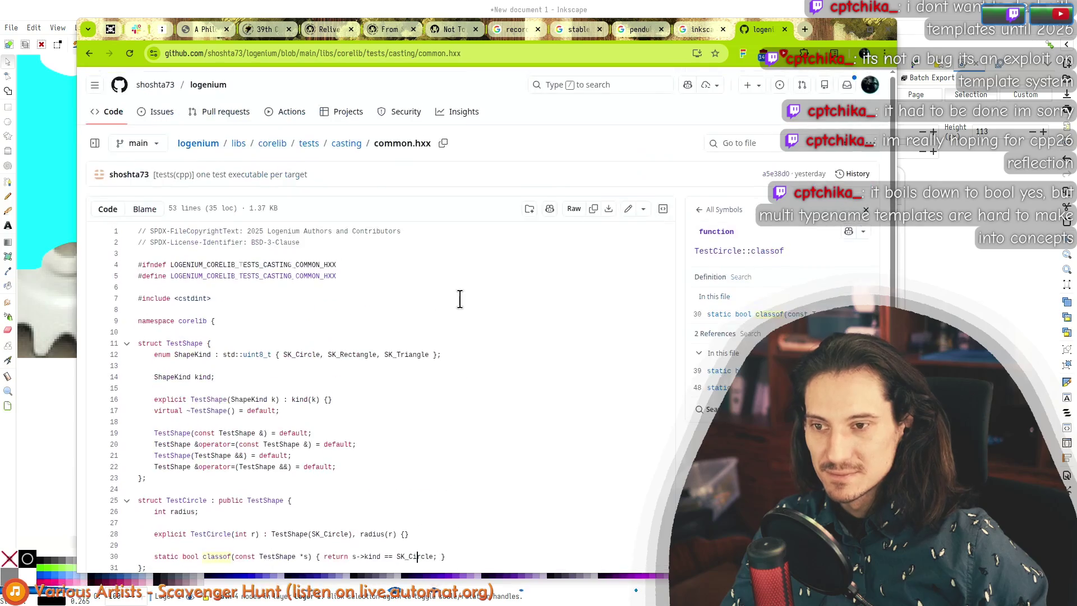
scroll(399, 323, "down", 3)
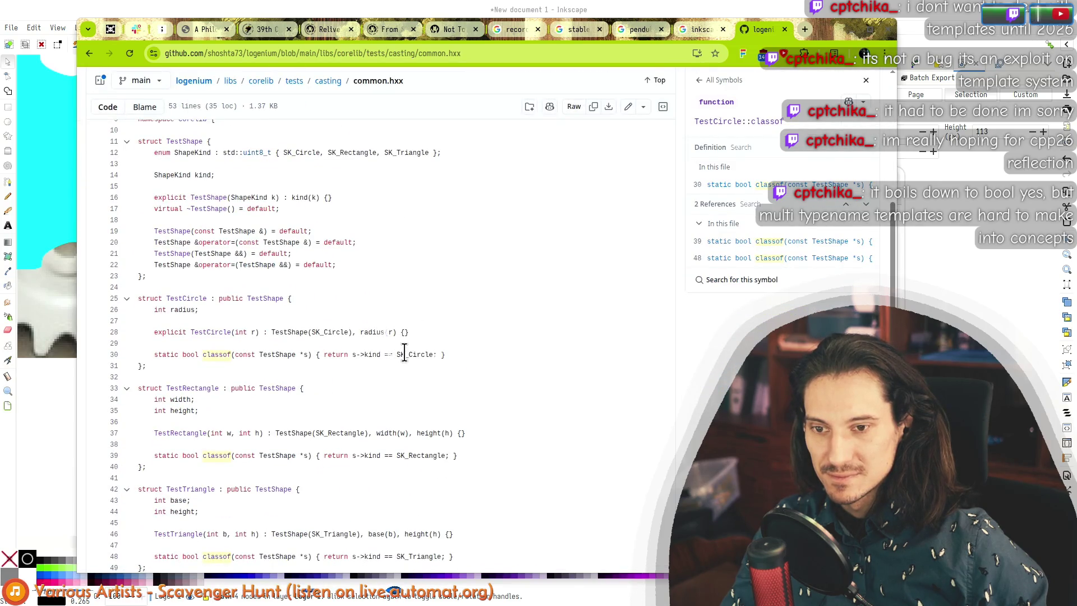
scroll(387, 356, "up", 3)
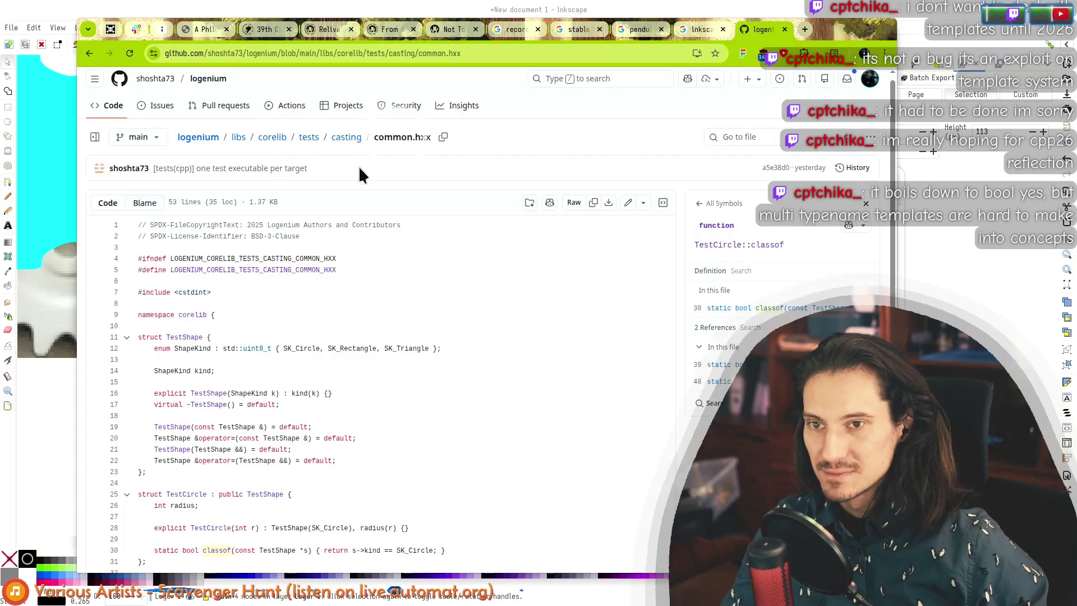
scroll(275, 312, "down", 4)
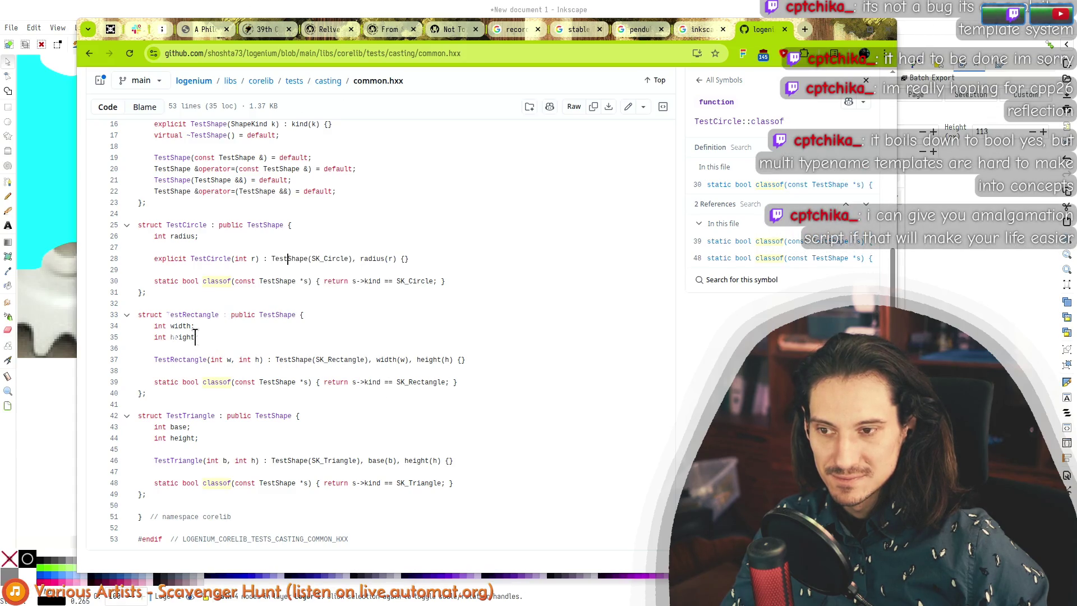
scroll(243, 307, "up", 3)
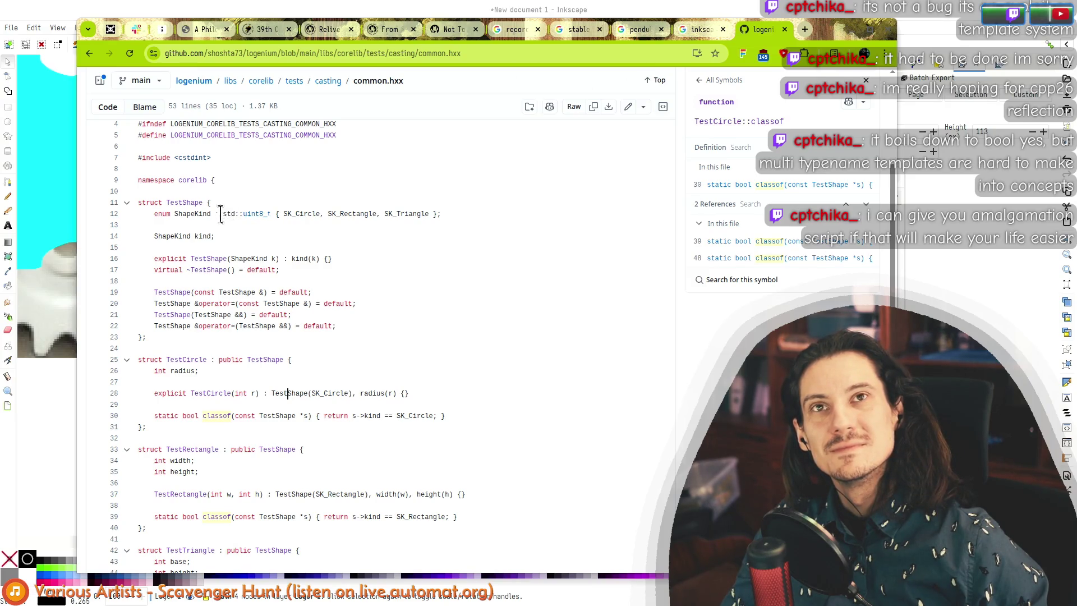
left_click_drag(168, 188, 240, 201)
Step: Mark the TestTriangle struct declaration line and move the caret among lines 42–45
scroll(240, 311, "up", 3)
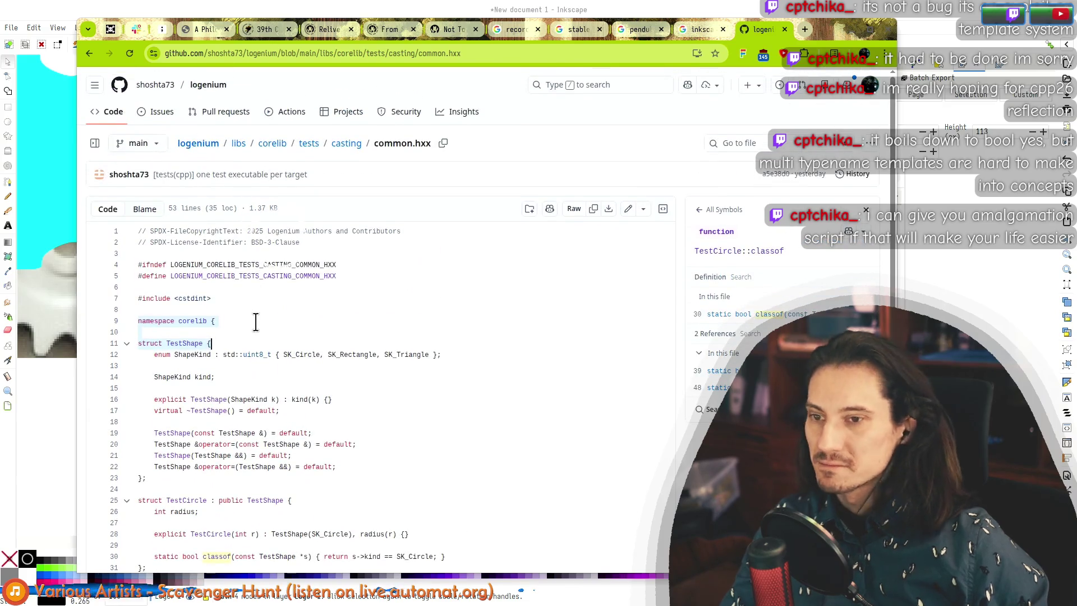
scroll(256, 321, "down", 3)
scroll(364, 271, "down", 2)
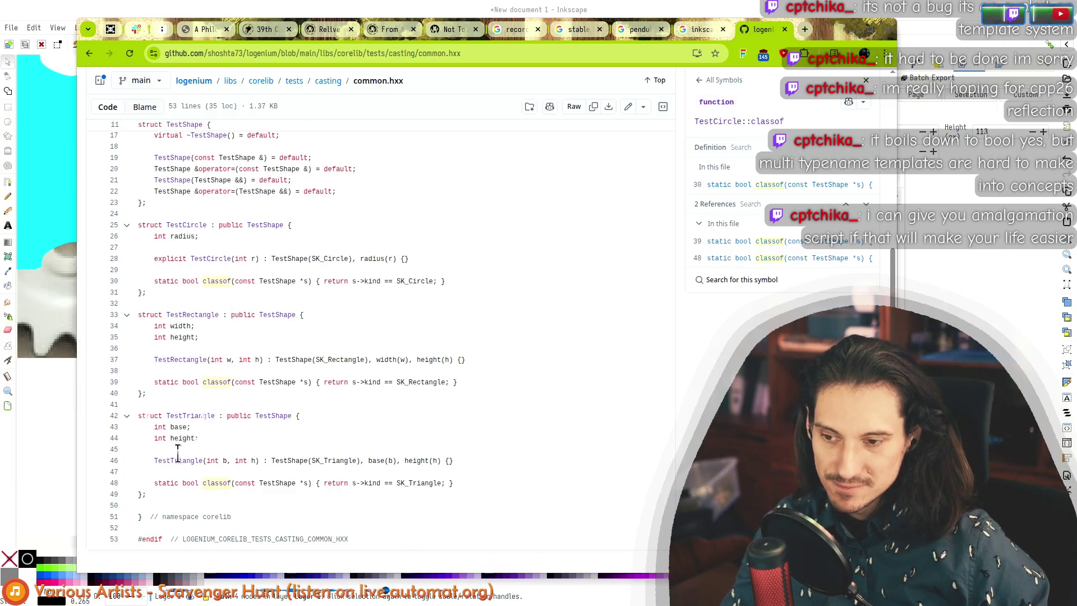
left_click_drag(144, 415, 301, 416)
left_click(312, 417)
left_click(223, 447)
key("Up")
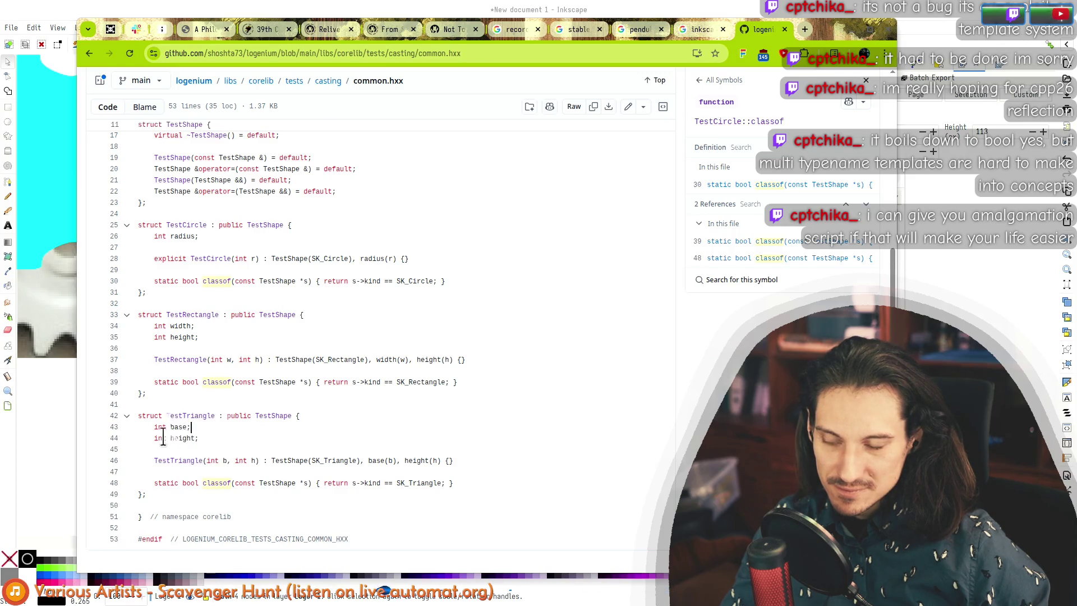
key("shift+Down")
key("shift+Down")
key("shift+Down")
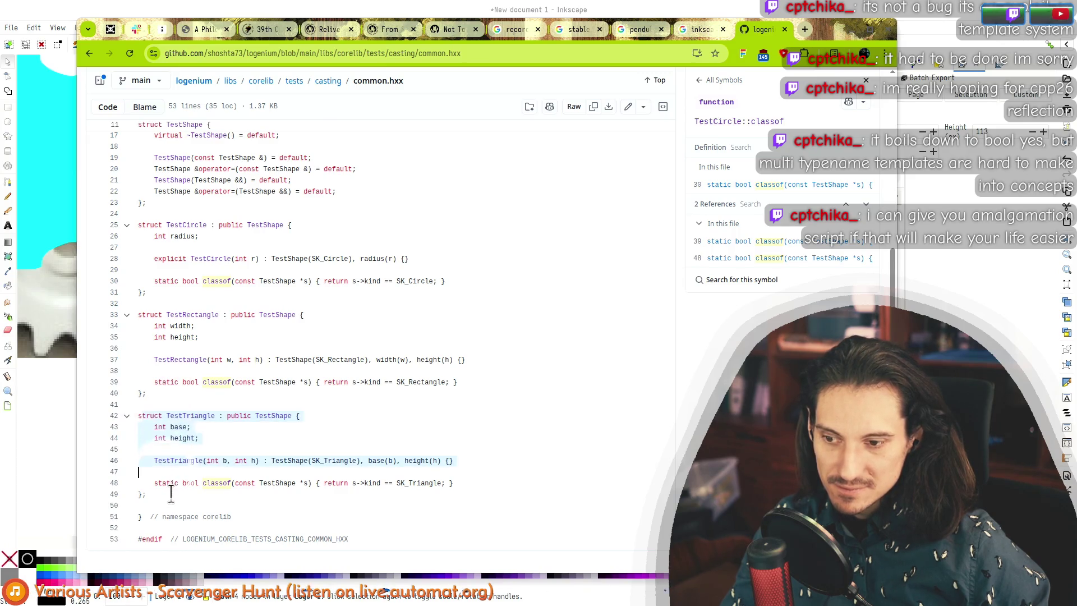
key("Left")
Step: Select portions of the TestTriangle body, from its constructor through the classof line 48
mouse_move(169, 493)
left_mouse_down()
mouse_move(169, 428)
mouse_move(212, 414)
mouse_move(163, 436)
mouse_move(227, 481)
mouse_move(147, 495)
left_mouse_up()
key("Left")
key("Right")
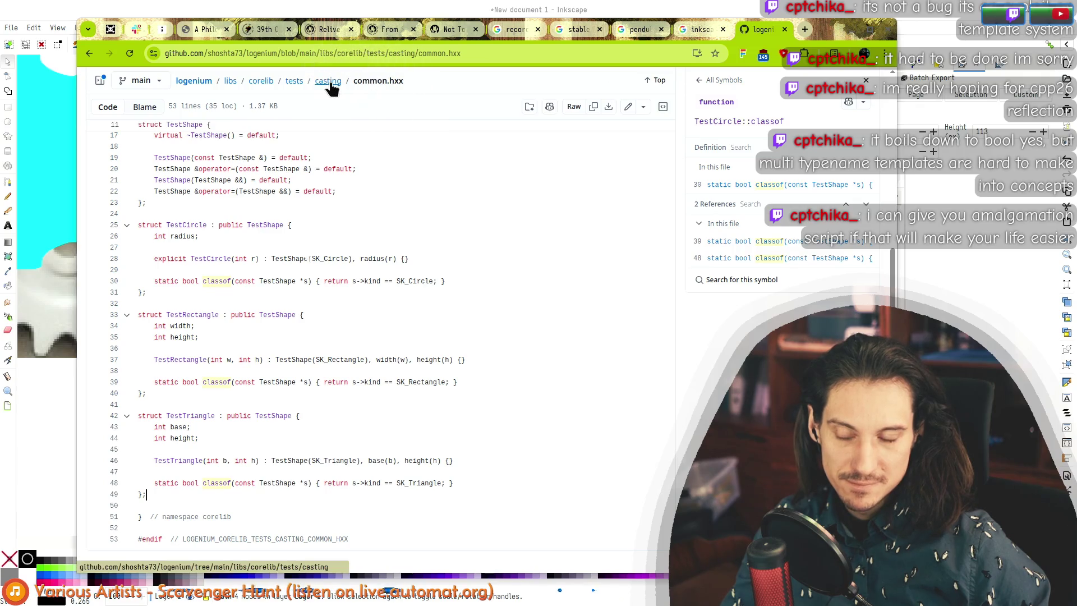
mouse_move(143, 483)
left_mouse_down()
mouse_move(283, 465)
mouse_move(147, 494)
left_mouse_up()
left_click_drag(453, 483, 157, 485)
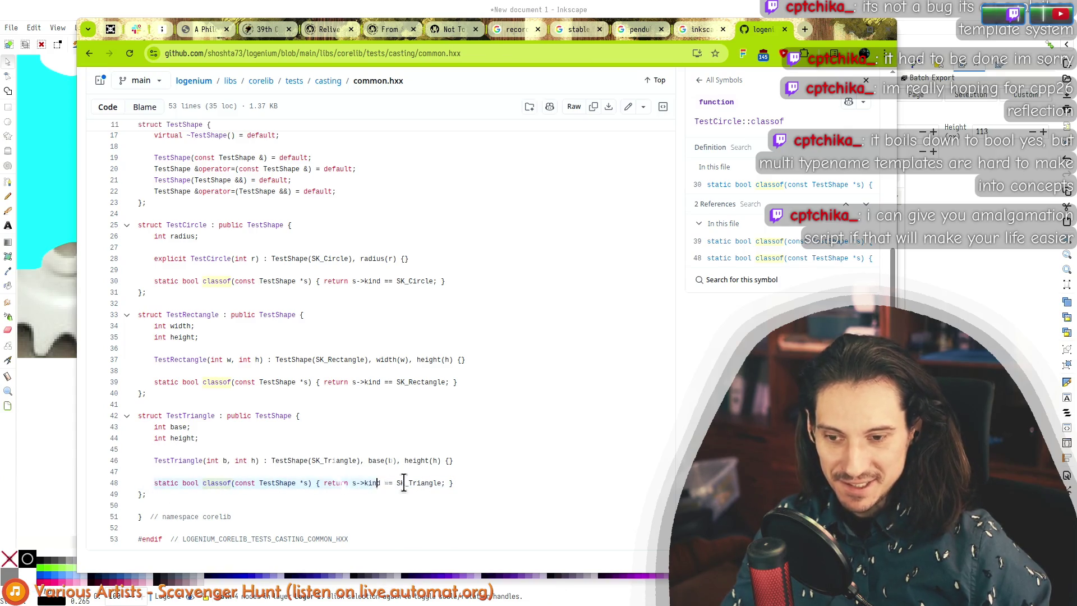
left_click(377, 483)
left_click_drag(140, 494, 156, 480)
Step: Highlight the TestTriangle classof body and place the caret inside SK_Triangle
left_click(174, 504)
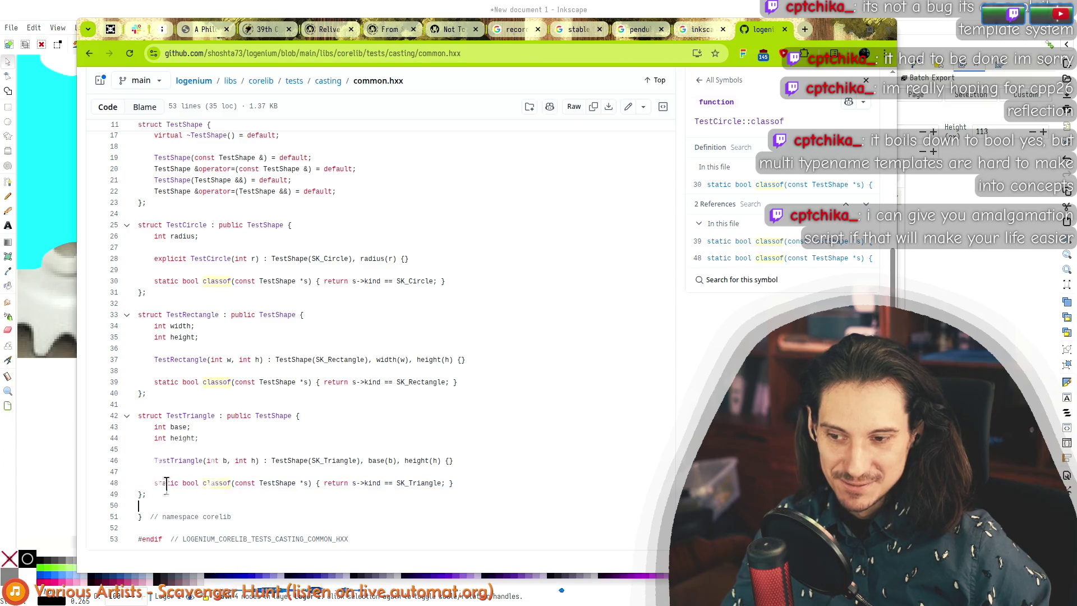
key("Up")
key("Up")
key("Up")
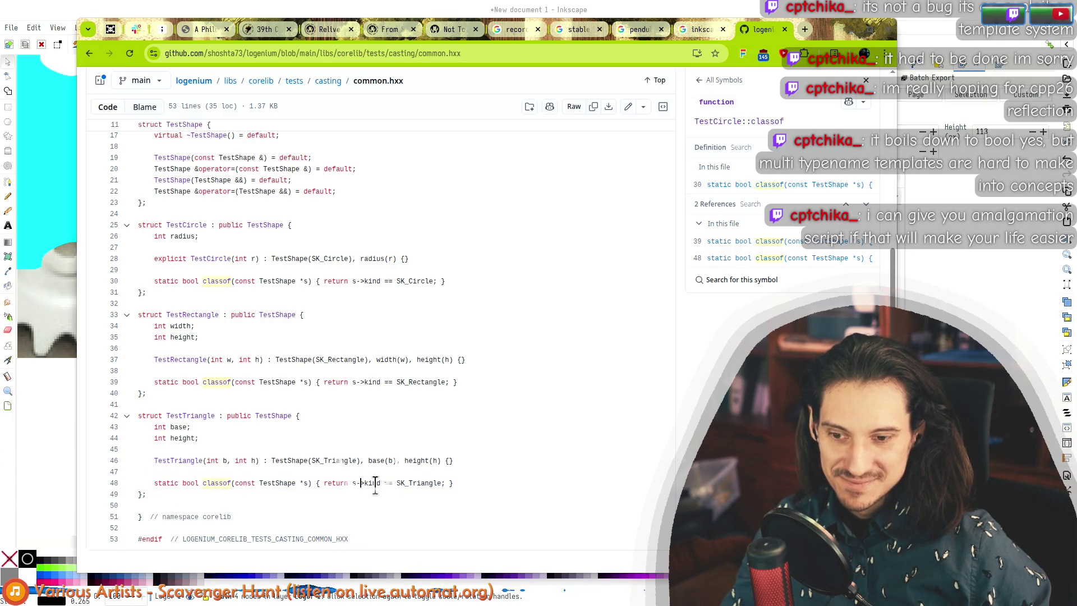
left_click_drag(259, 483, 458, 483)
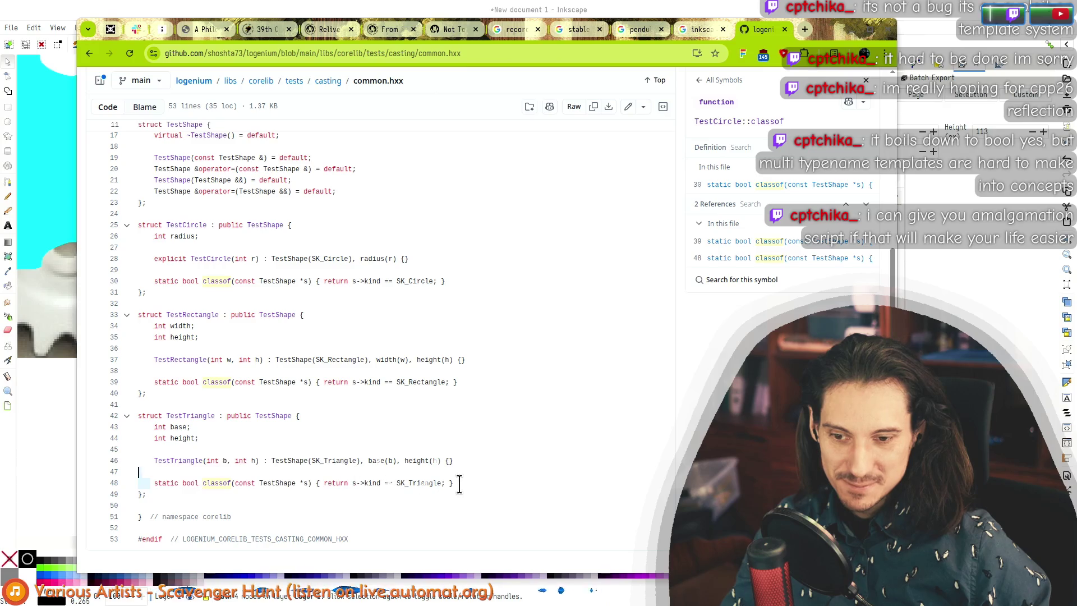
mouse_move(171, 483)
left_mouse_down()
mouse_move(456, 483)
mouse_move(163, 481)
left_mouse_up()
left_click(179, 483)
left_click(433, 483)
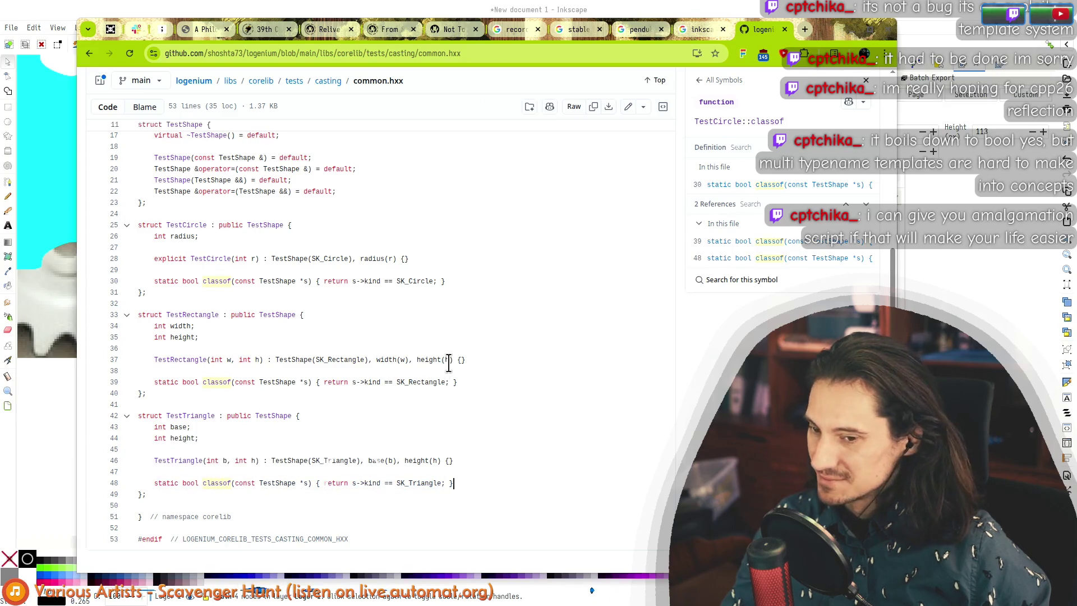
Step: Show the TestShape class definition at line 11 with its 18 references
scroll(463, 275, "up", 2)
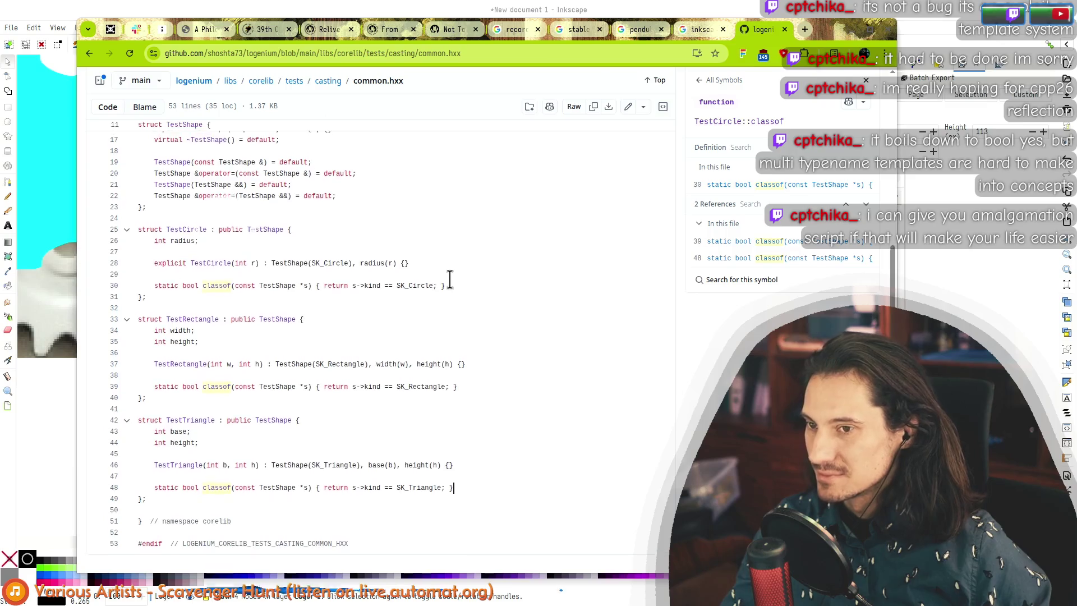
left_click(191, 136)
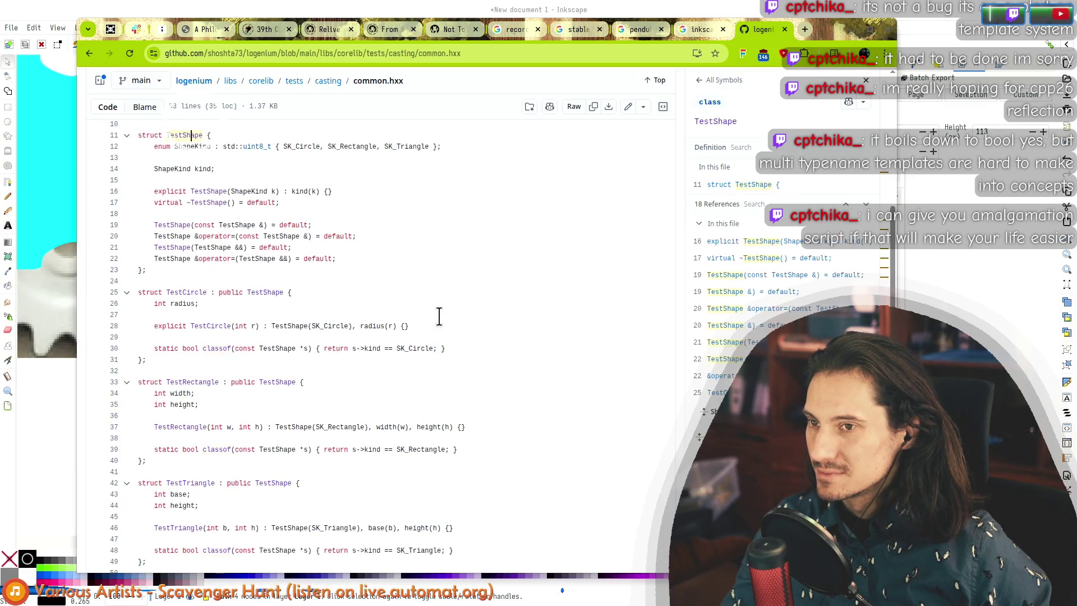
scroll(370, 264, "up", 2)
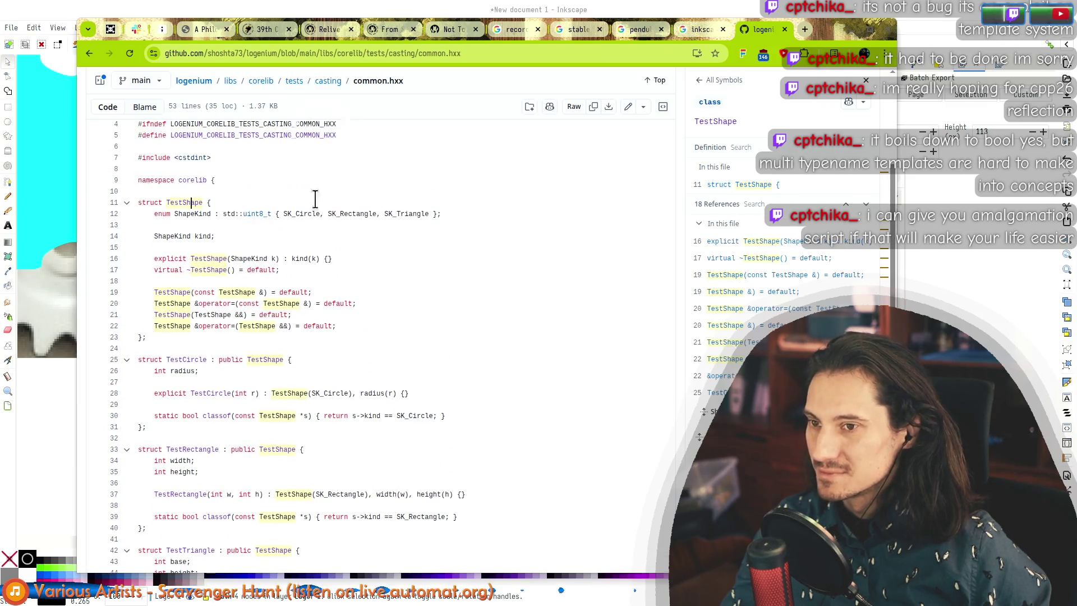
Step: Go from the casting folder into cast, view cast.cxx, and return to the cast folder listing
left_click(325, 83)
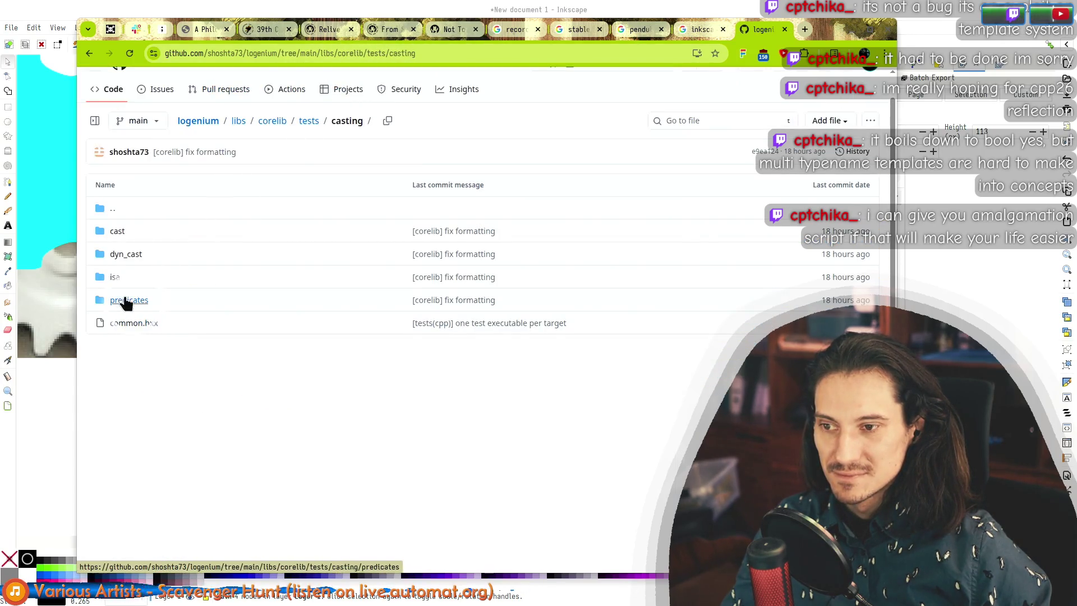
left_click(118, 239)
left_click(124, 234)
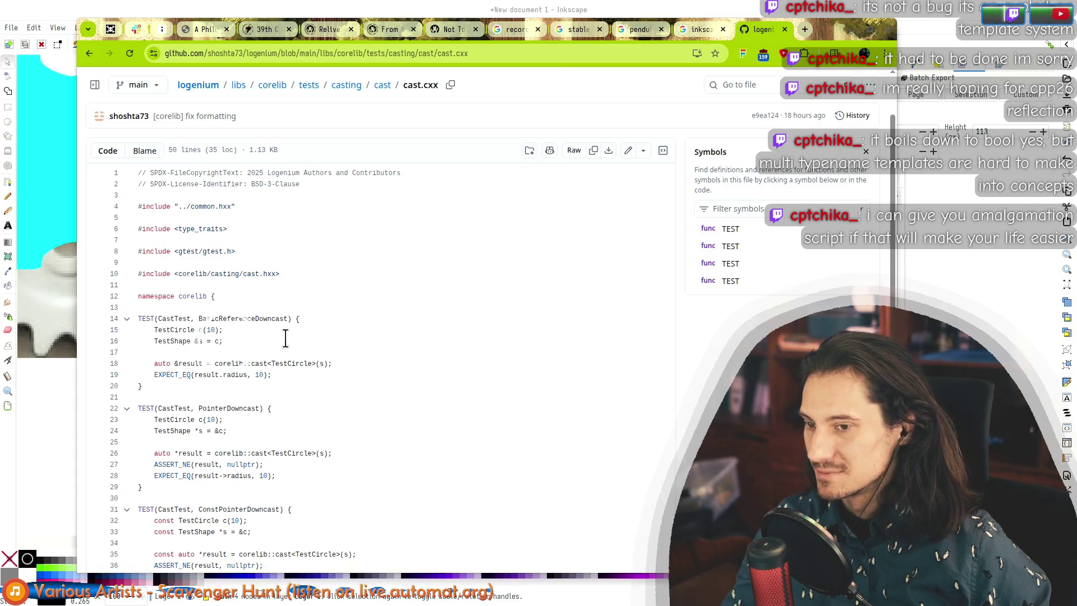
scroll(341, 362, "down", 3)
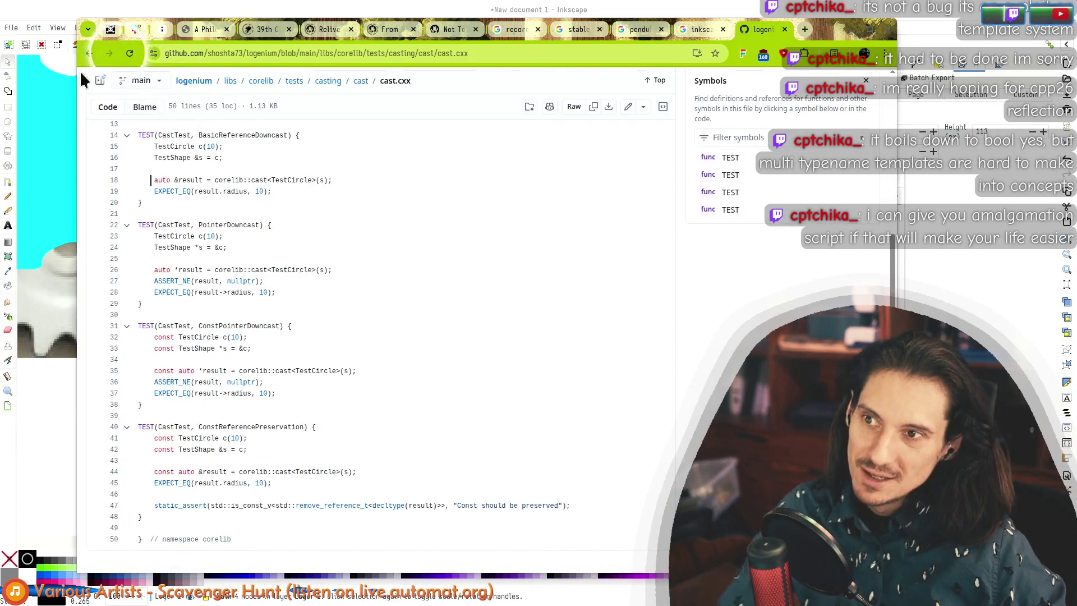
left_click(89, 53)
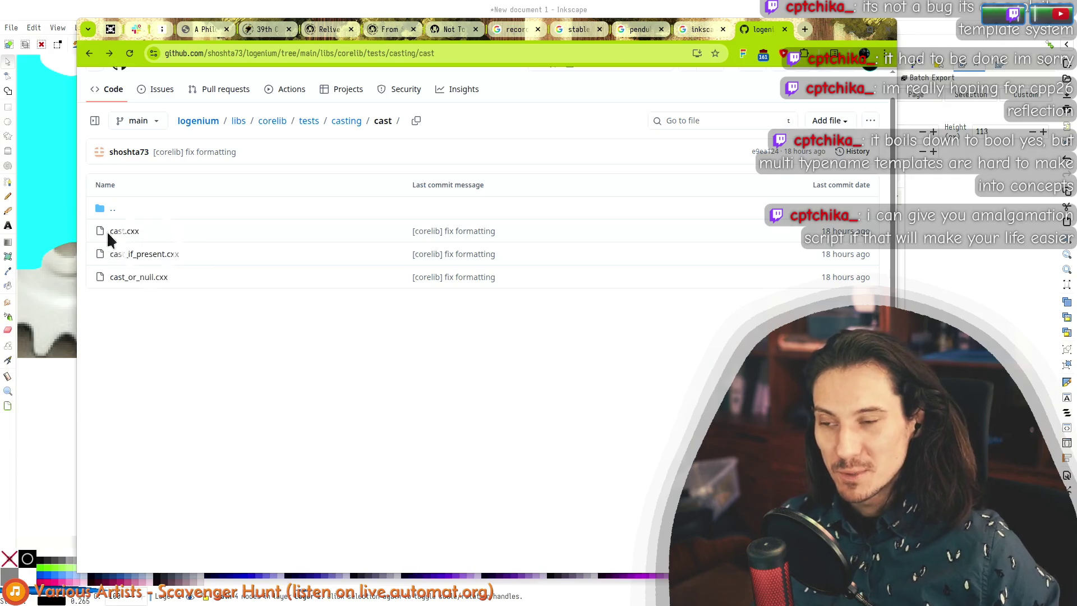
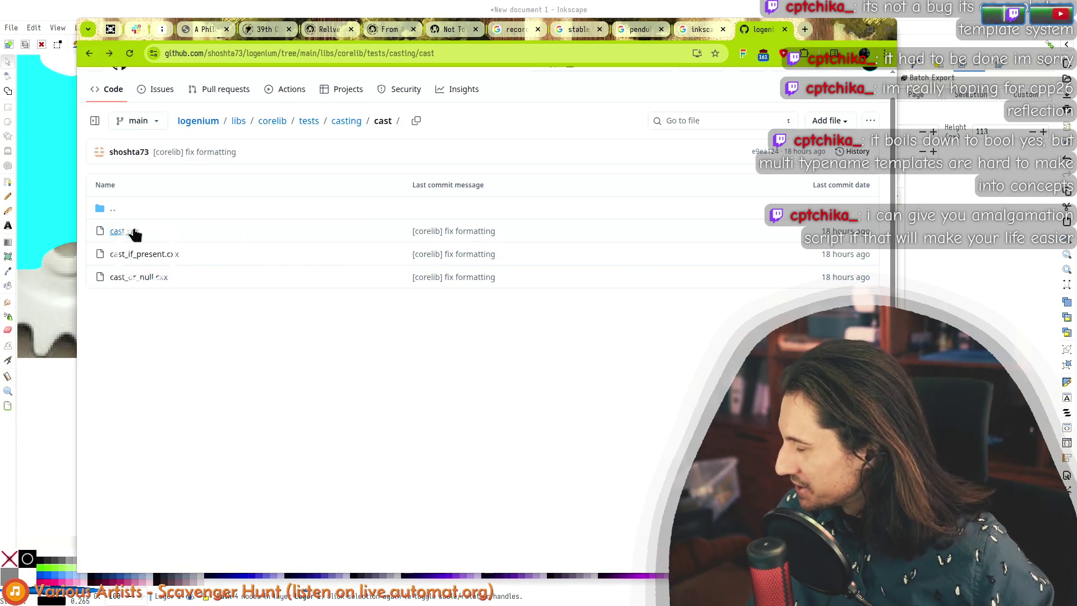
Step: Highlight the file names and commit messages in the cast folder listing
left_click_drag(78, 218, 94, 234)
left_click(94, 234)
left_click_drag(548, 279, 539, 152)
left_click(389, 331)
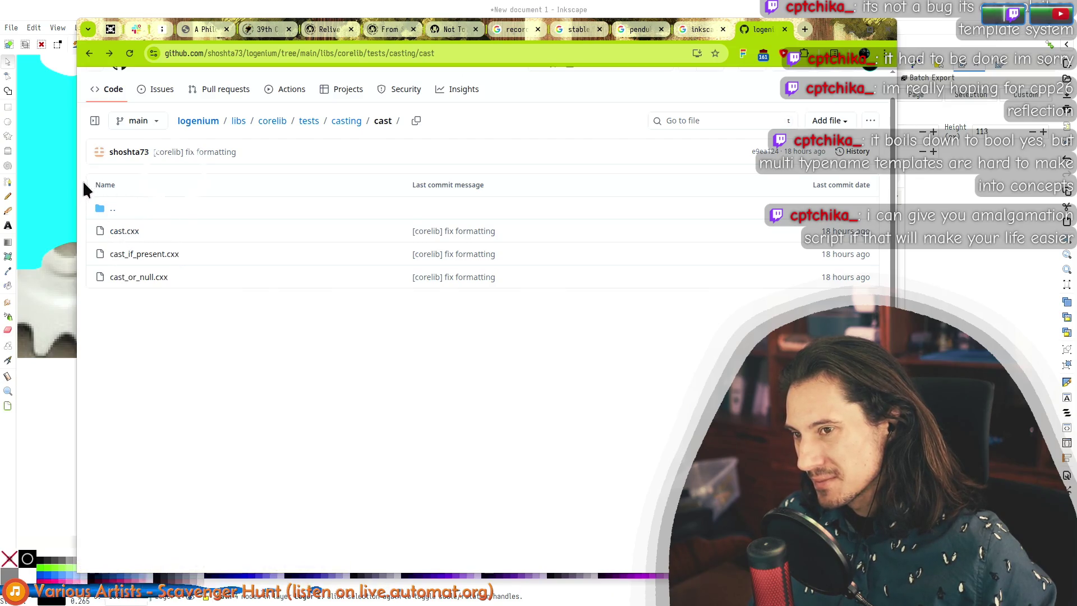
mouse_move(533, 279)
left_mouse_down()
mouse_move(505, 156)
mouse_move(517, 105)
mouse_move(536, 86)
mouse_move(563, 350)
mouse_move(560, 89)
mouse_move(589, 267)
mouse_move(551, 344)
mouse_move(300, 372)
mouse_move(289, 364)
left_mouse_up()
left_click(157, 324)
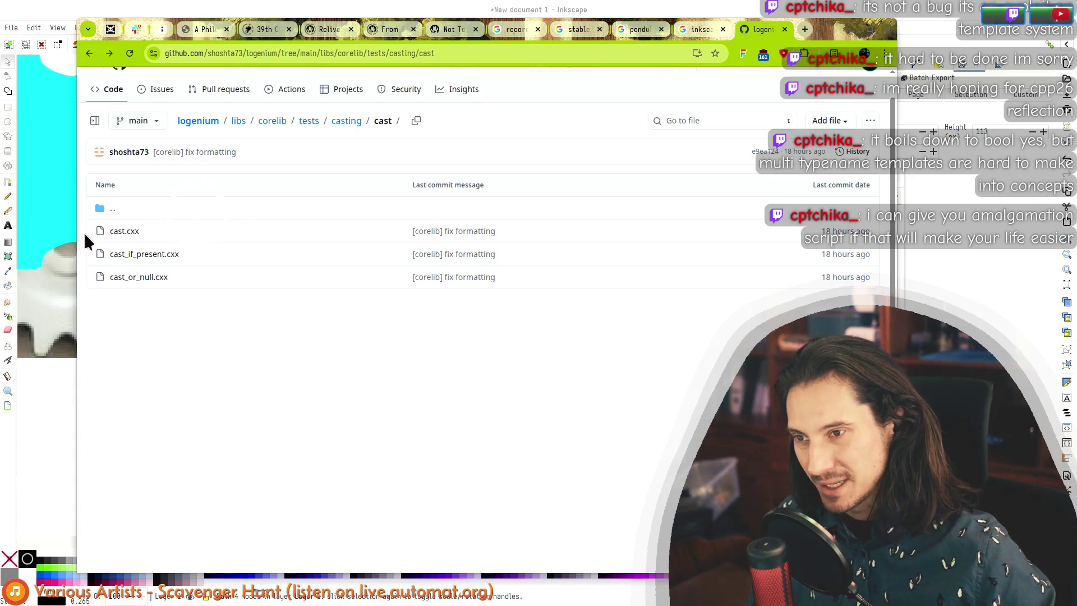
Step: Open cast.cxx and highlight the cast calls and TestCircle code on lines 18–47
left_click(118, 232)
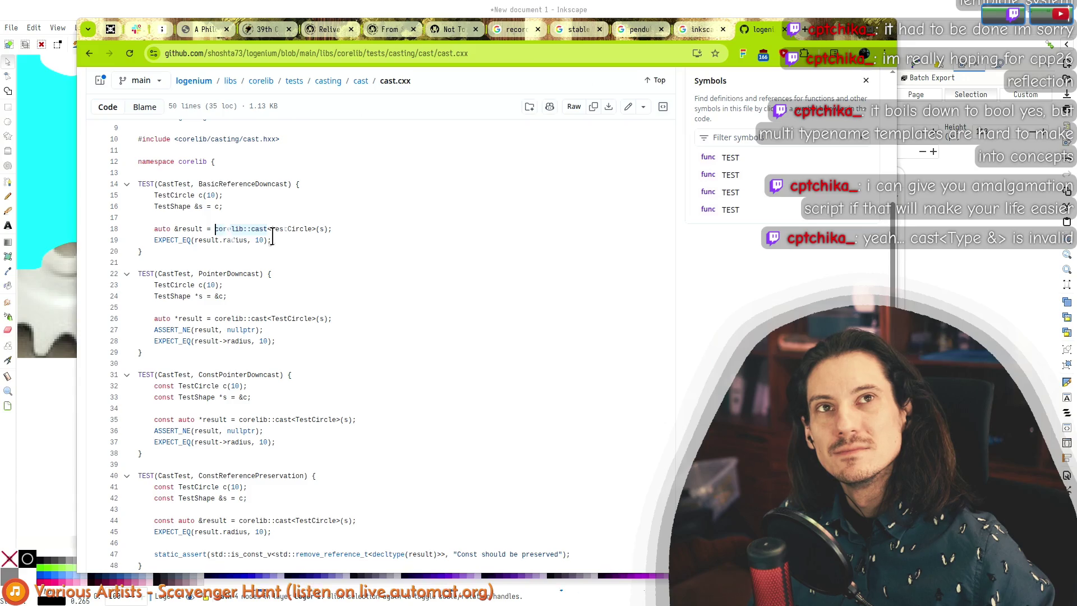
left_click(195, 229)
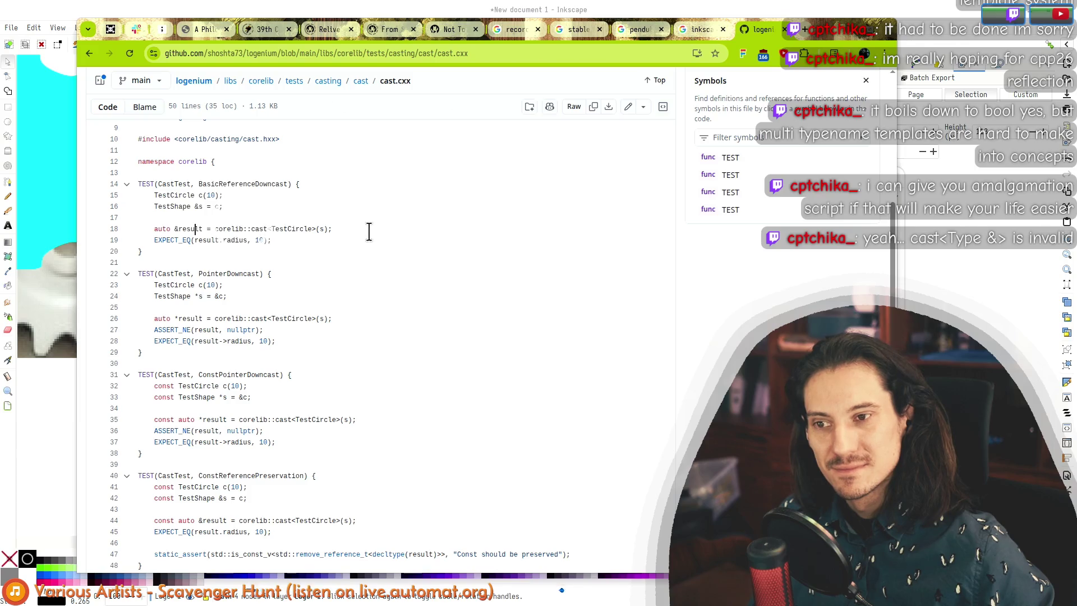
left_click(258, 318)
scroll(386, 342, "down", 2)
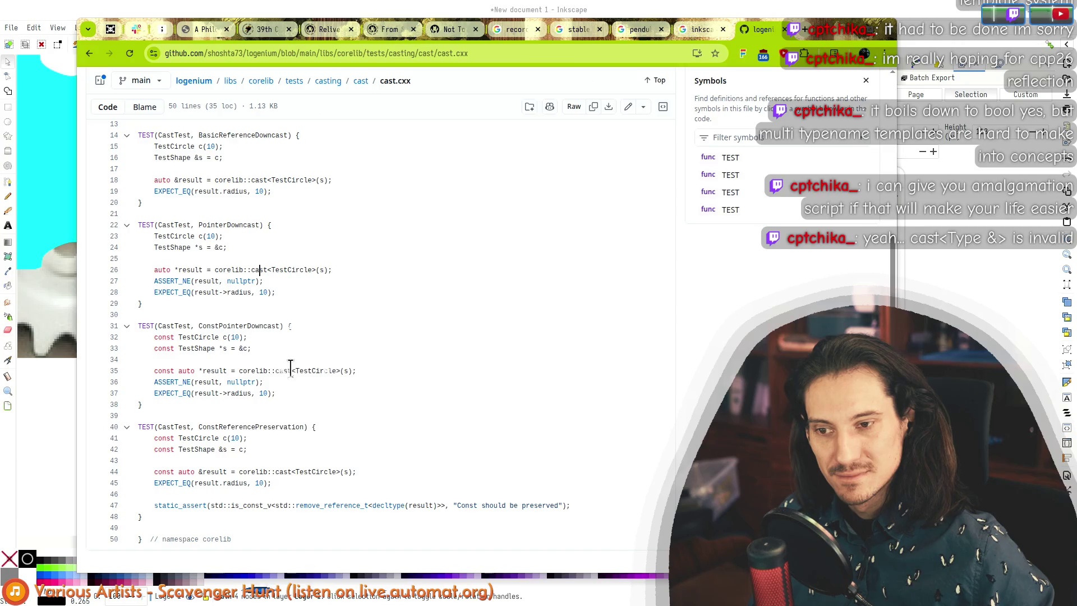
double_click(315, 371)
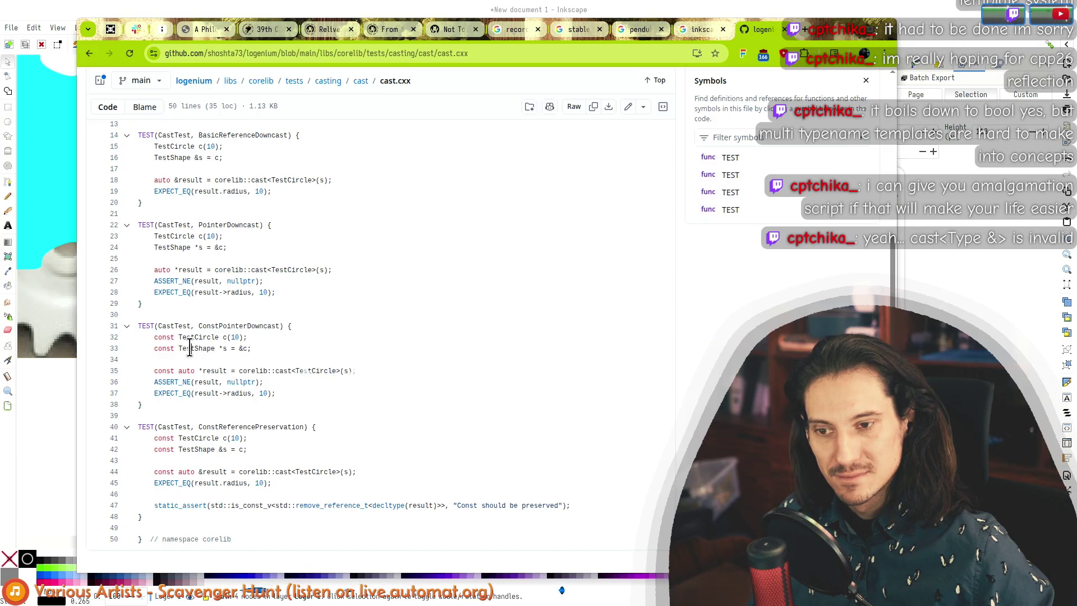
left_click_drag(380, 372, 137, 377)
mouse_move(371, 471)
left_mouse_down()
mouse_move(359, 448)
mouse_move(233, 473)
mouse_move(159, 472)
mouse_move(168, 470)
left_mouse_up()
left_click(357, 437)
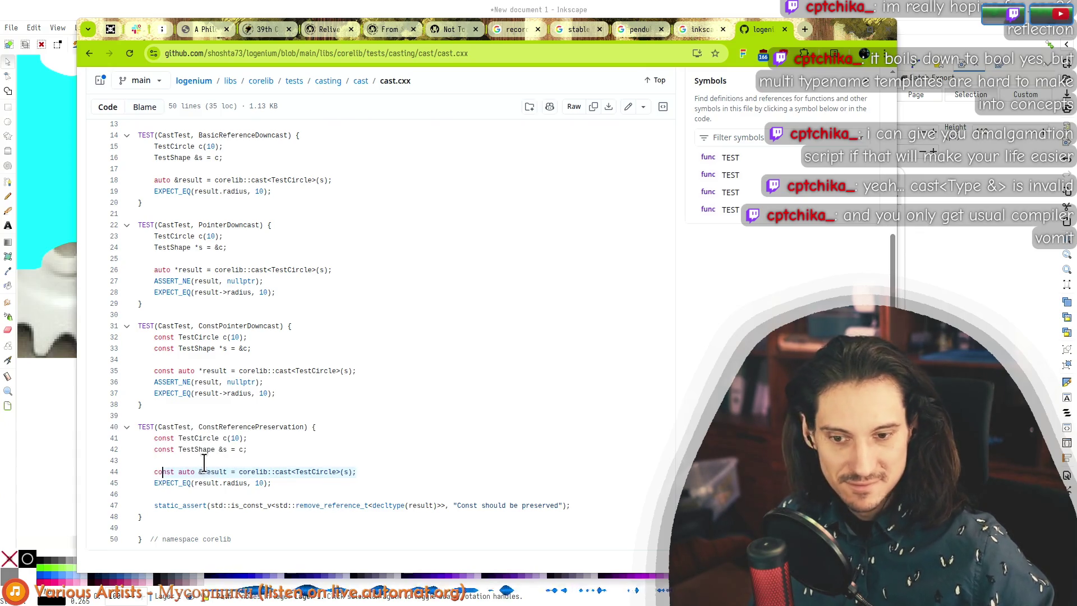
mouse_move(587, 510)
left_mouse_down()
mouse_move(567, 445)
mouse_move(525, 406)
left_mouse_up()
left_click(471, 380)
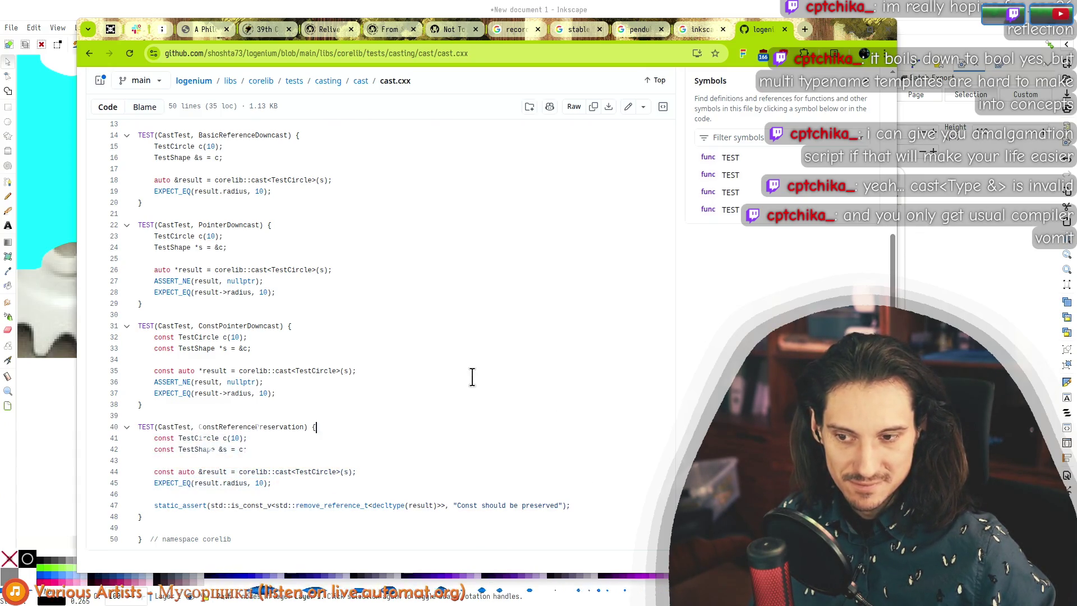
Step: Return to the cast folder and glance at cast_if_present.cxx
left_click(89, 53)
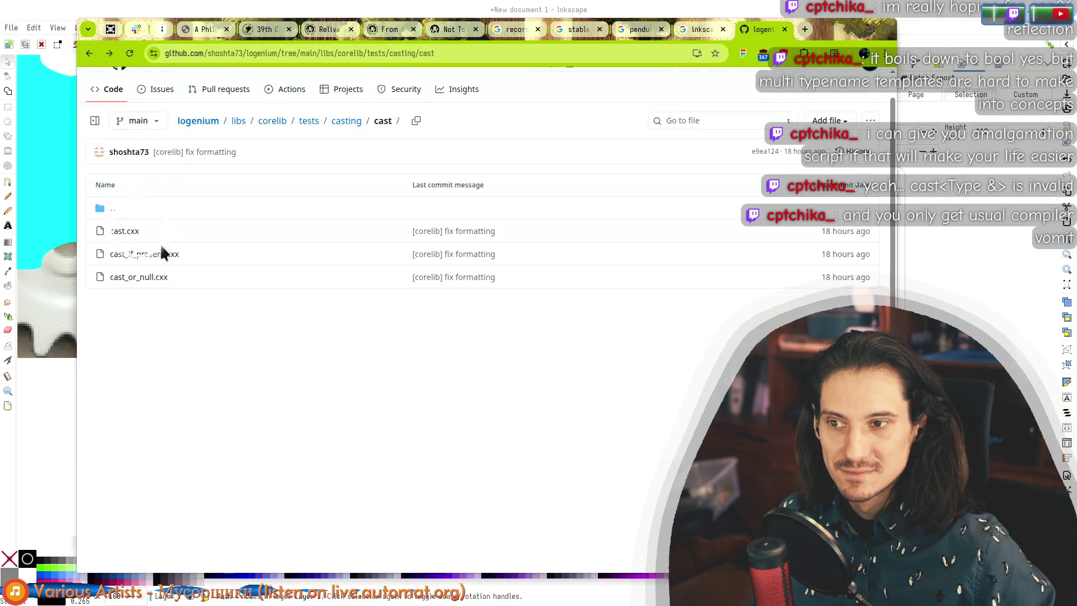
left_click(140, 255)
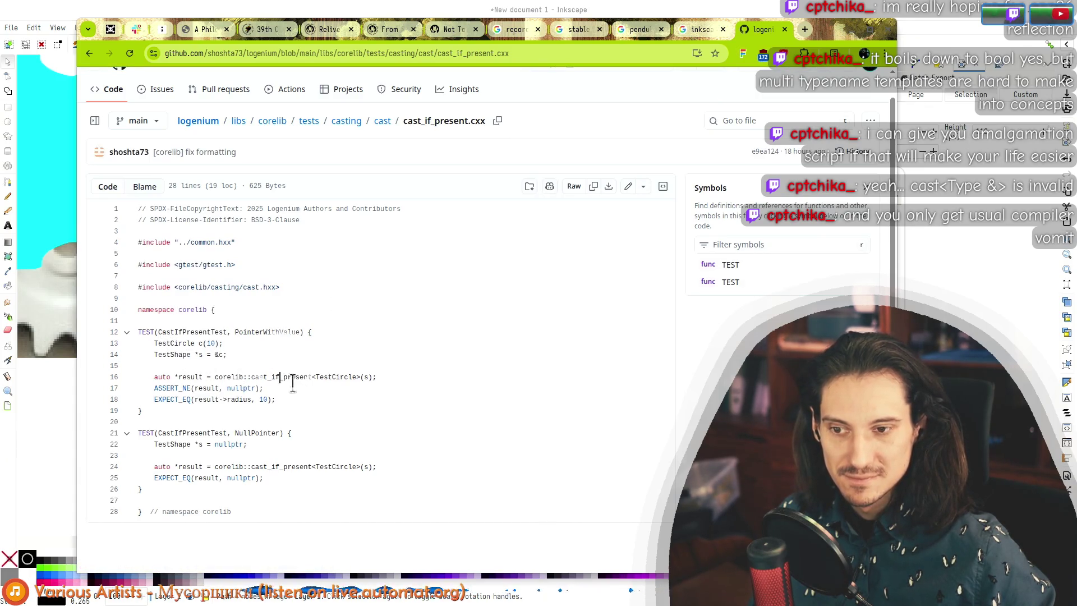
key("alt+Left")
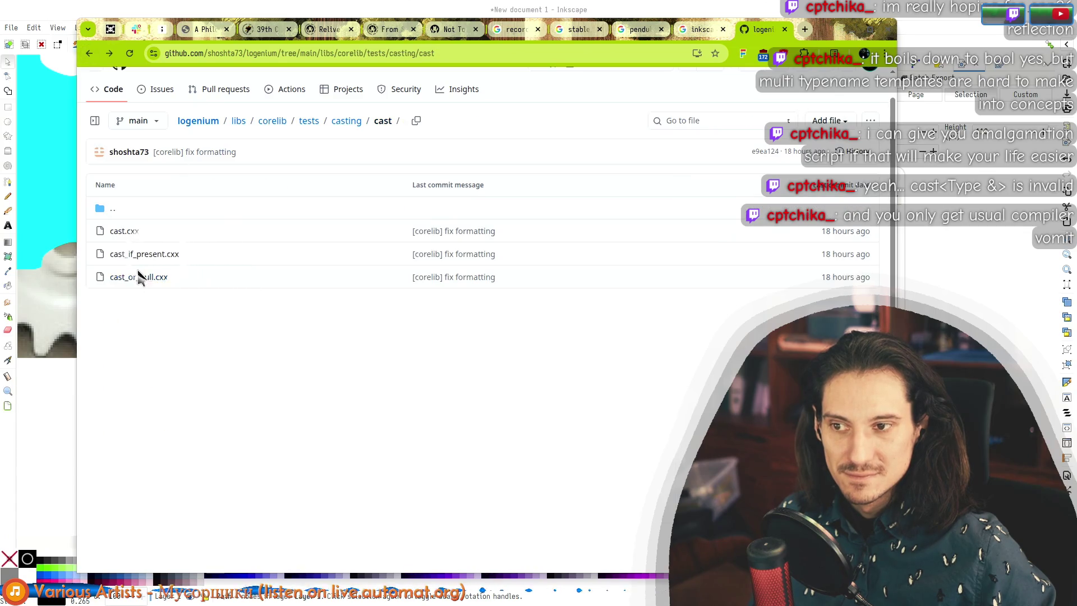
Step: Open cast_or_null.cxx and highlight the cast_or_null call on lines 16–18
left_click(139, 277)
double_click(279, 344)
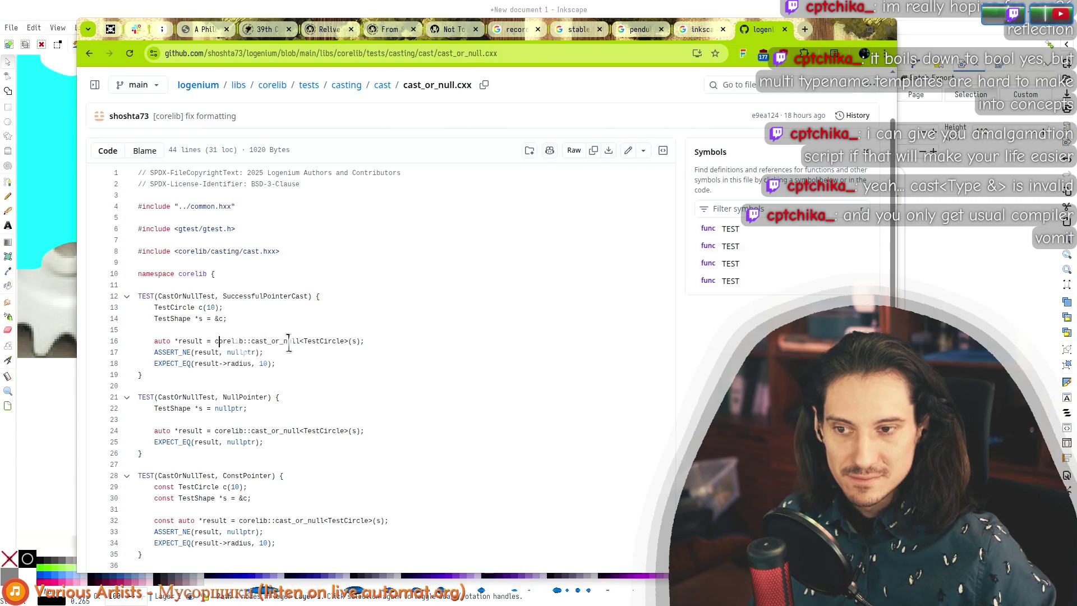
left_click_drag(364, 341, 212, 345)
left_click(279, 341)
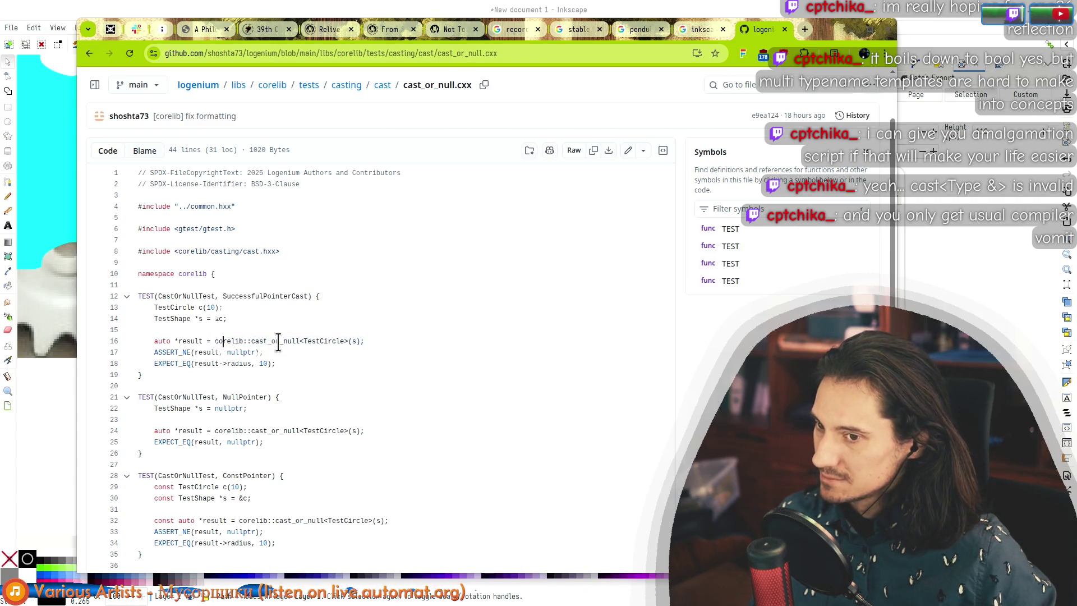
left_click(219, 341)
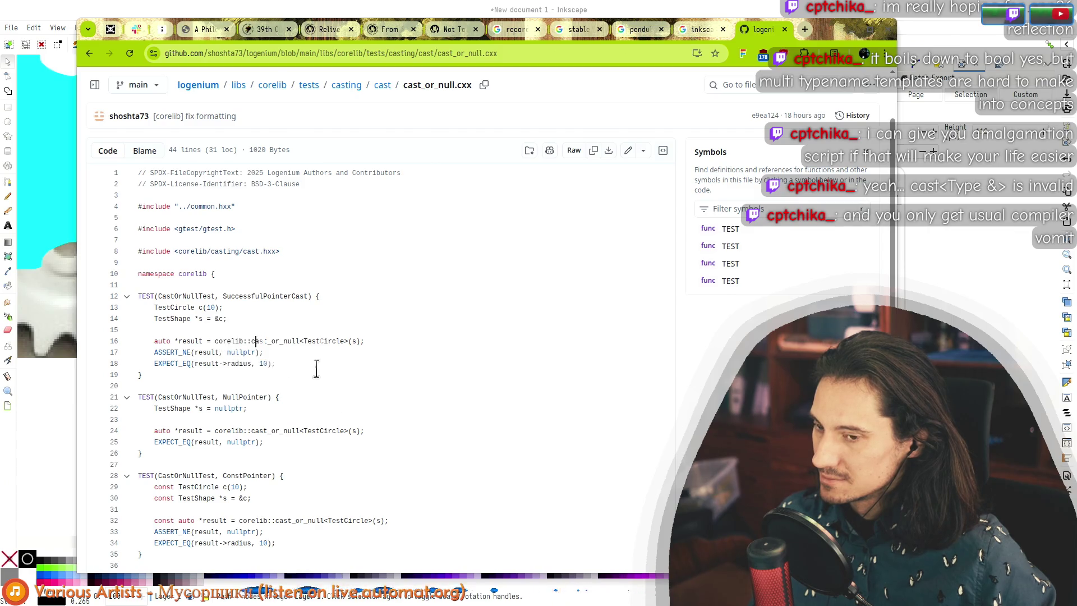
scroll(303, 376, "down", 3)
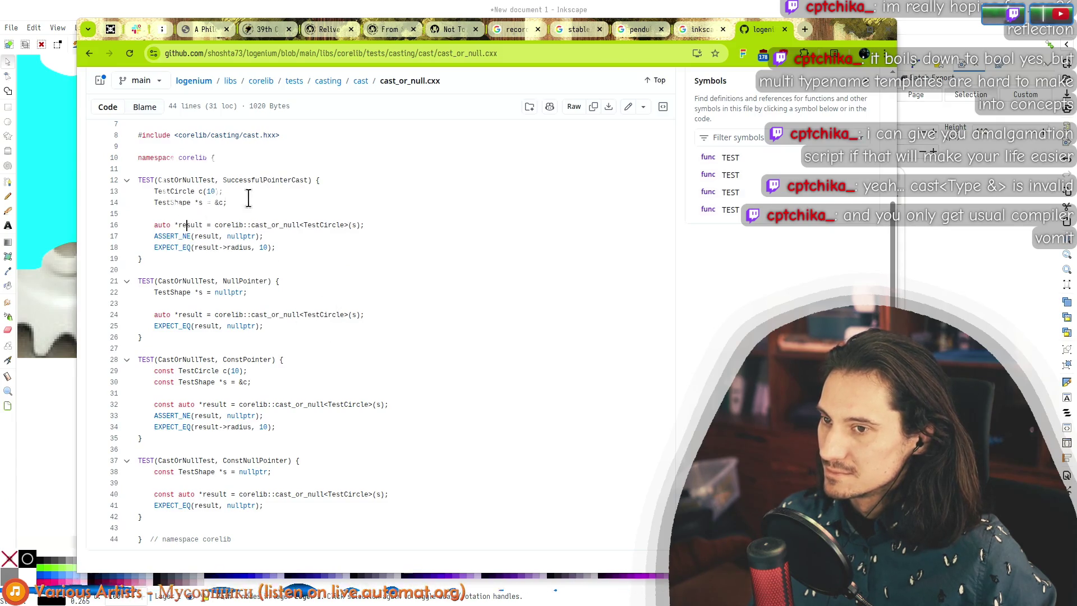
left_click_drag(357, 225, 202, 226)
left_click(203, 225)
mouse_move(364, 225)
left_mouse_down()
mouse_move(147, 226)
mouse_move(340, 252)
left_mouse_up()
left_click(339, 257)
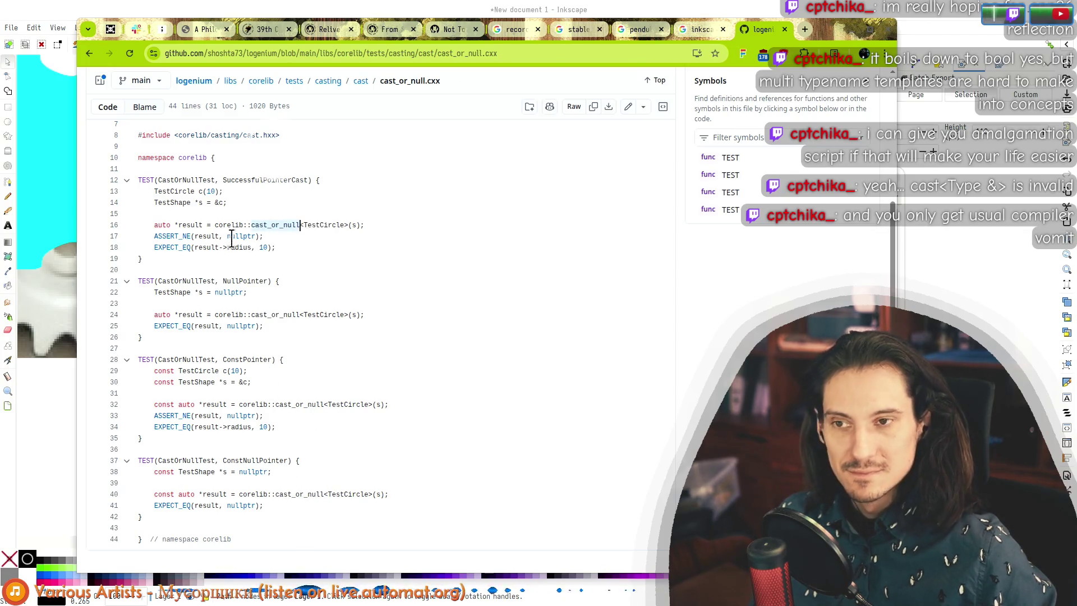
Step: Revisit cast.cxx, then go up from the cast folder to the casting folder
left_click(364, 83)
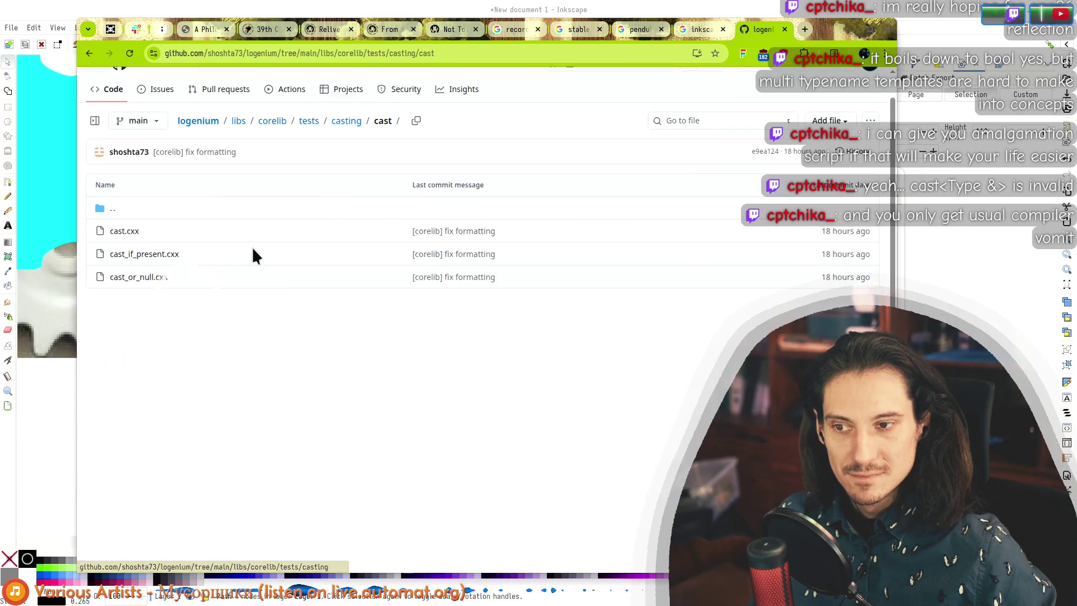
left_click(137, 233)
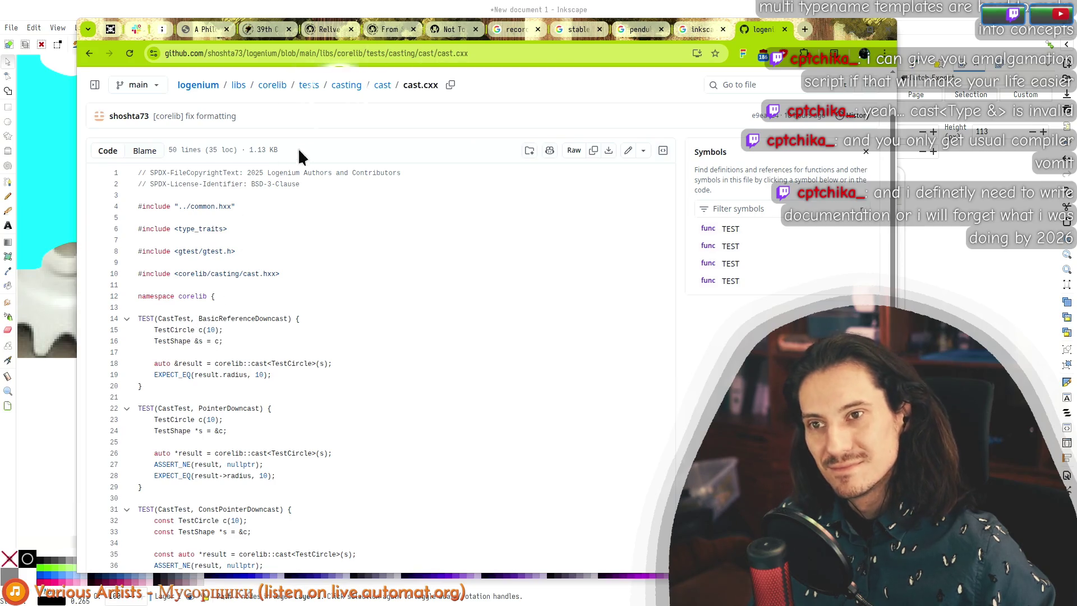
left_click(382, 85)
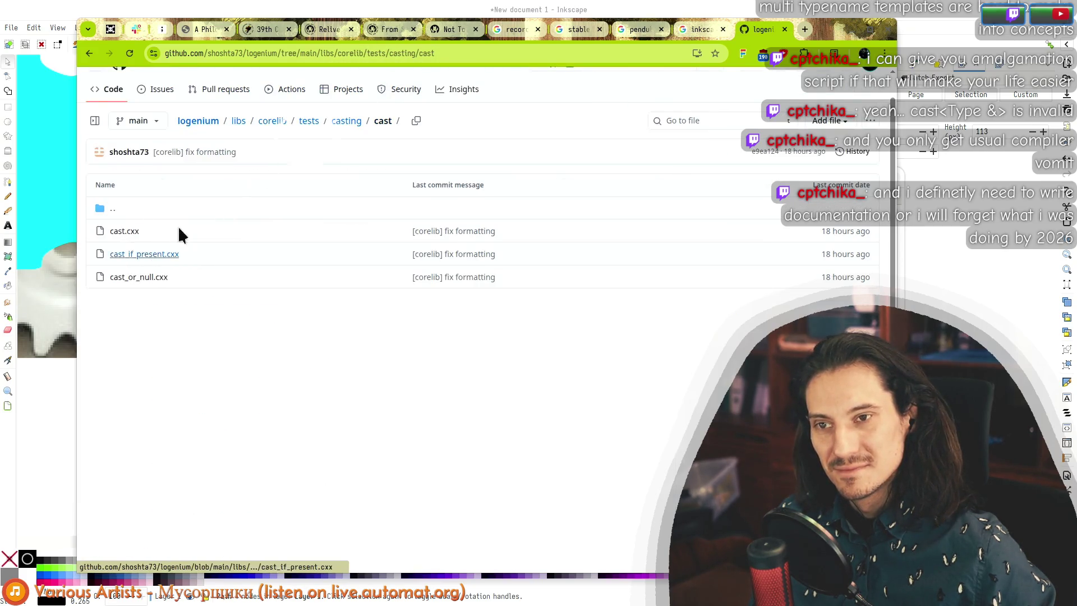
left_click(346, 121)
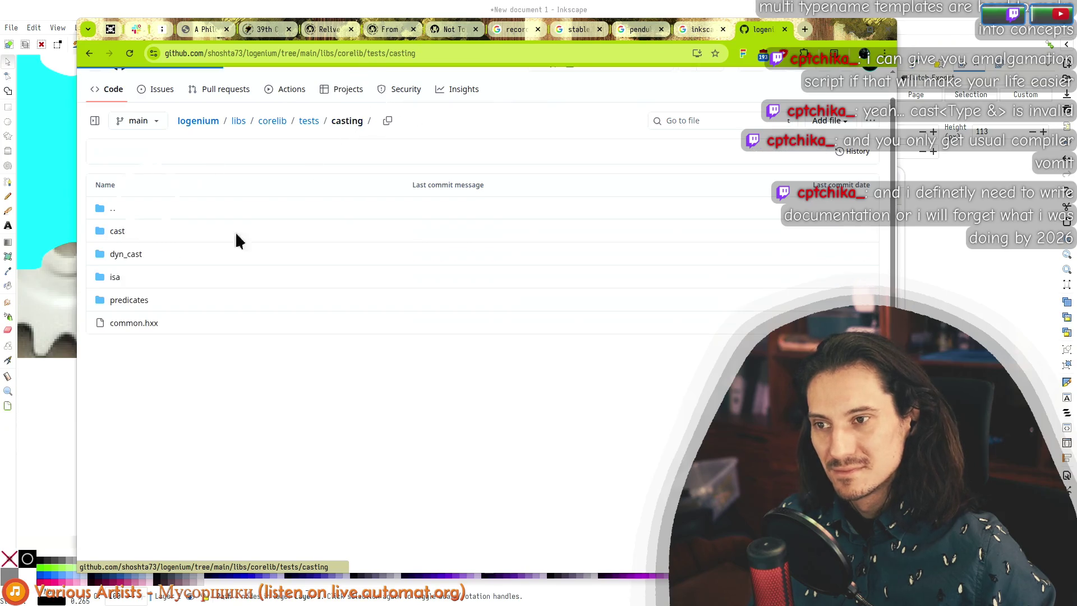
left_click(123, 257)
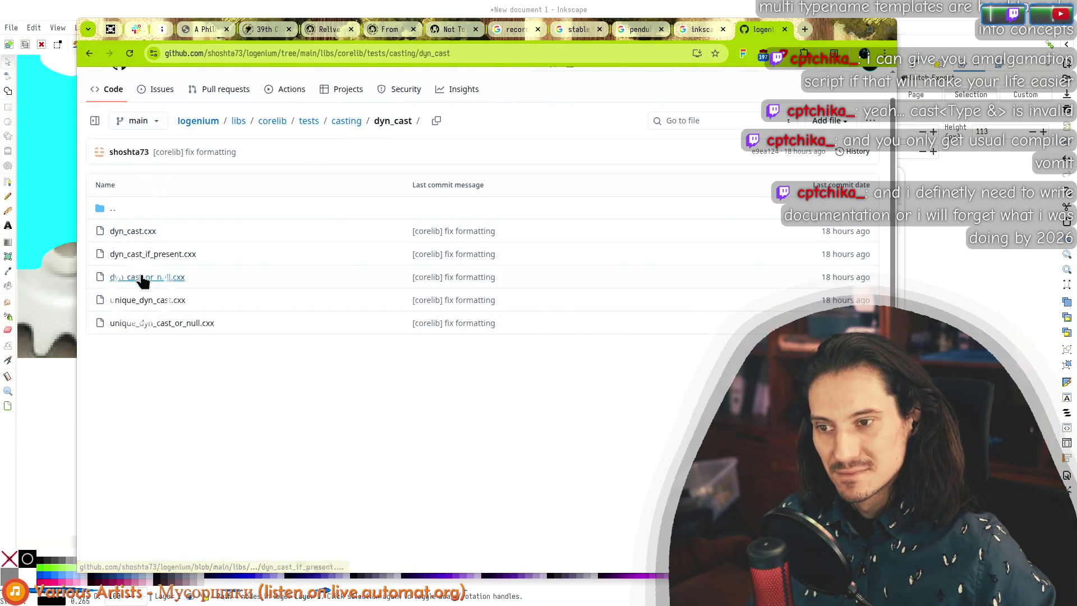
left_click(144, 301)
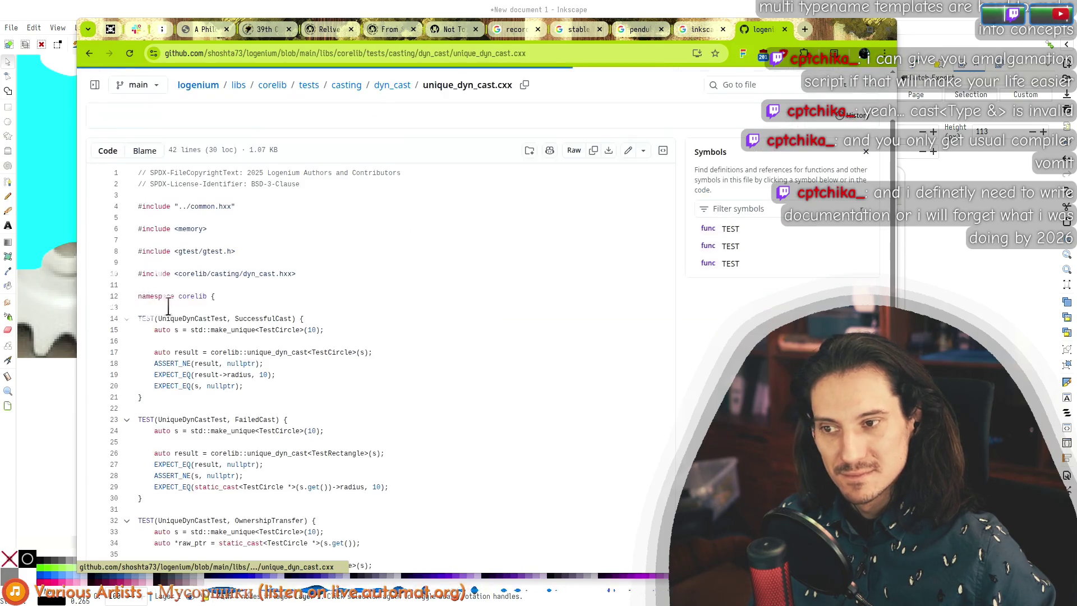
scroll(238, 321, "down", 1)
left_click(275, 258)
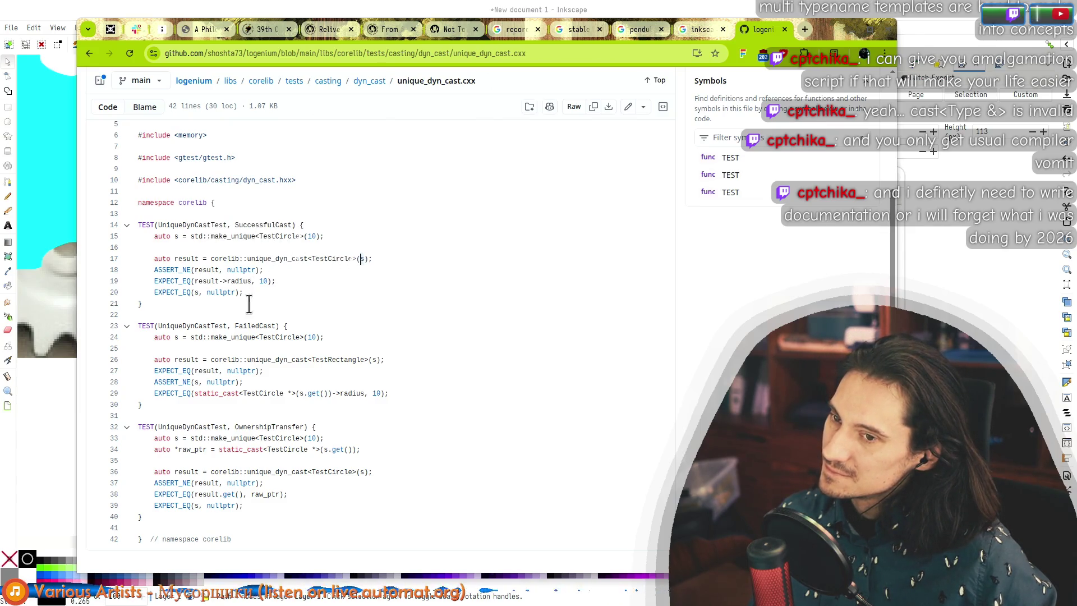
left_click(205, 259)
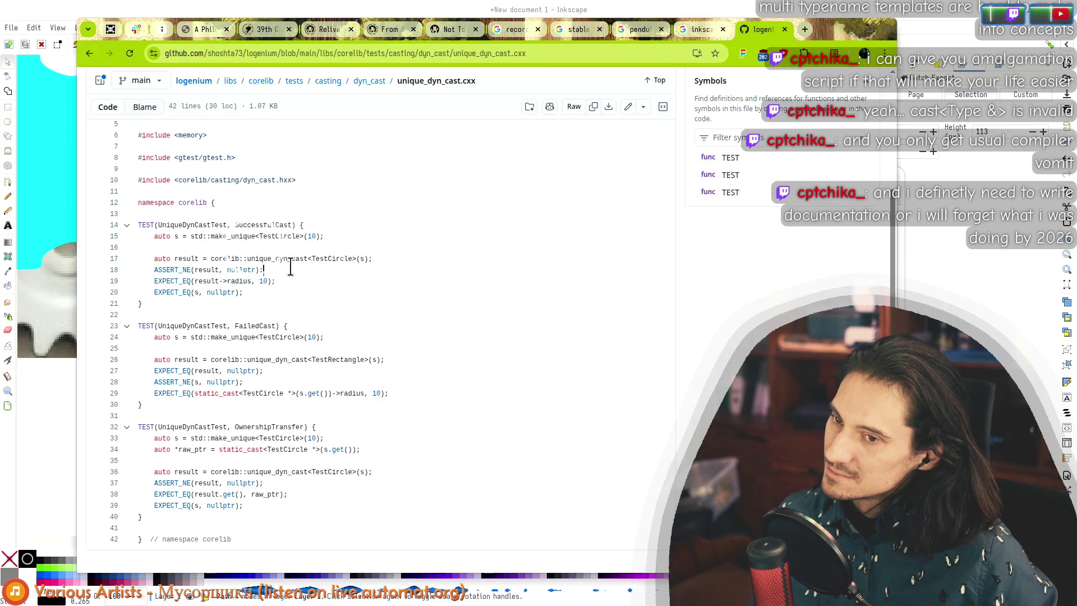
double_click(278, 259)
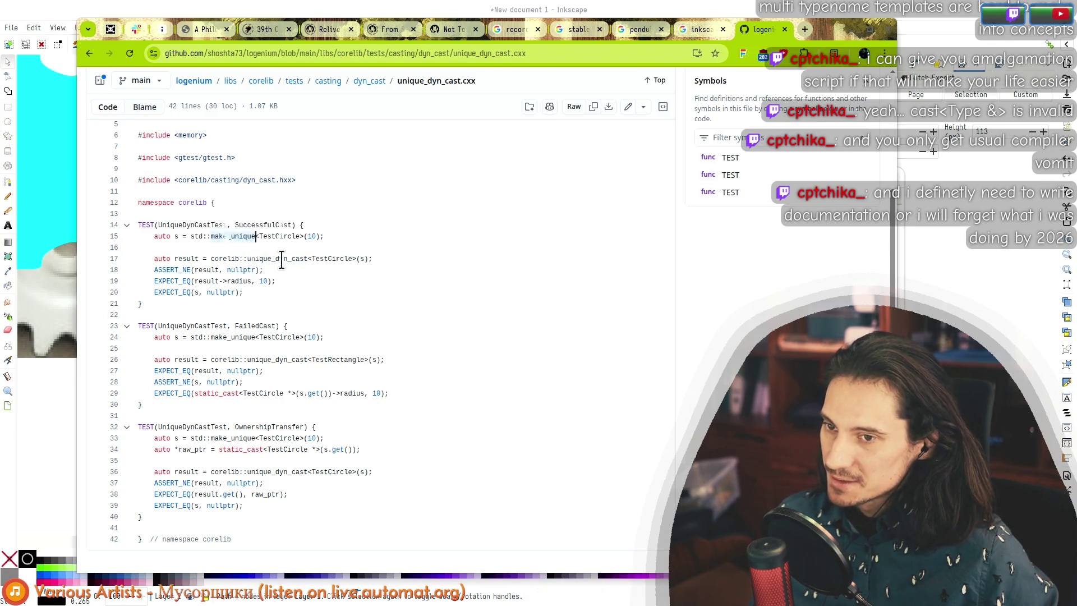
left_click(337, 281)
left_click_drag(175, 360, 353, 360)
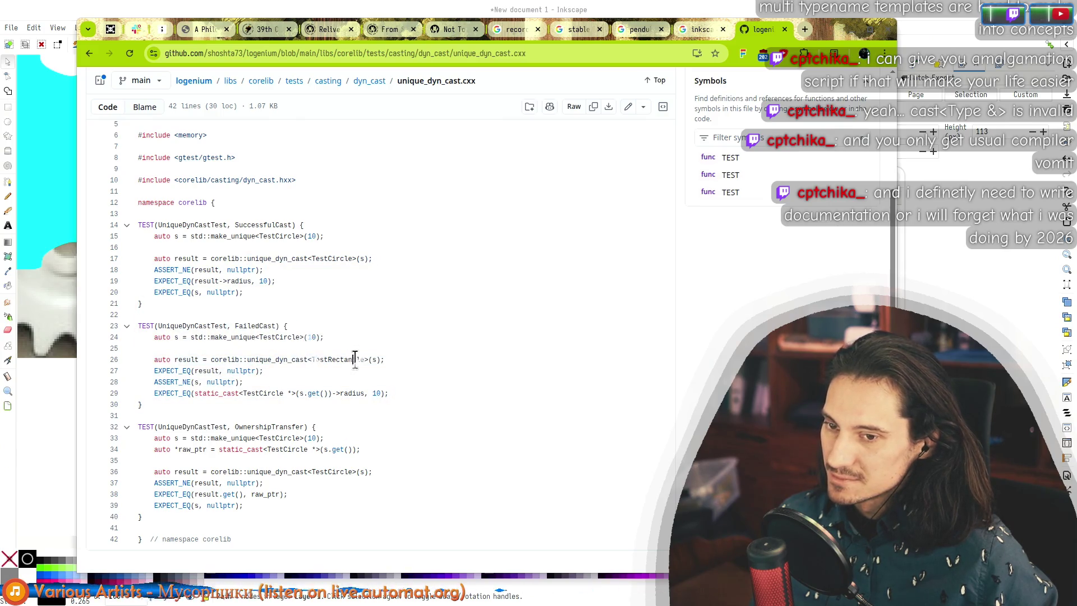
left_click(179, 337)
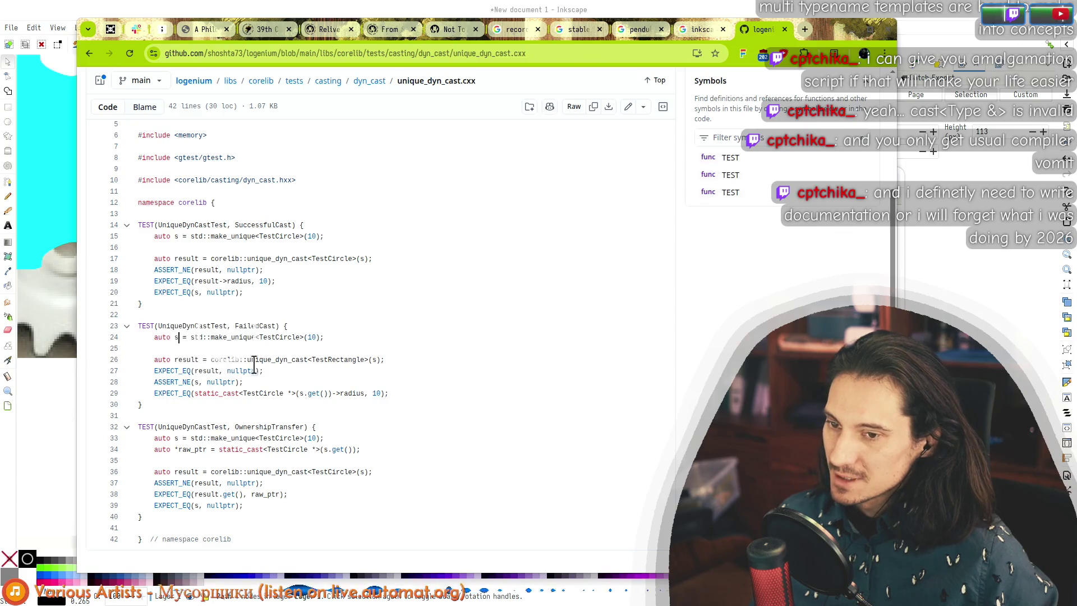
left_click(268, 360)
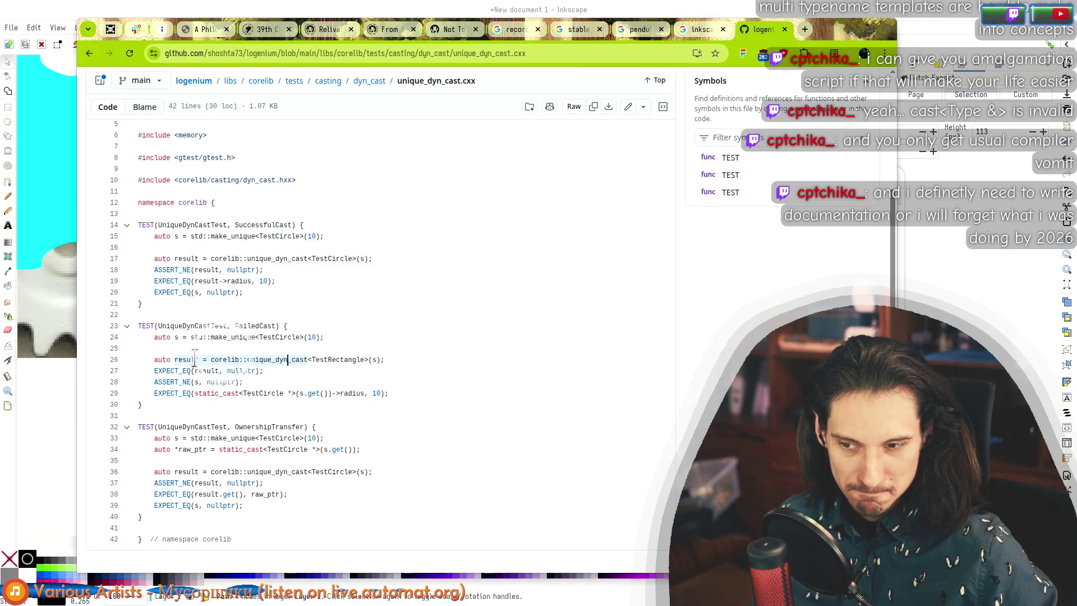
left_click(174, 360)
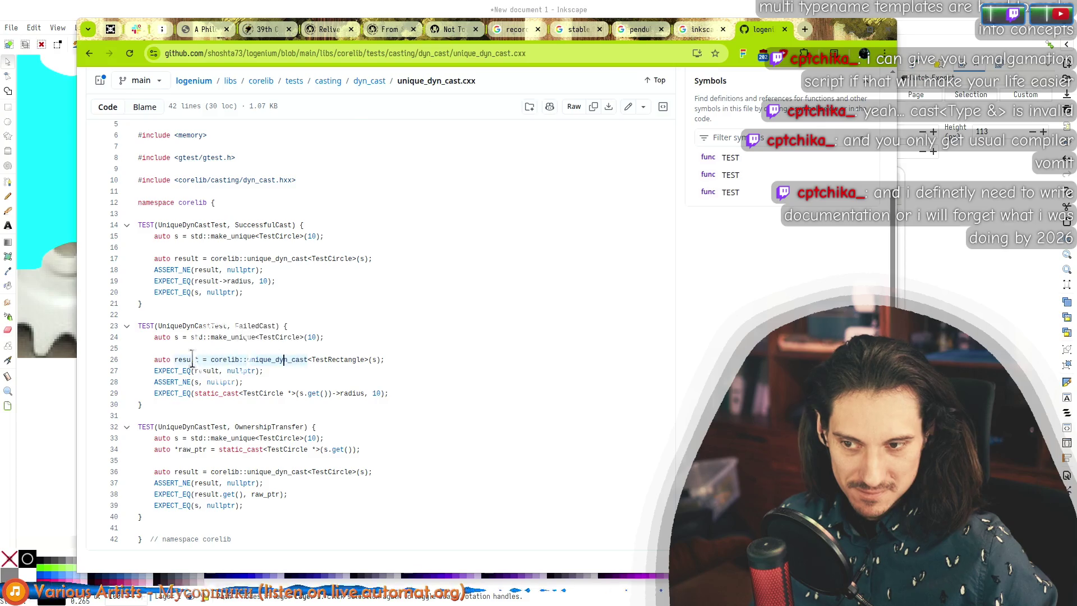
left_click_drag(175, 360, 393, 360)
left_click(392, 360)
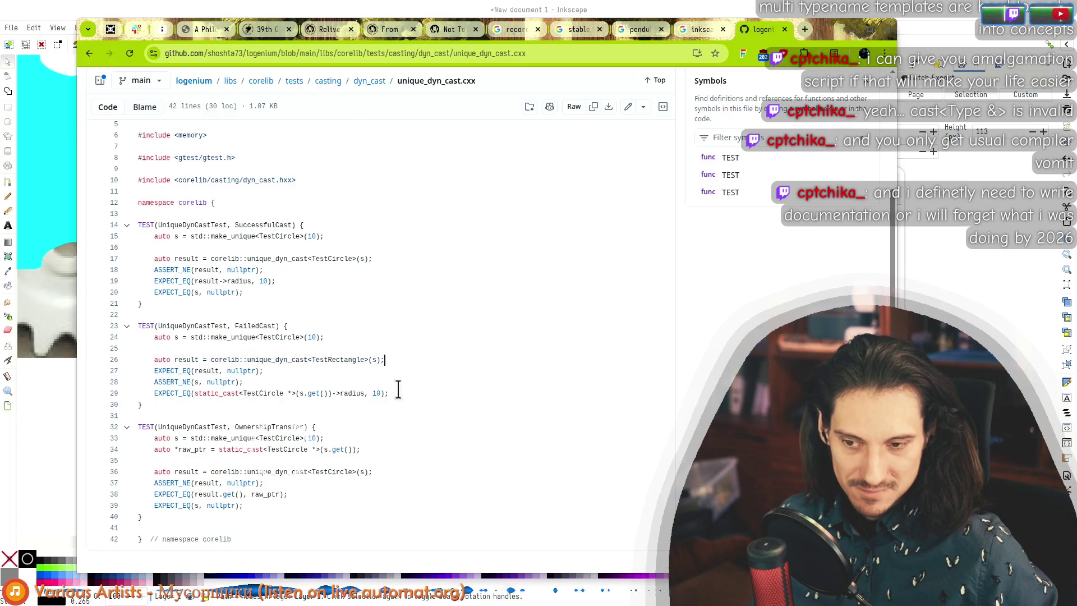
left_click_drag(373, 472, 151, 471)
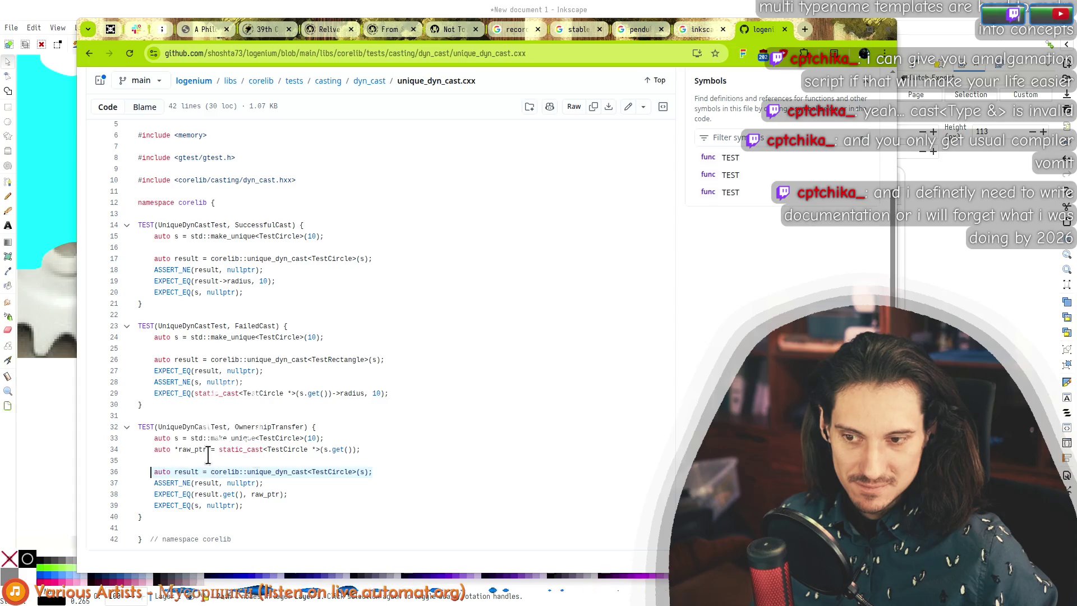
mouse_move(153, 337)
left_mouse_down()
mouse_move(365, 337)
mouse_move(176, 356)
left_mouse_up()
left_click(154, 369)
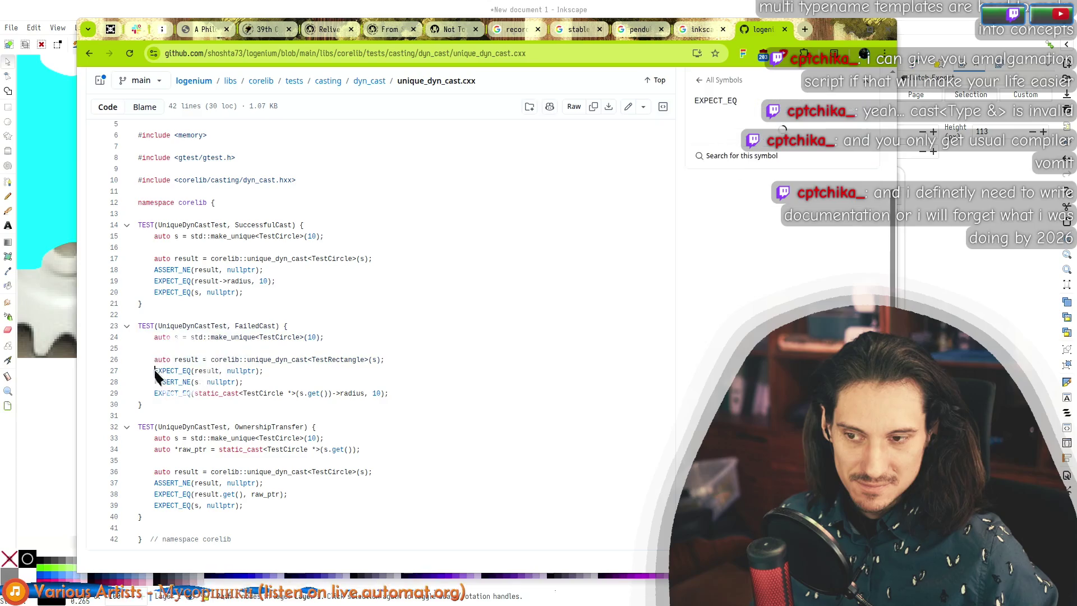
Step: Show references to nullptr, ASSERT_NE and radius, highlighting FailedCast lines 25–29
left_click(241, 371)
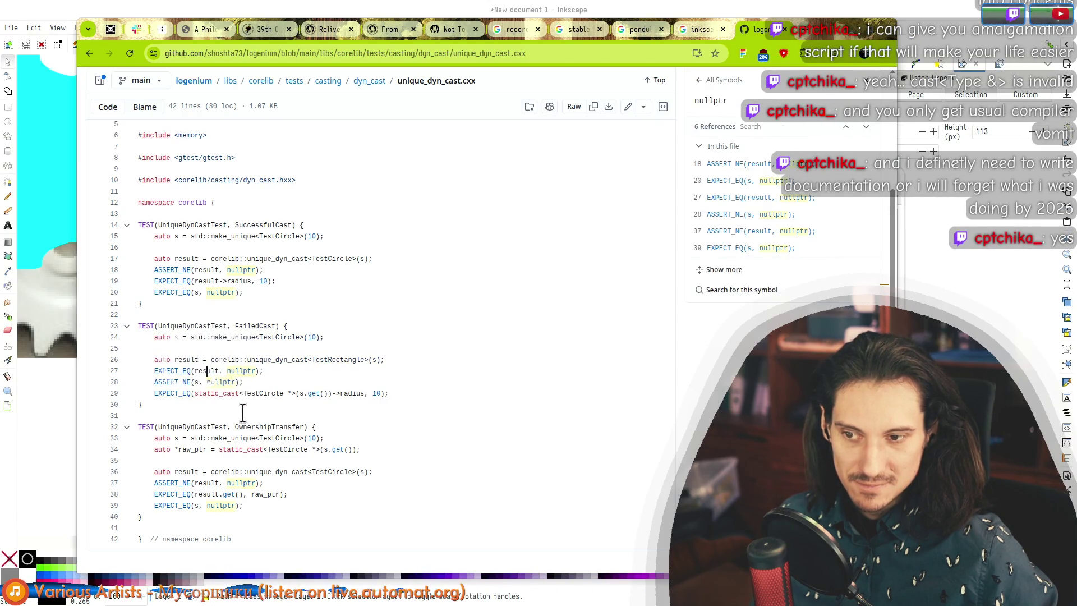
left_click(348, 382)
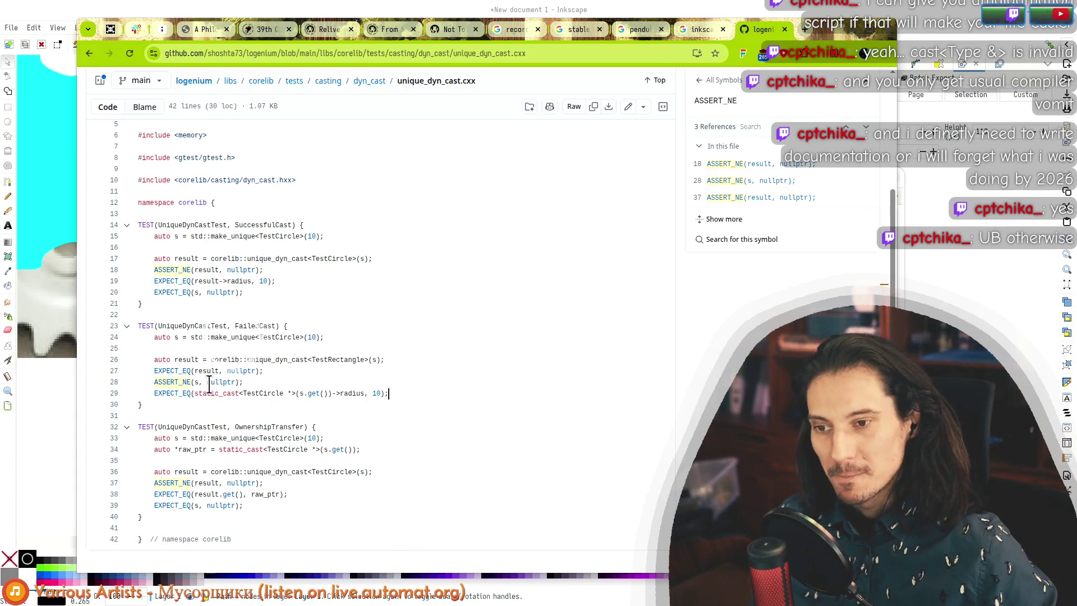
mouse_move(153, 354)
left_mouse_down()
mouse_move(359, 393)
mouse_move(414, 332)
left_mouse_up()
left_click(357, 393)
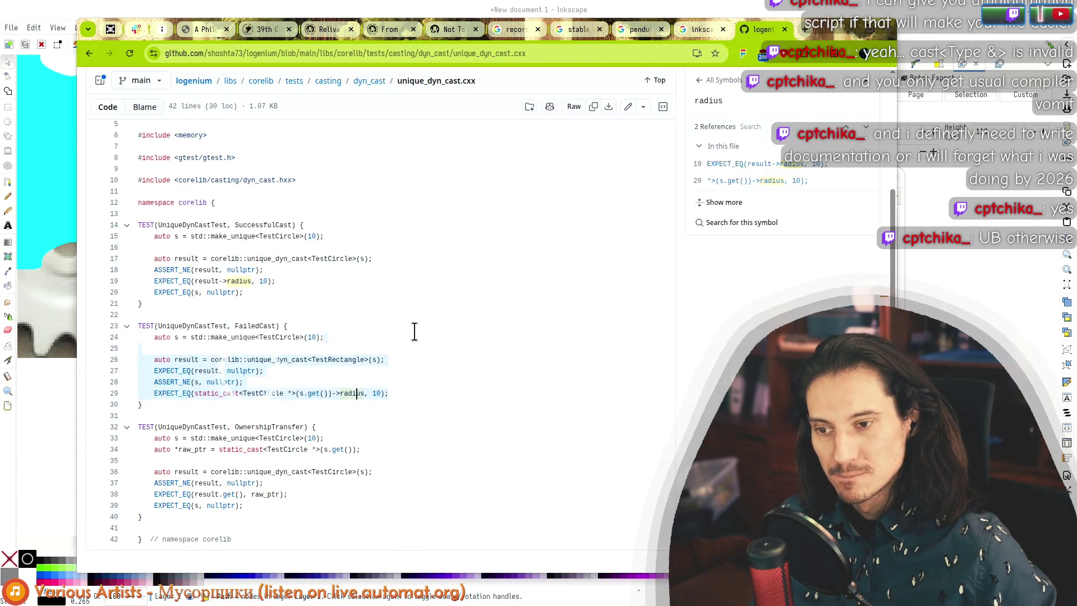
left_click_drag(390, 394, 150, 360)
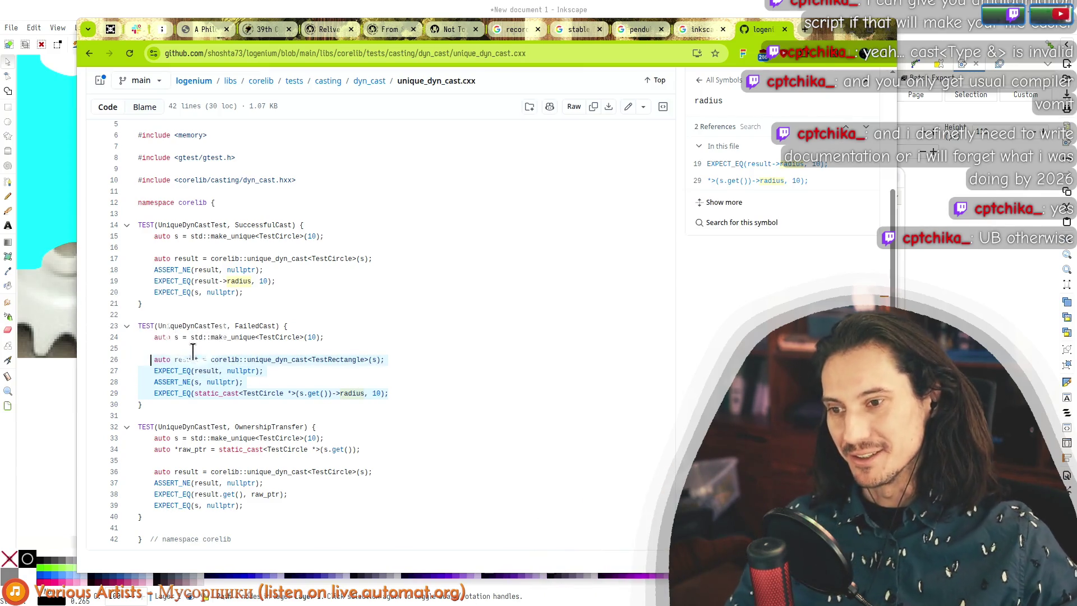
Step: Highlight the SuccessfulCast test, lines 14–21
left_click_drag(211, 259, 247, 293)
left_click(231, 292)
mouse_move(173, 285)
left_mouse_down()
mouse_move(161, 238)
mouse_move(139, 228)
left_mouse_up()
left_click_drag(164, 304, 139, 230)
left_click(164, 303)
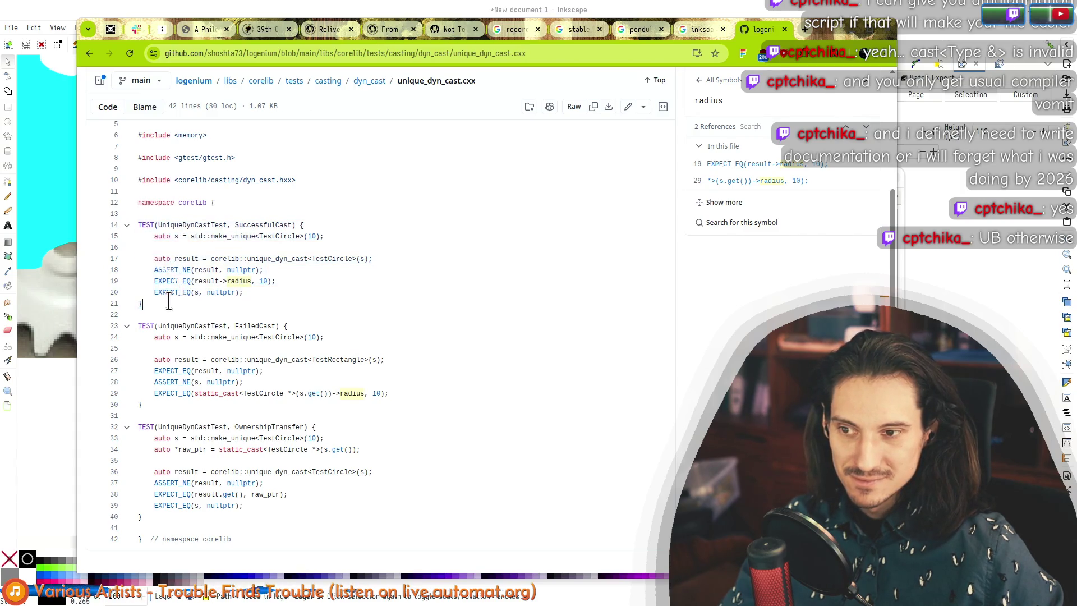
mouse_move(154, 312)
left_mouse_down()
mouse_move(132, 224)
mouse_move(158, 310)
left_mouse_up()
left_click(159, 313)
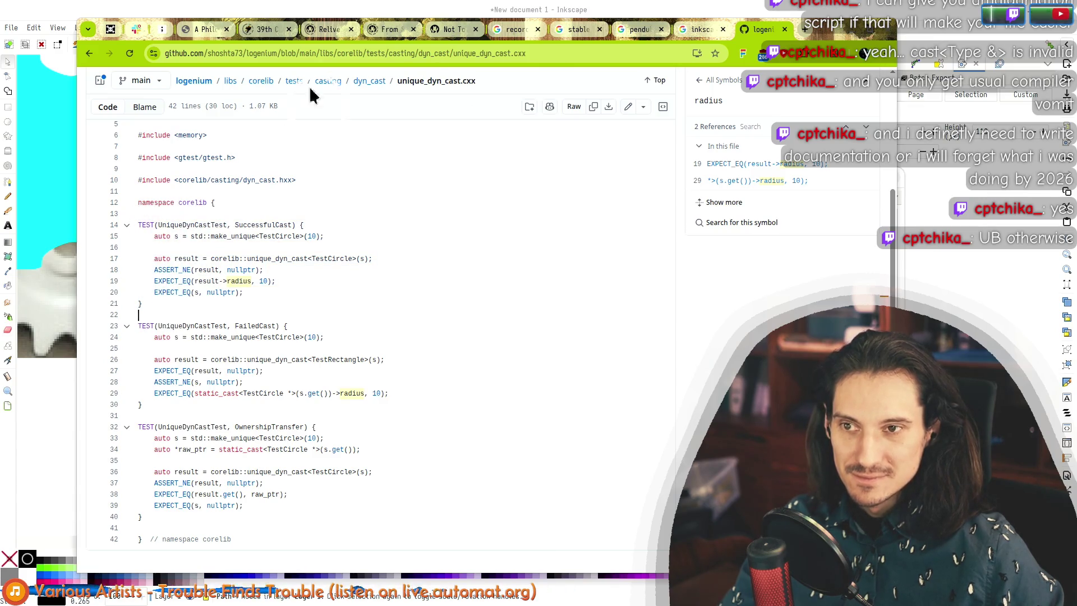
Step: Go up through dyn_cast to casting, peek into isa, then return to casting
left_click(385, 87)
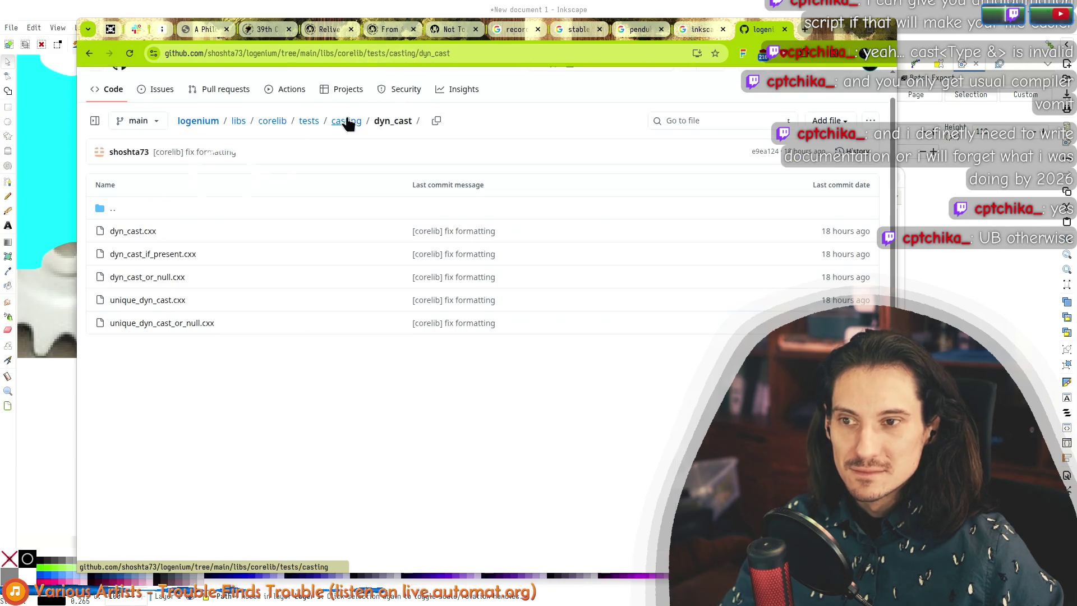
left_click(345, 122)
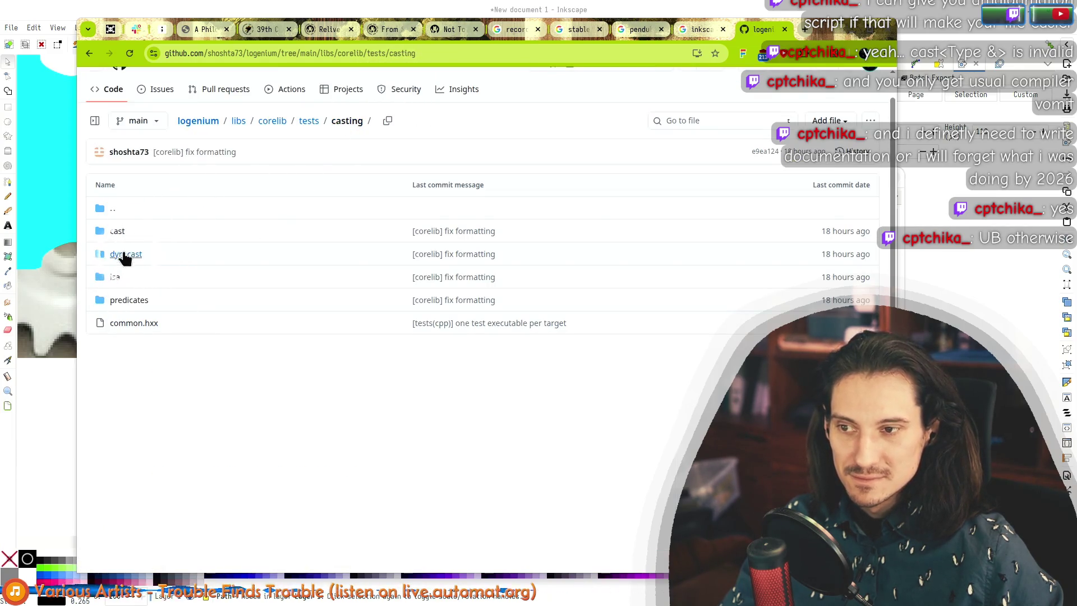
left_click(116, 279)
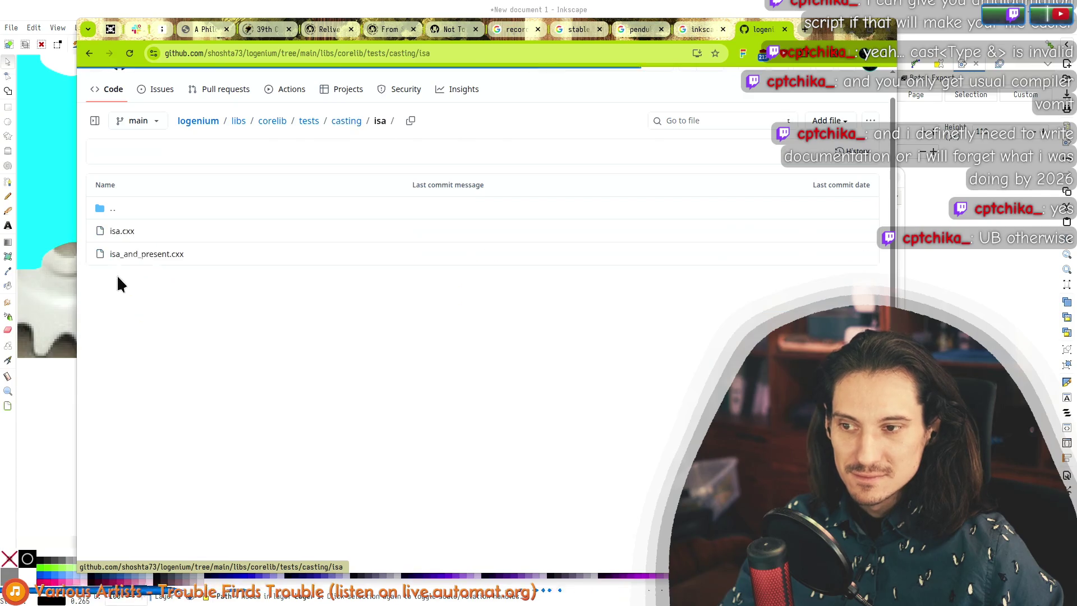
left_click(89, 54)
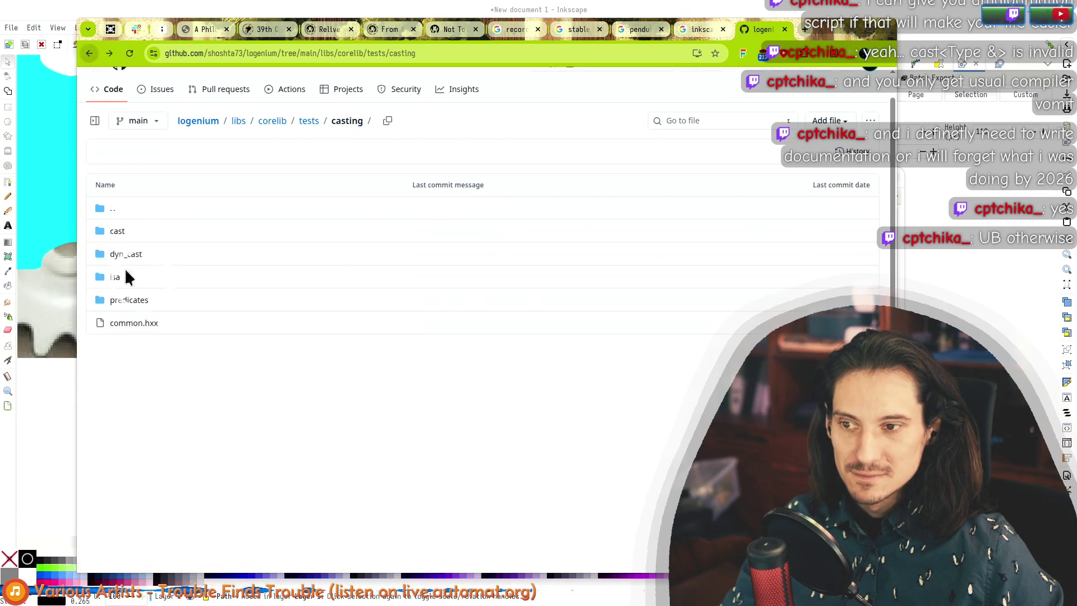
Step: Open the predicates tests and inspect isa_and_present_circle on line 31
left_click(117, 306)
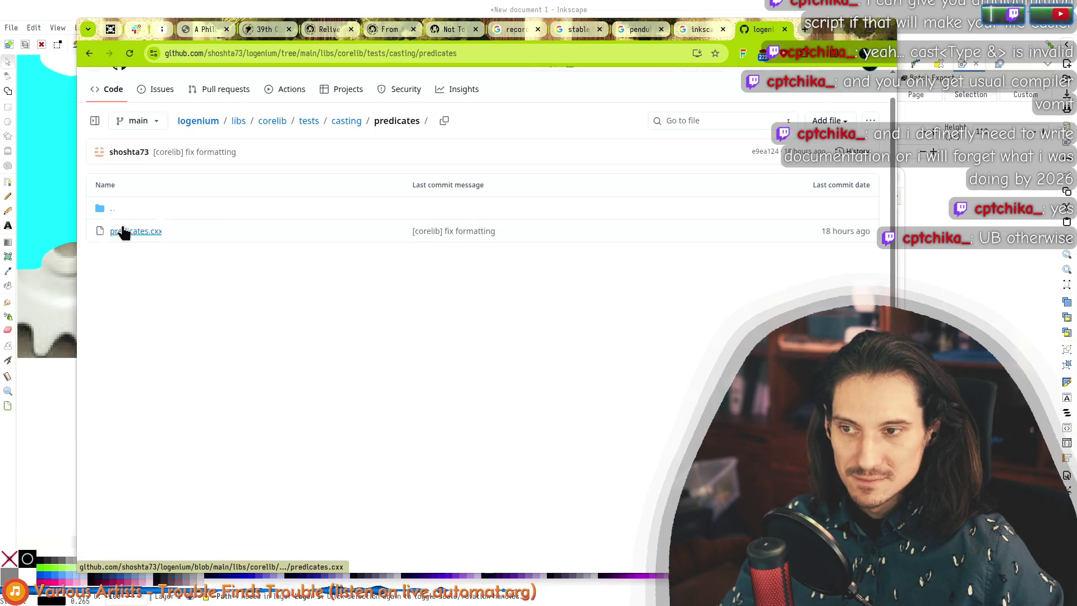
scroll(254, 283, "down", 5)
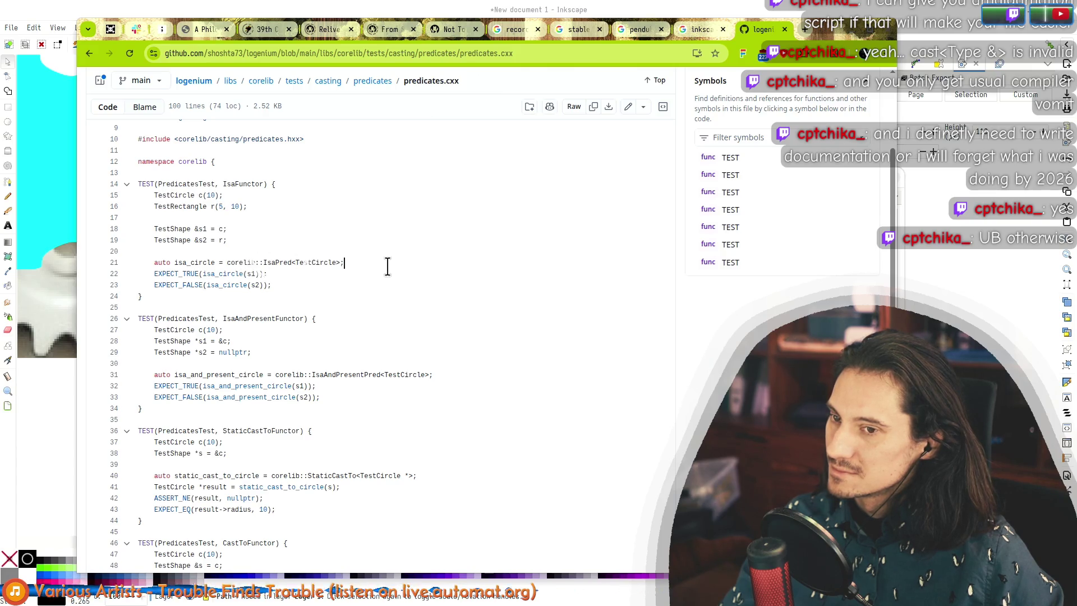
scroll(388, 266, "down", 6)
scroll(387, 267, "up", 3)
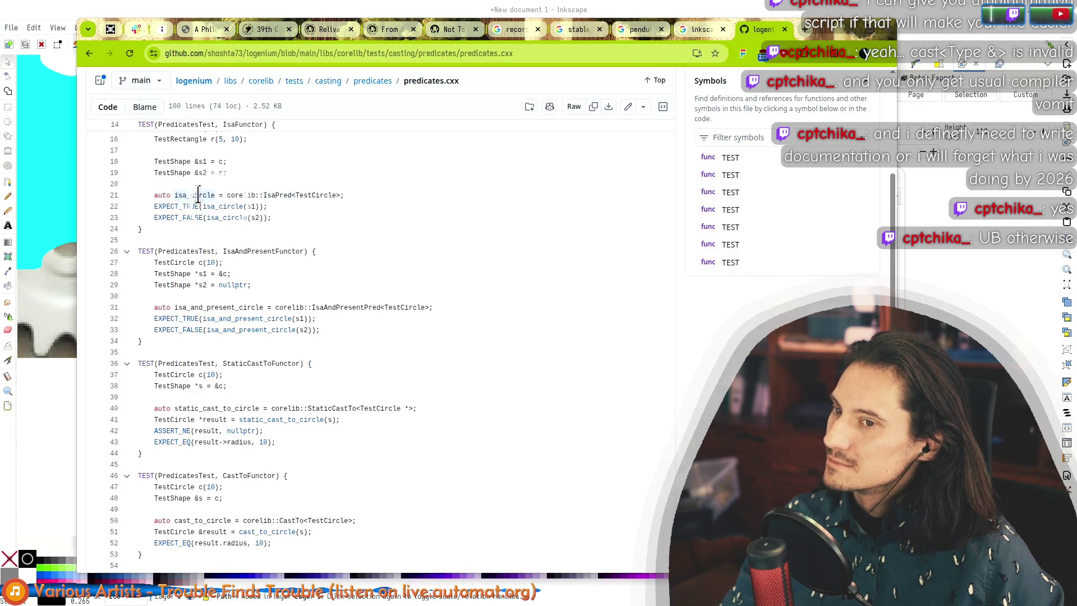
left_click(217, 308)
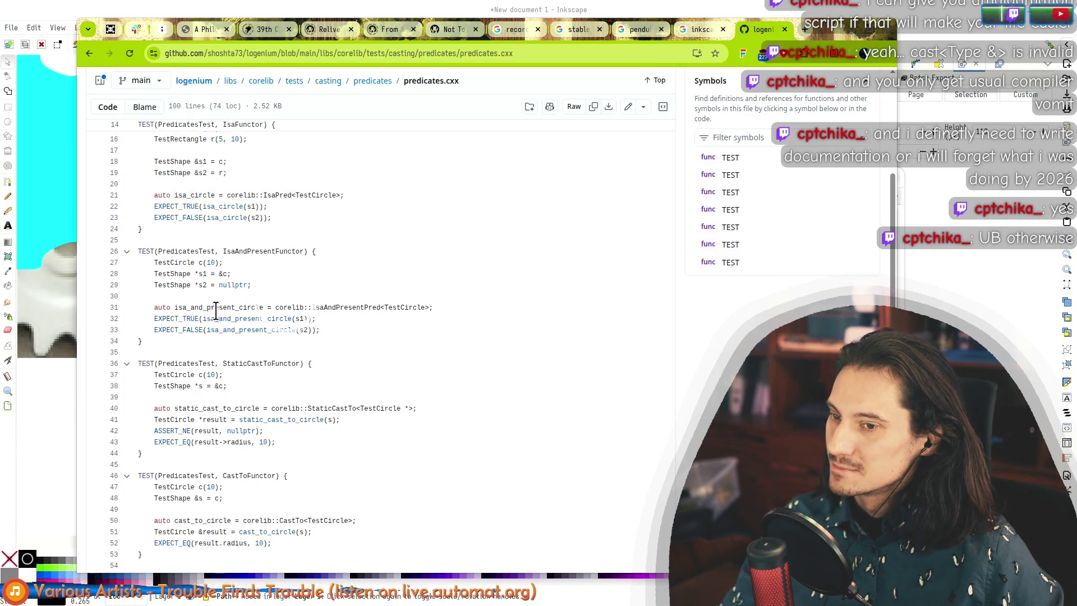
left_click(344, 319)
Step: Scroll down and highlight lines 70–77 of the DynCastIfPresent test
scroll(347, 330, "down", 3)
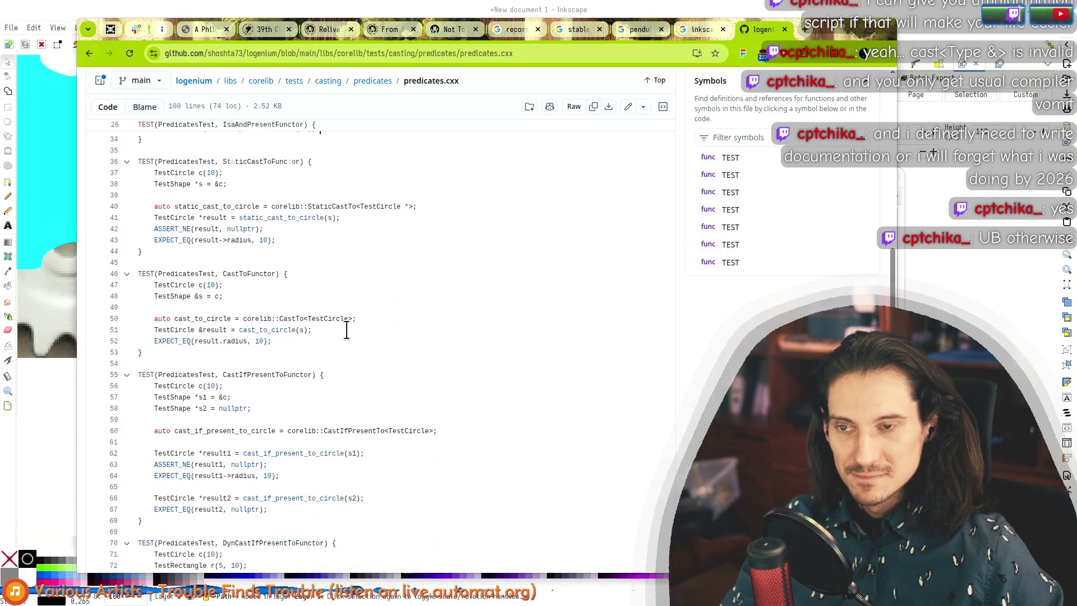
scroll(347, 329, "down", 4)
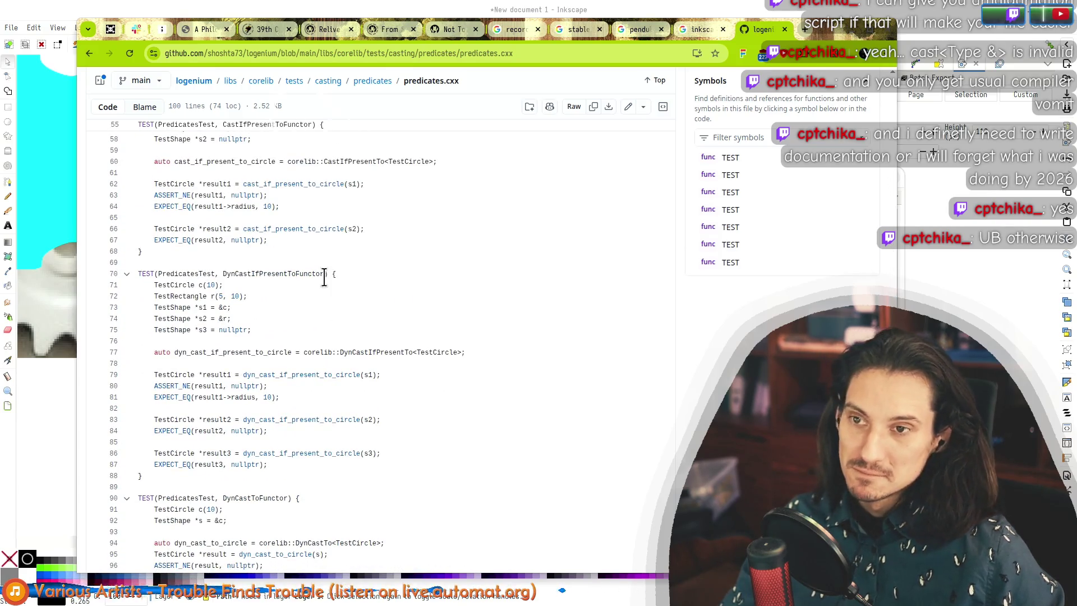
scroll(426, 237, "down", 2)
mouse_move(229, 203)
left_mouse_down()
mouse_move(323, 202)
mouse_move(292, 281)
left_mouse_up()
left_click(293, 282)
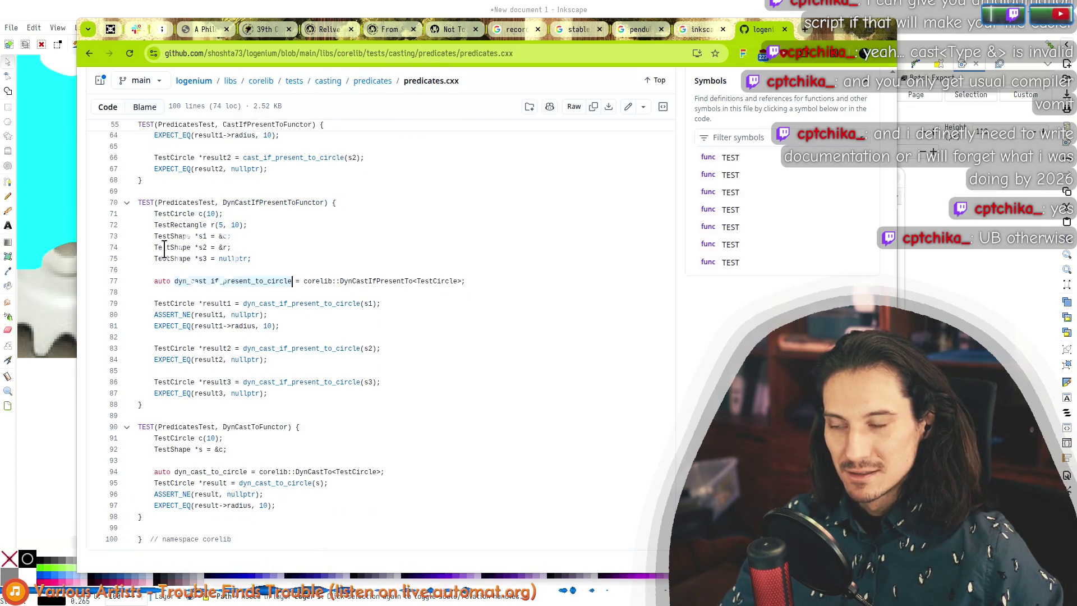
mouse_move(190, 281)
left_mouse_down()
mouse_move(197, 229)
mouse_move(191, 281)
left_mouse_up()
left_click_drag(361, 281, 235, 285)
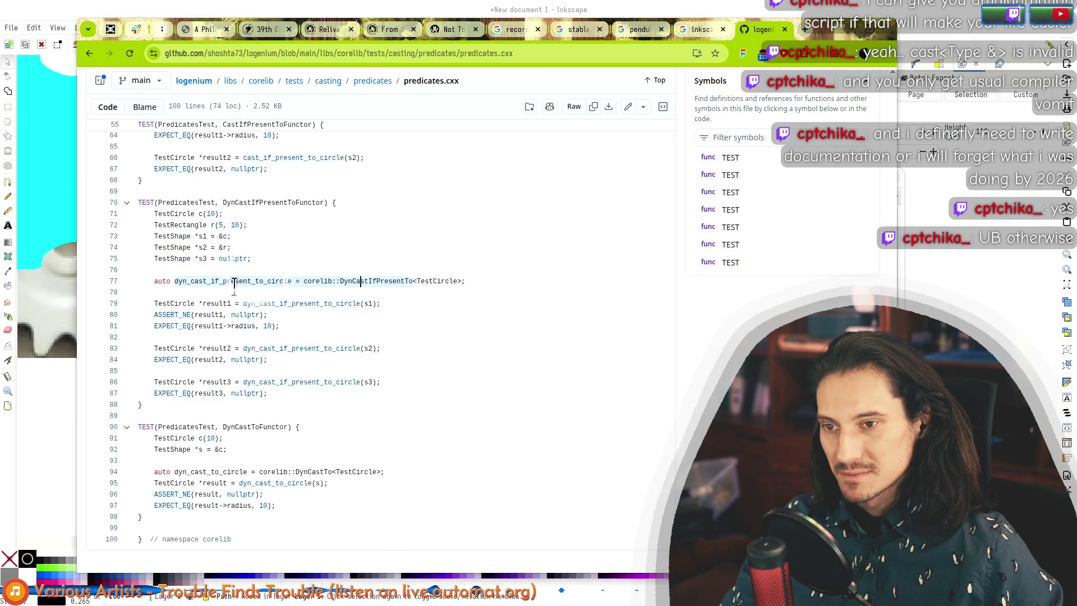
left_click(233, 285)
Step: Highlight the DynCastIfPresentTo symbol and corelib:: on line 77
left_click_drag(367, 279, 176, 282)
left_click(287, 284)
left_click_drag(356, 284, 344, 275)
left_click(348, 283)
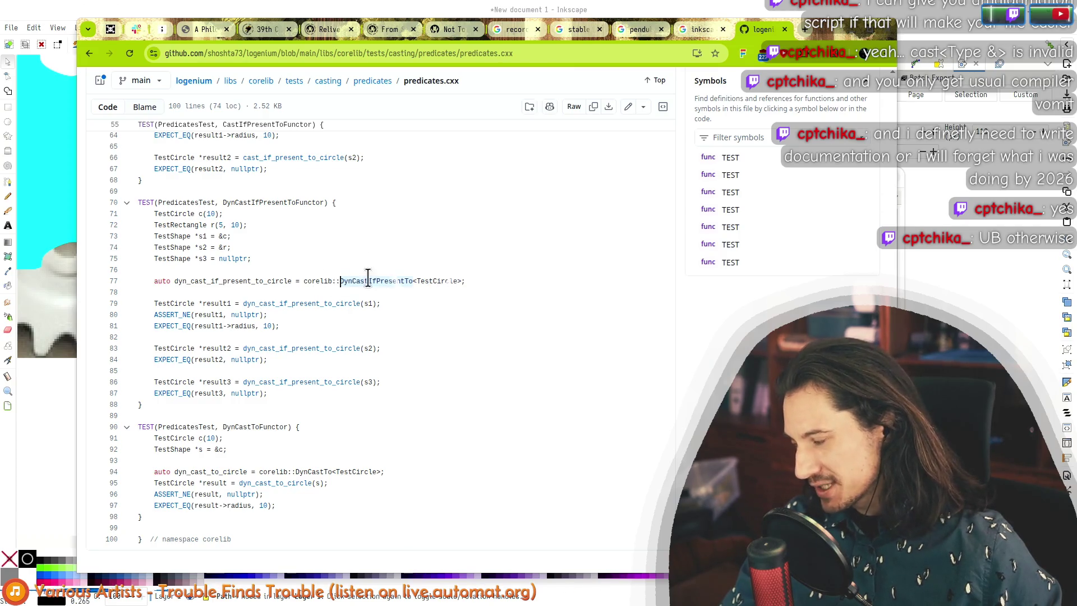
left_click_drag(340, 281, 306, 281)
left_click(243, 283)
Step: Show all nullptr references and highlight the result checks on lines 79–81
double_click(257, 283)
left_click(258, 314)
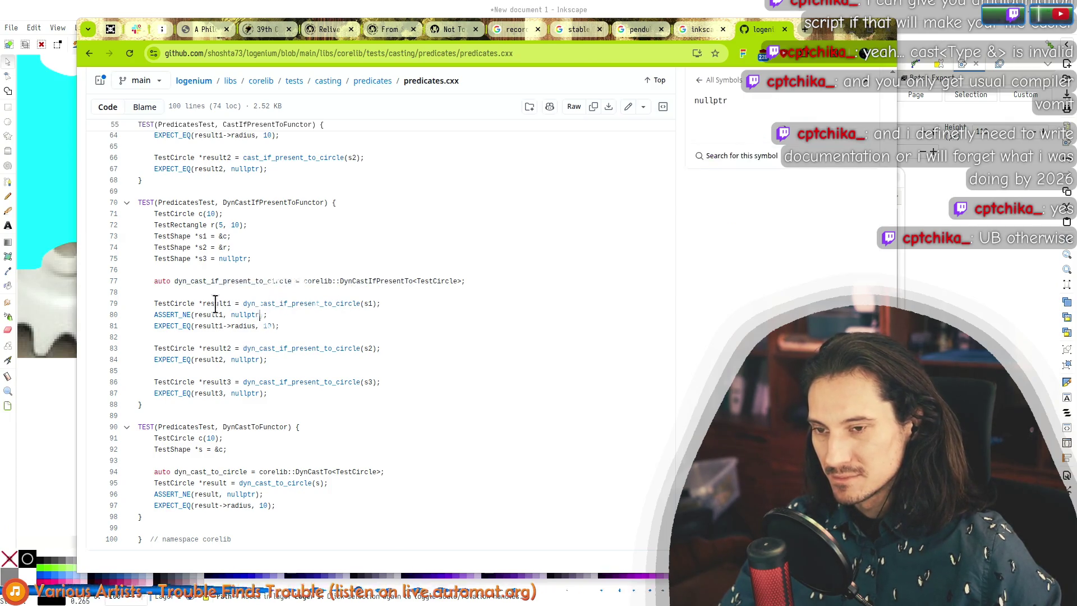
left_click_drag(178, 285, 336, 329)
left_click(360, 281)
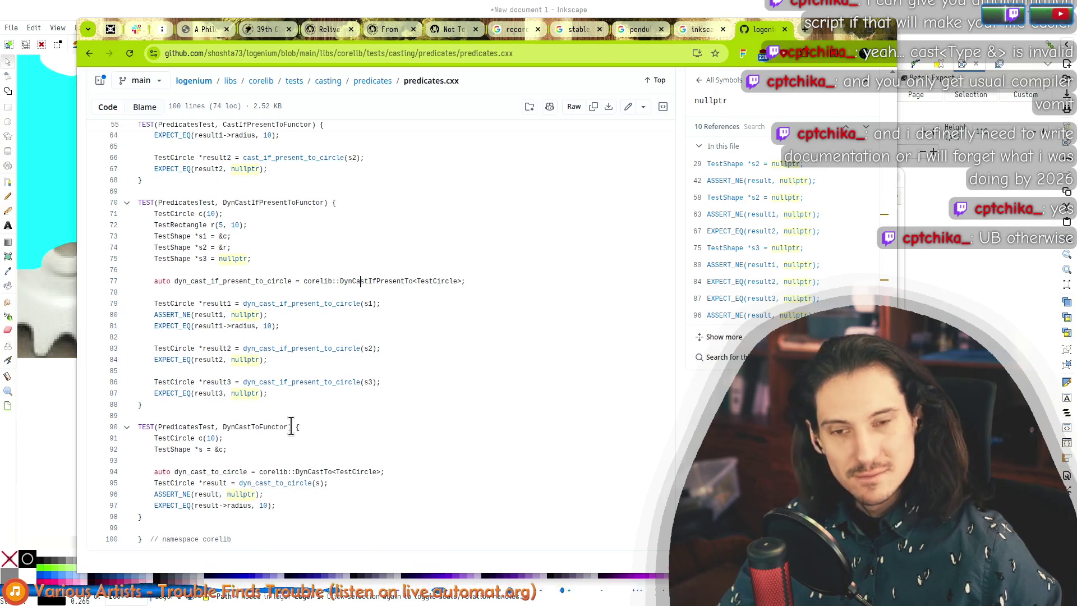
Step: Select static_cast_to_circle on line 40, then close the logenium repository page
scroll(286, 415, "up", 8)
scroll(283, 408, "up", 5)
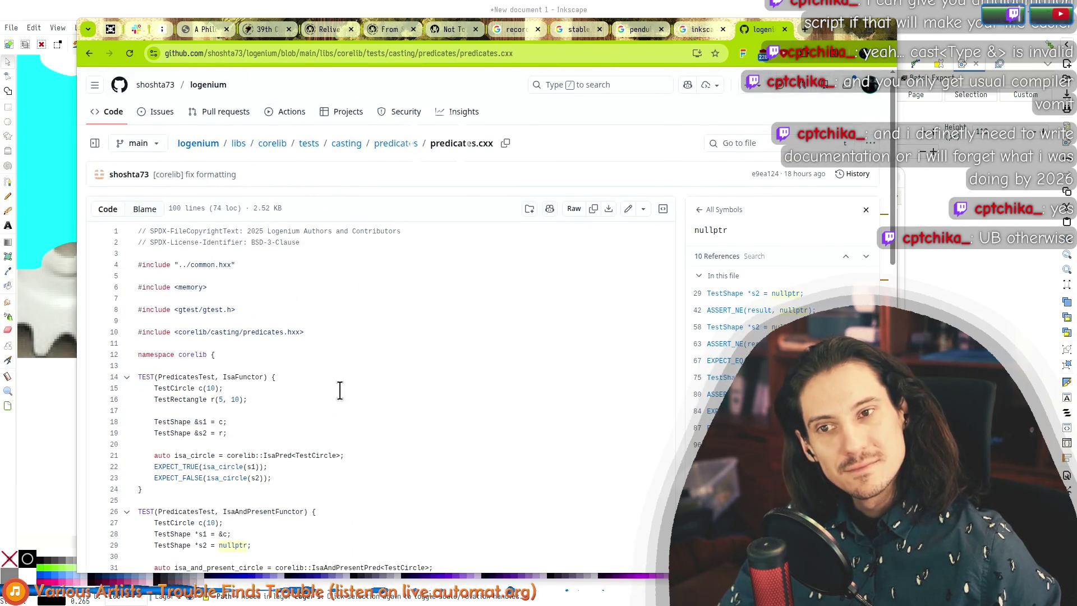
scroll(292, 431, "down", 6)
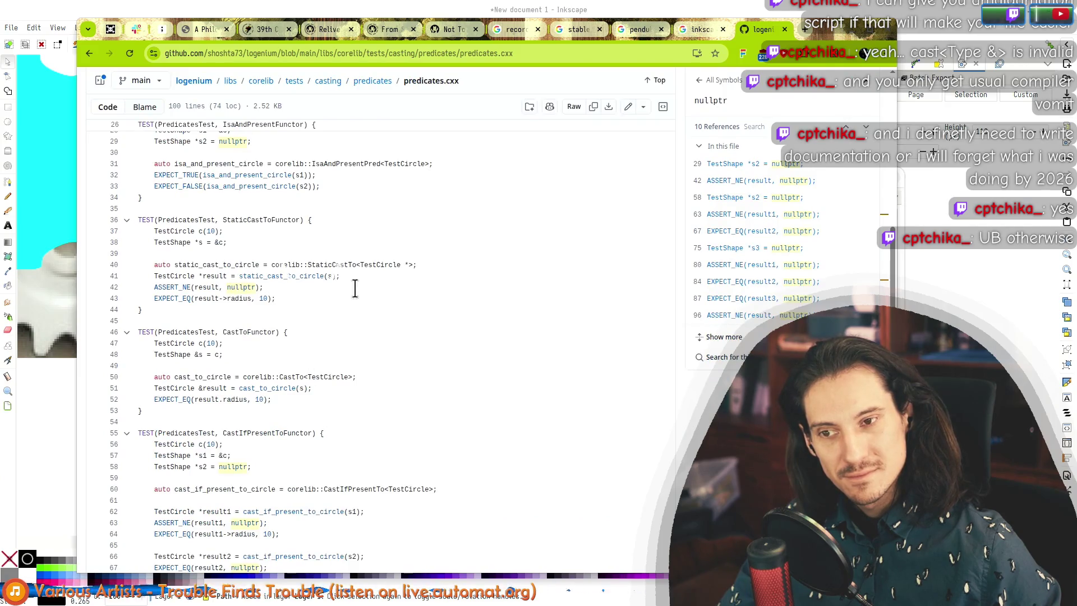
double_click(230, 265)
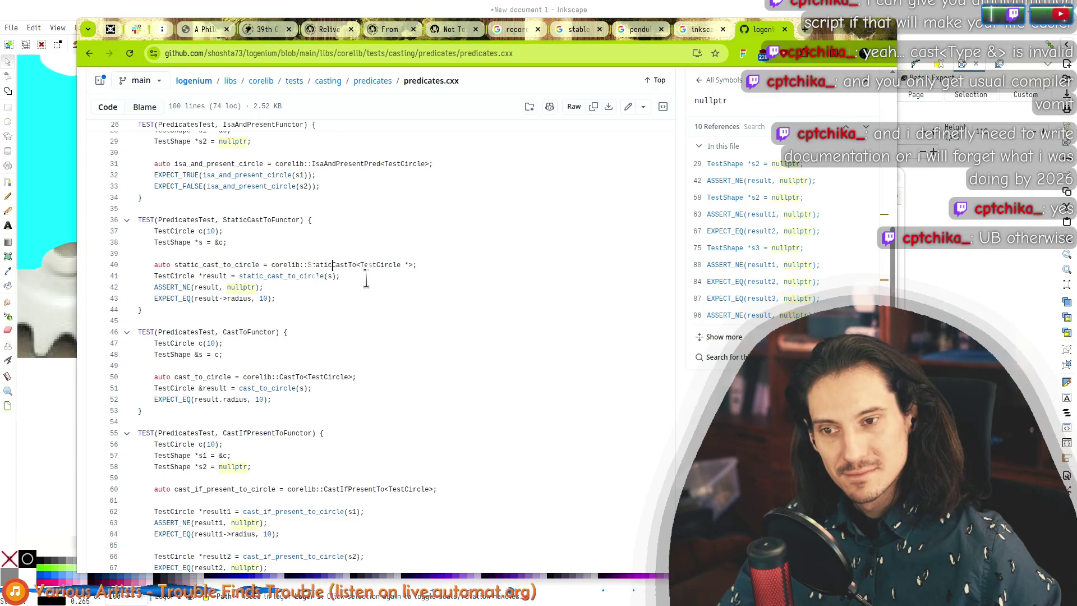
scroll(445, 323, "up", 5)
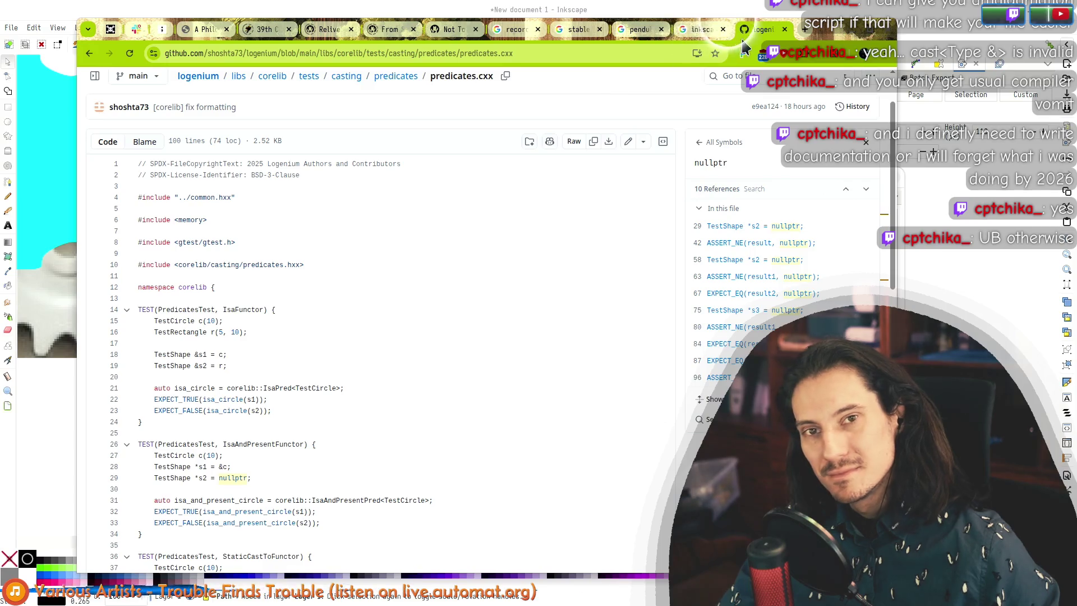
middle_click(758, 29)
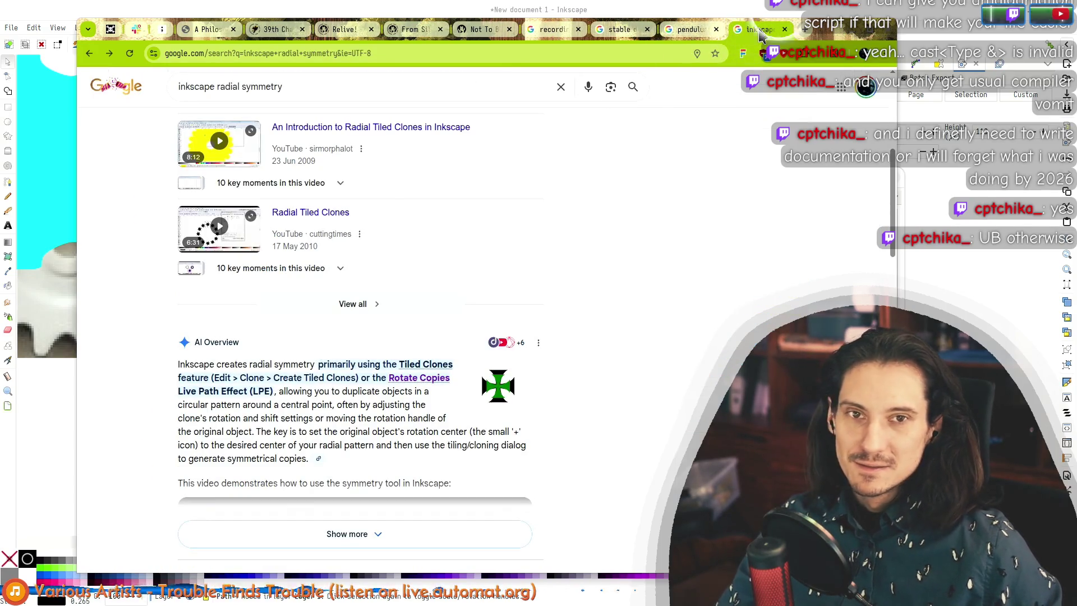
key("alt+Tab")
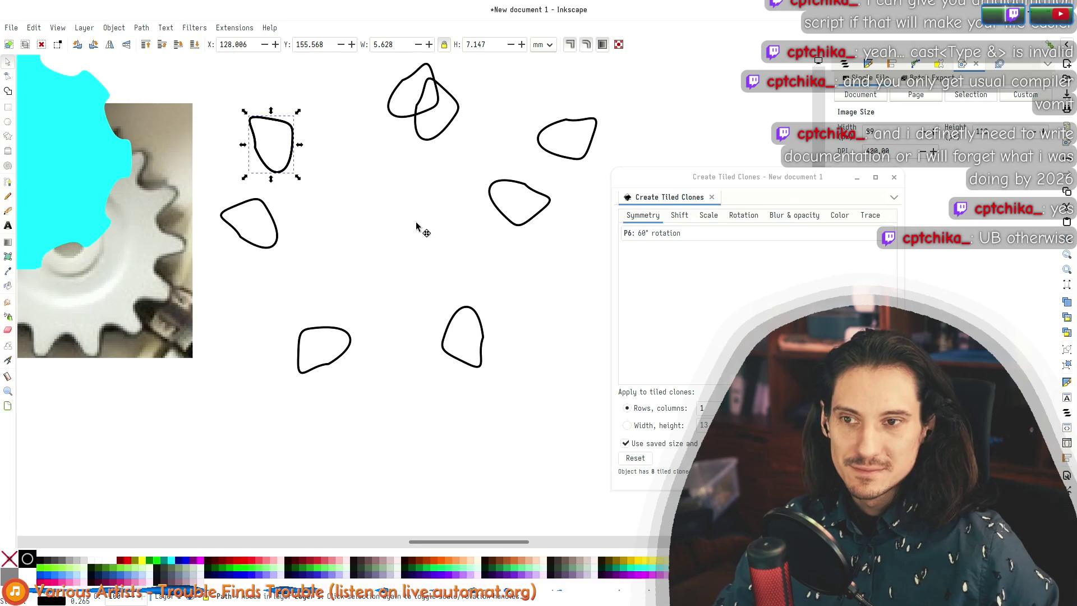
left_click_drag(416, 221, 330, 256)
left_click(706, 234)
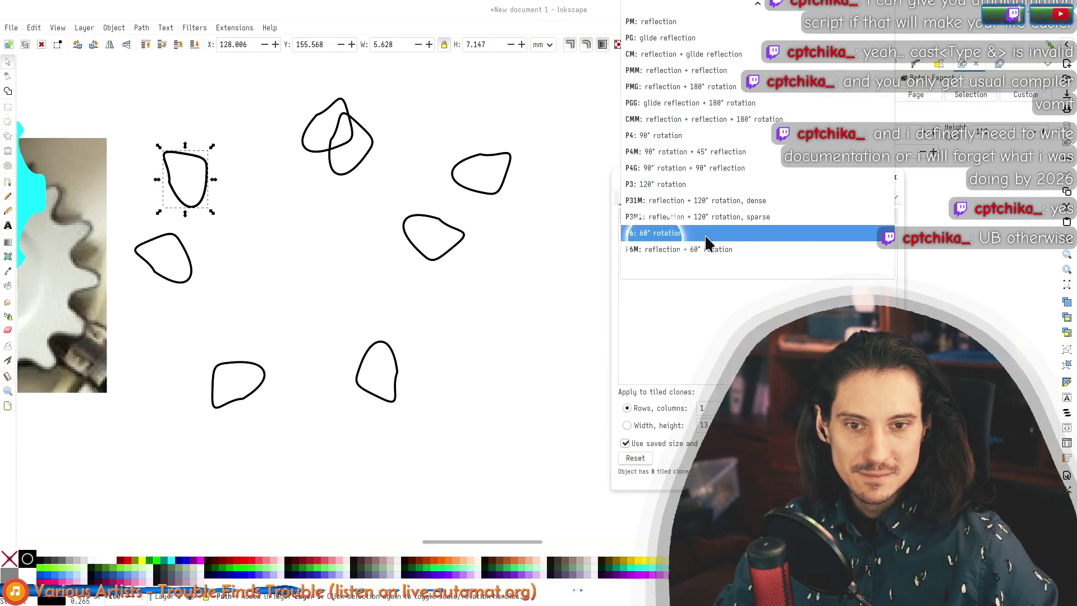
left_click(714, 232)
left_click(744, 215)
left_click_drag(786, 177, 704, 152)
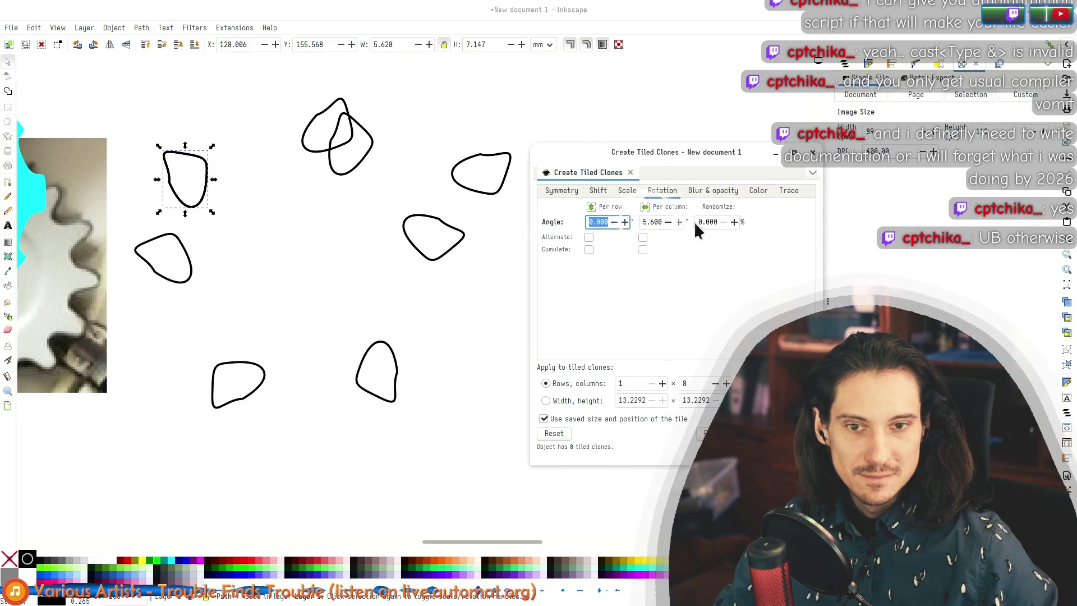
left_click(658, 223)
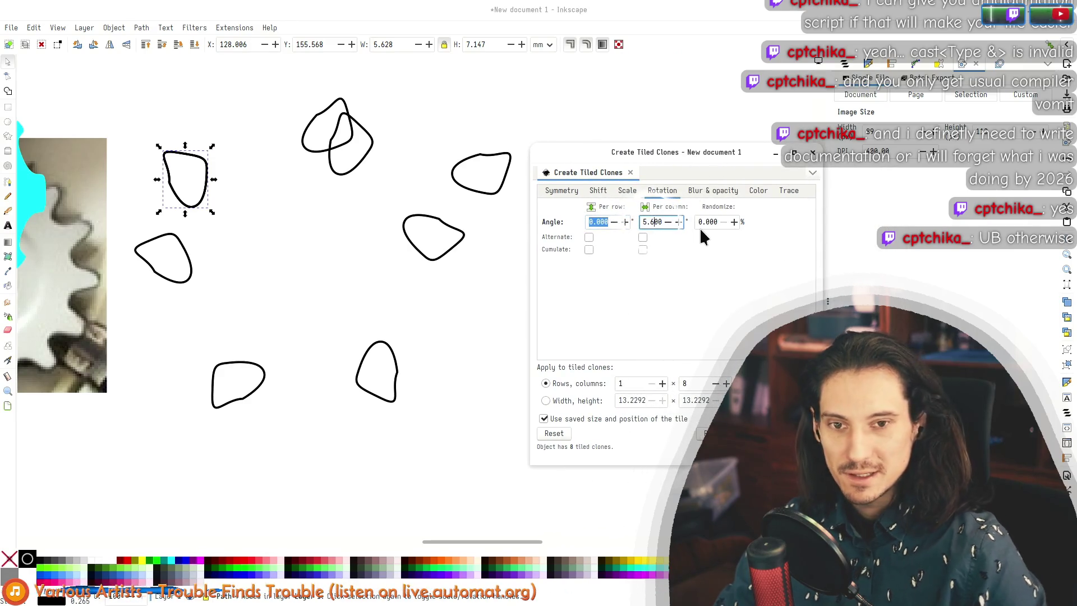
key("Home")
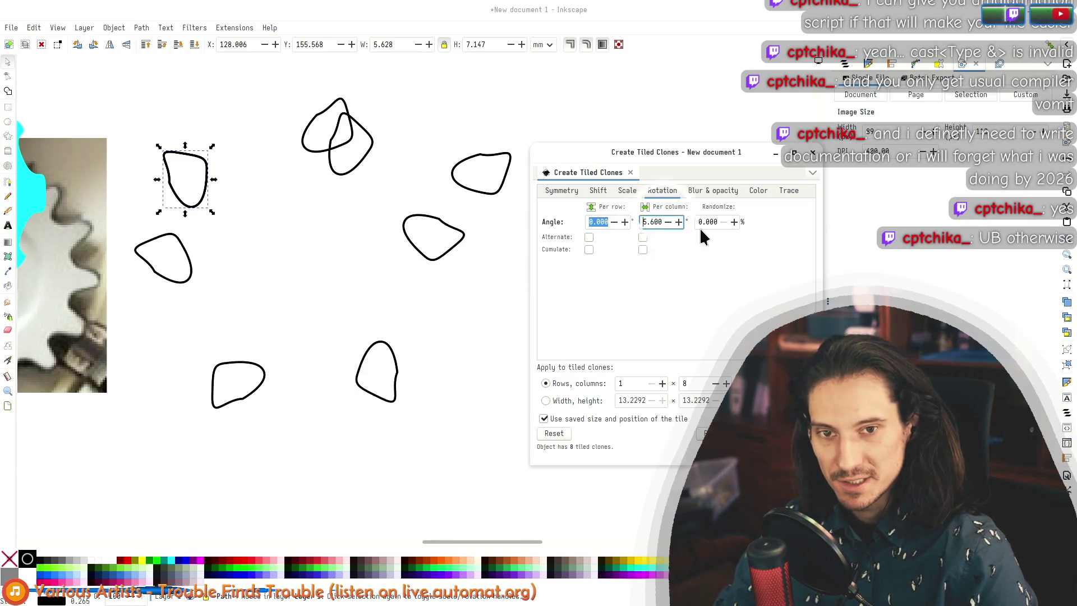
key("End")
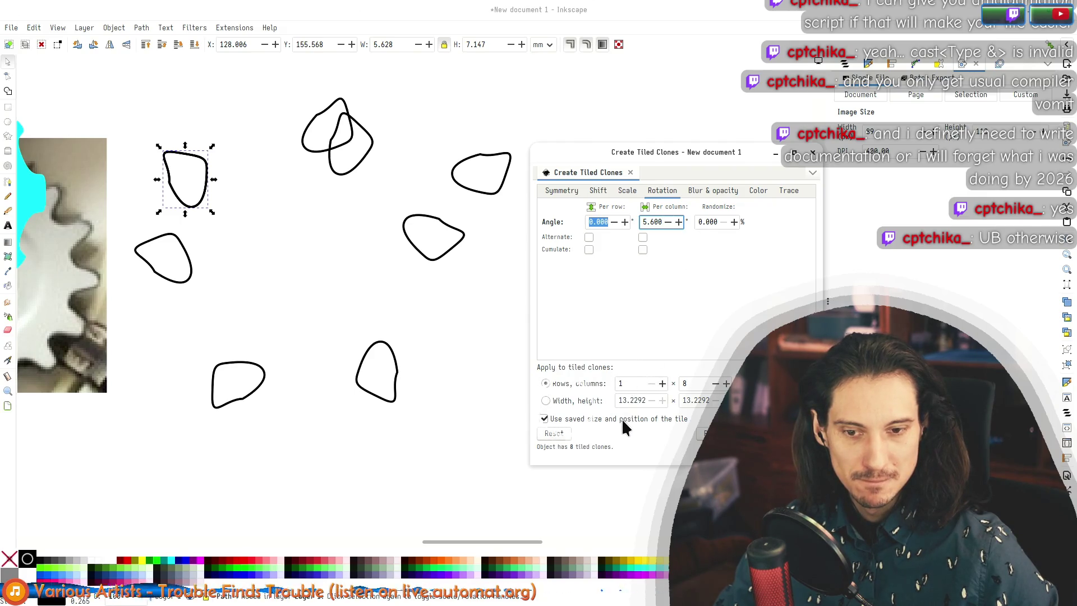
left_click_drag(696, 152, 799, 139)
left_click(822, 180)
left_click(867, 178)
left_click(892, 178)
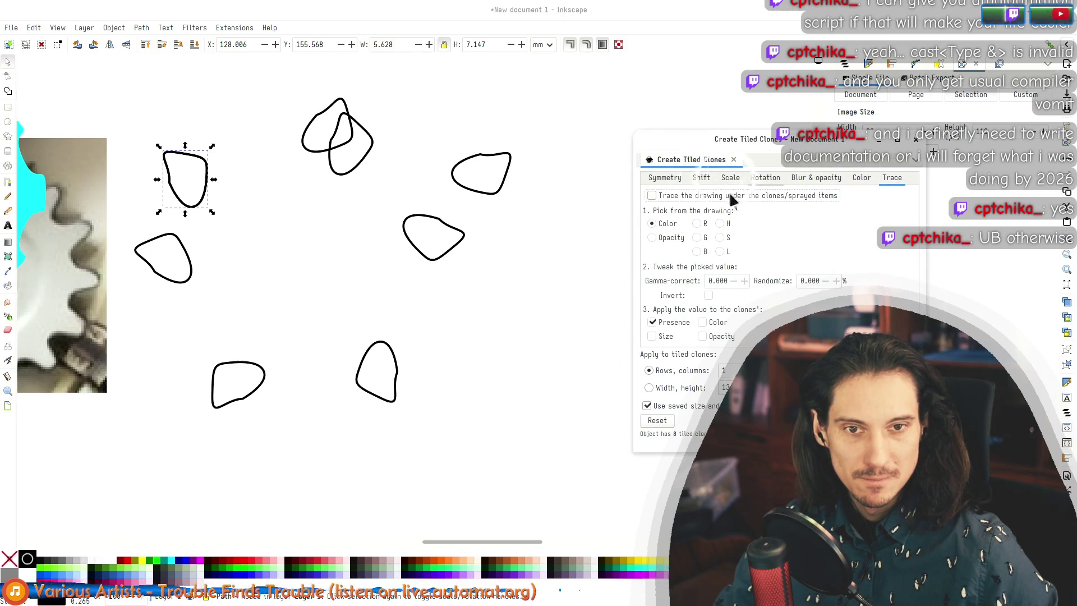
left_click(663, 178)
left_click(682, 197)
scroll(682, 196, "up", 3)
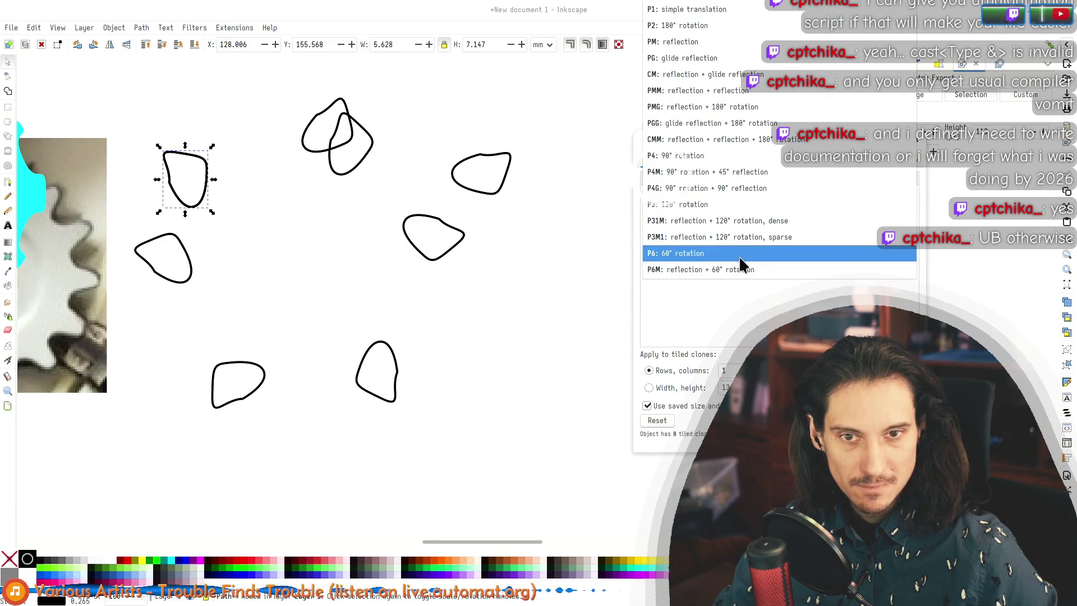
Step: Try P1: simple translation, then switch the clone symmetry to P6: 60° rotation
left_click(709, 11)
left_click(704, 178)
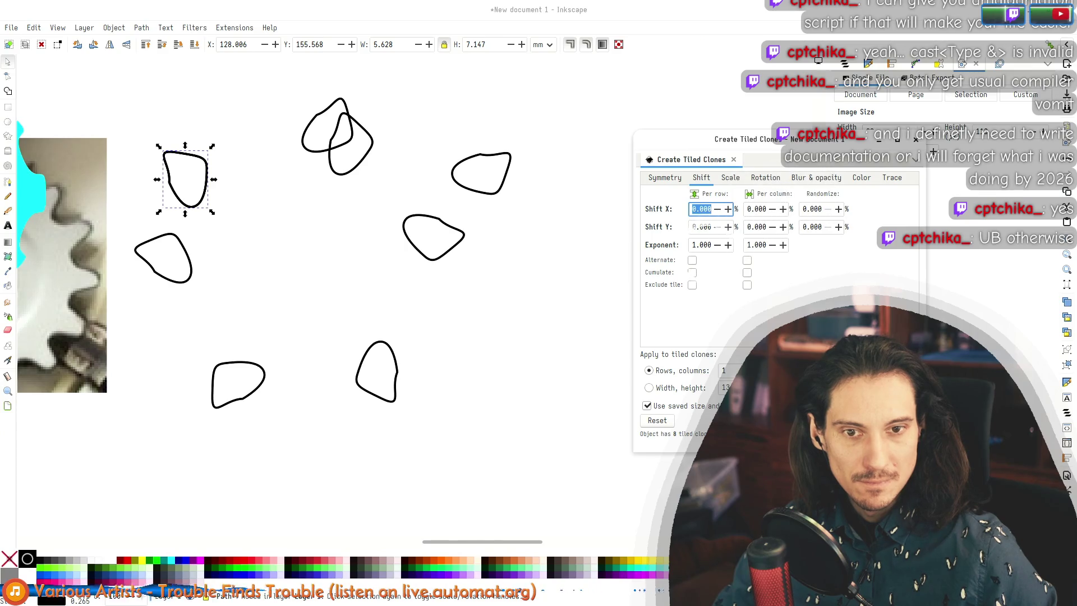
left_click(662, 178)
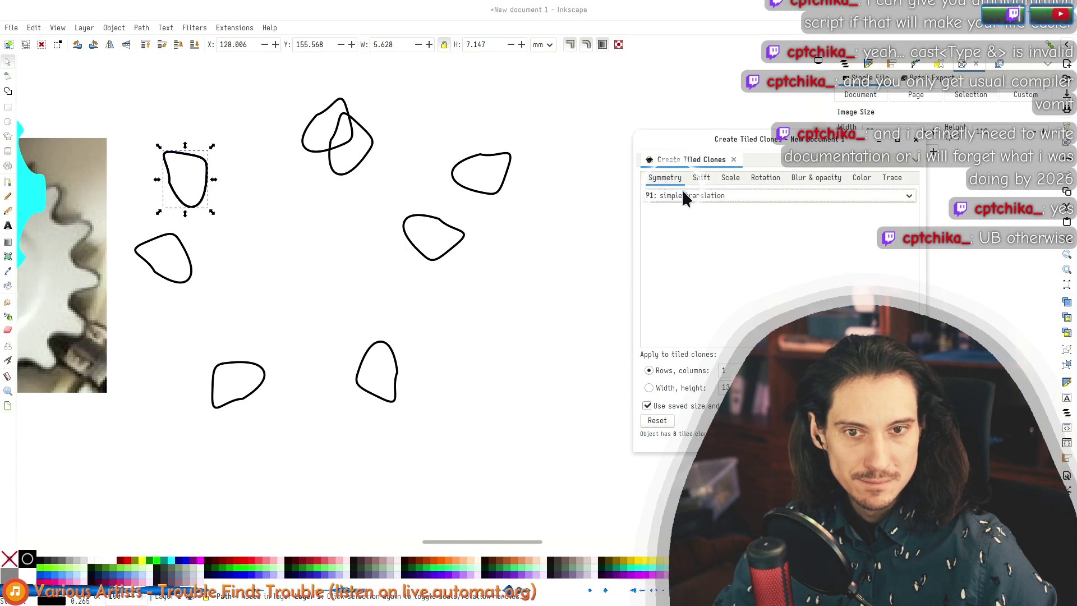
left_click(723, 195)
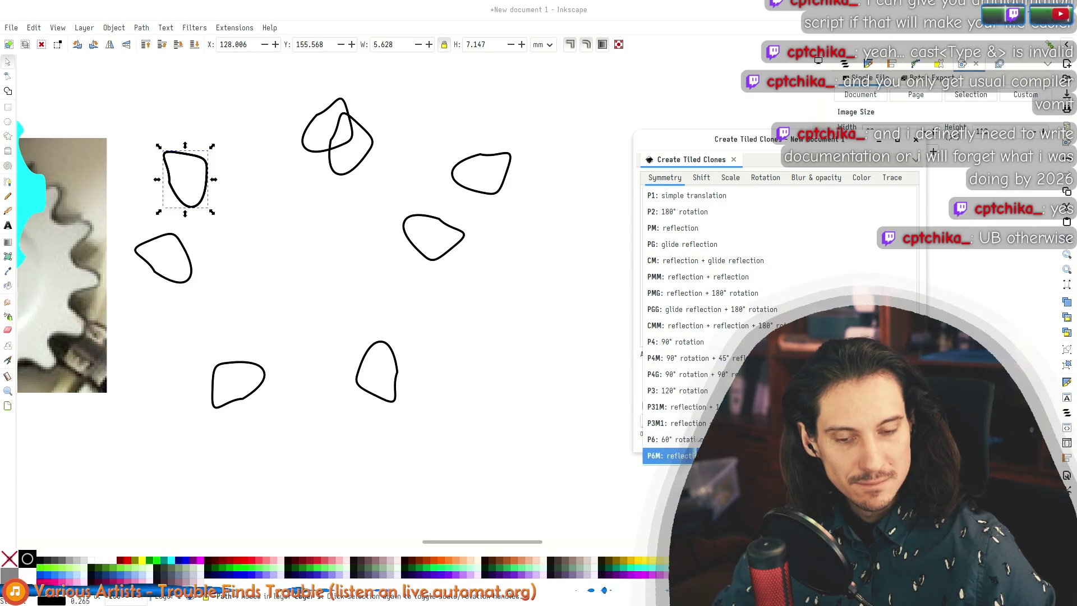
left_click(741, 203)
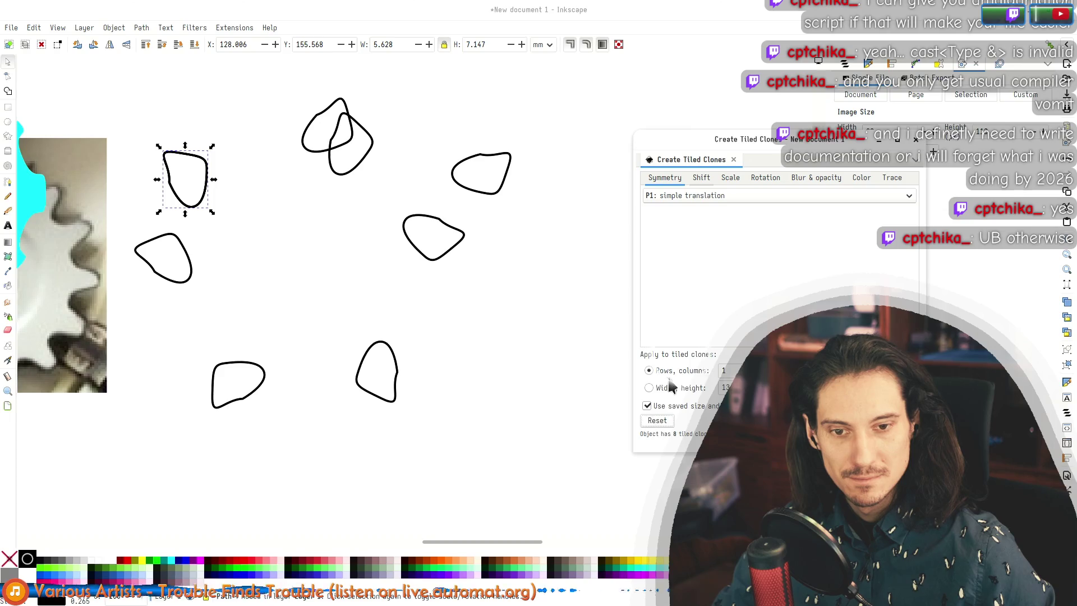
left_click(709, 196)
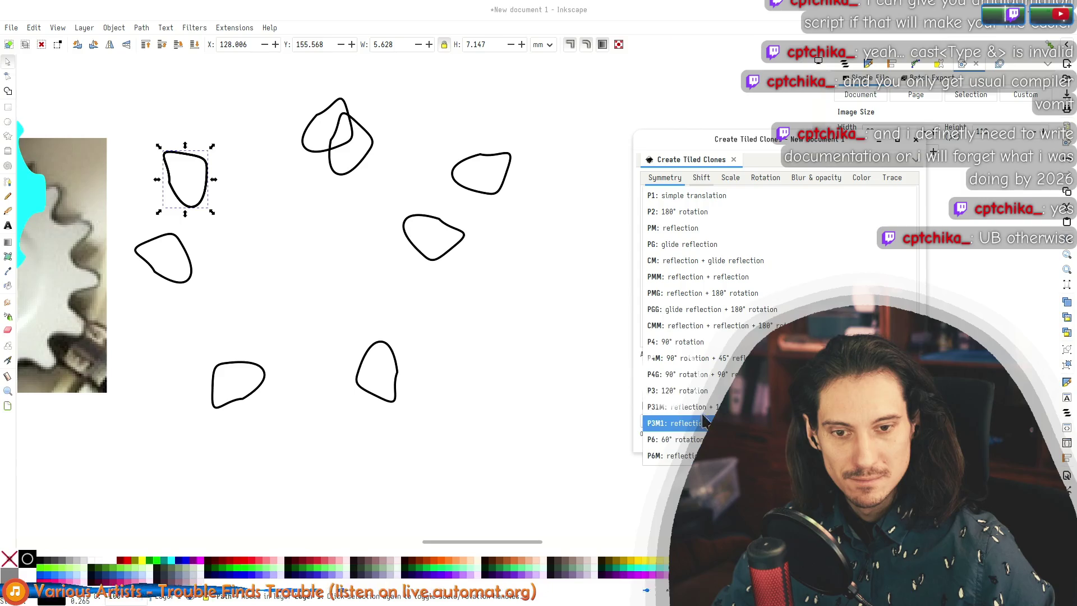
left_click(696, 440)
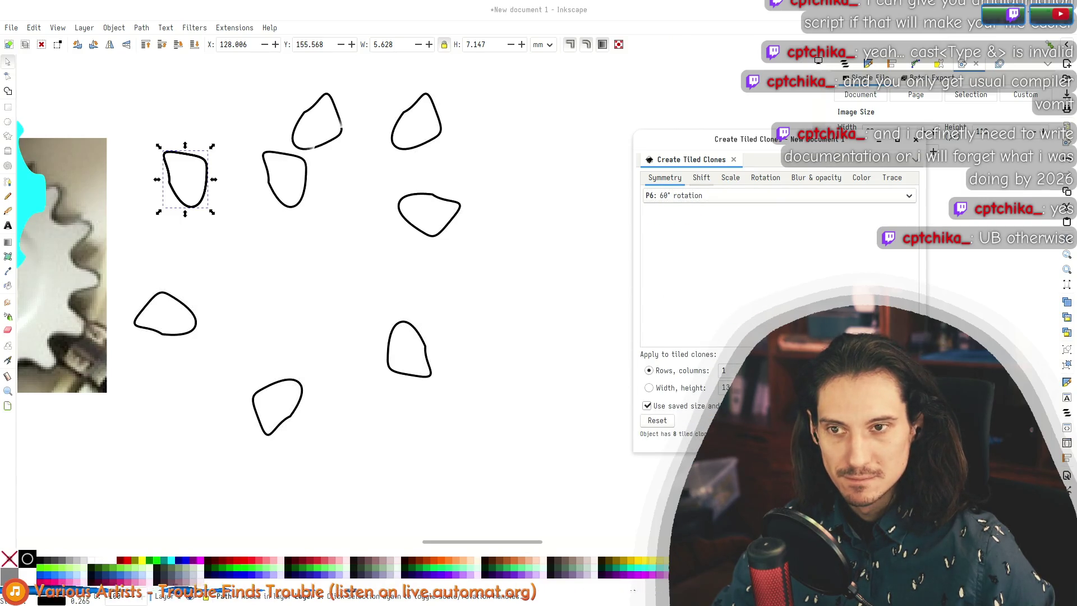
scroll(505, 298, "down", 6)
scroll(491, 286, "up", 8)
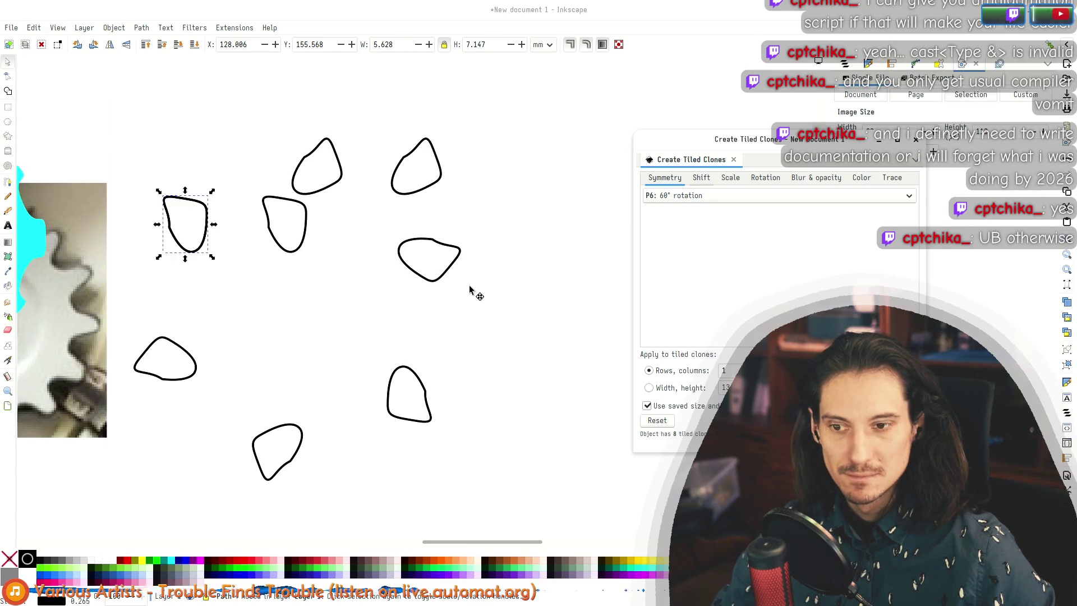
scroll(469, 287, "down", 3)
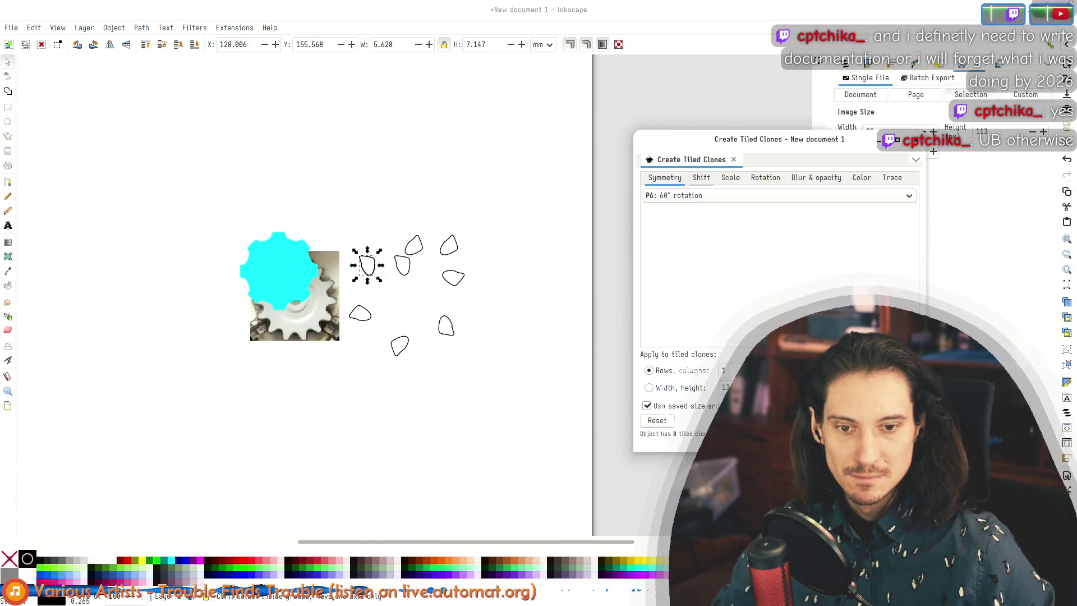
Step: Set Rows to 2 to regenerate 16 blob clones, then zoom in on them
left_click(712, 408)
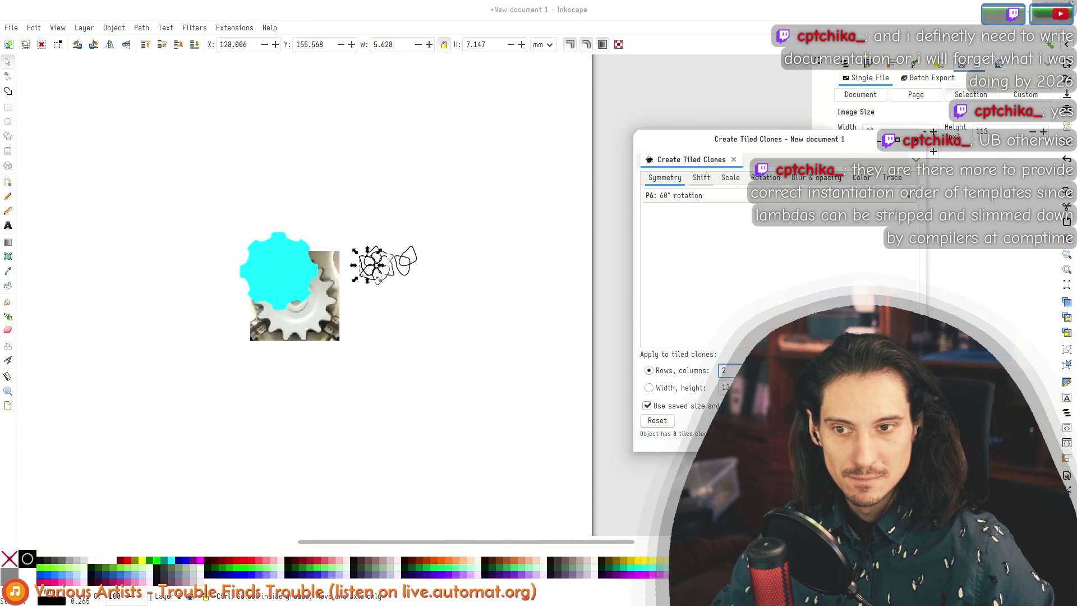
key("Return")
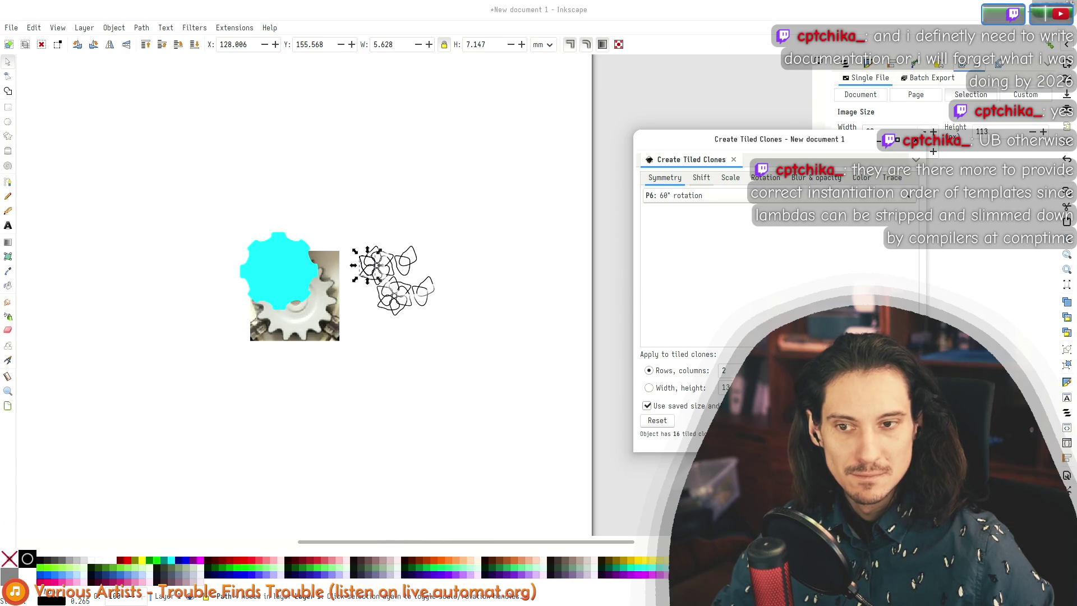
scroll(469, 310, "up", 2)
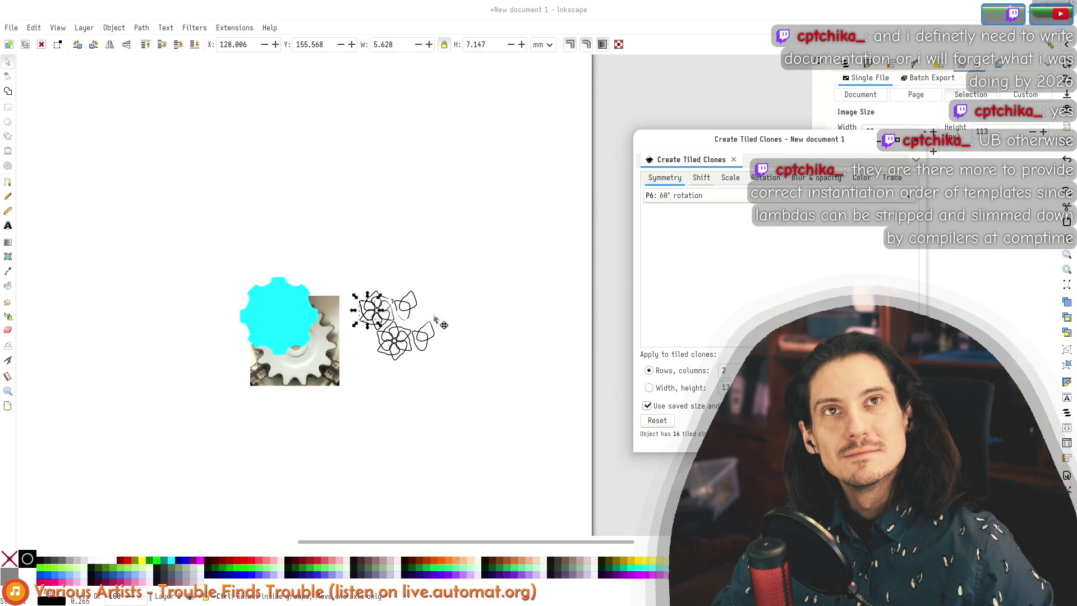
scroll(362, 335, "up", 2)
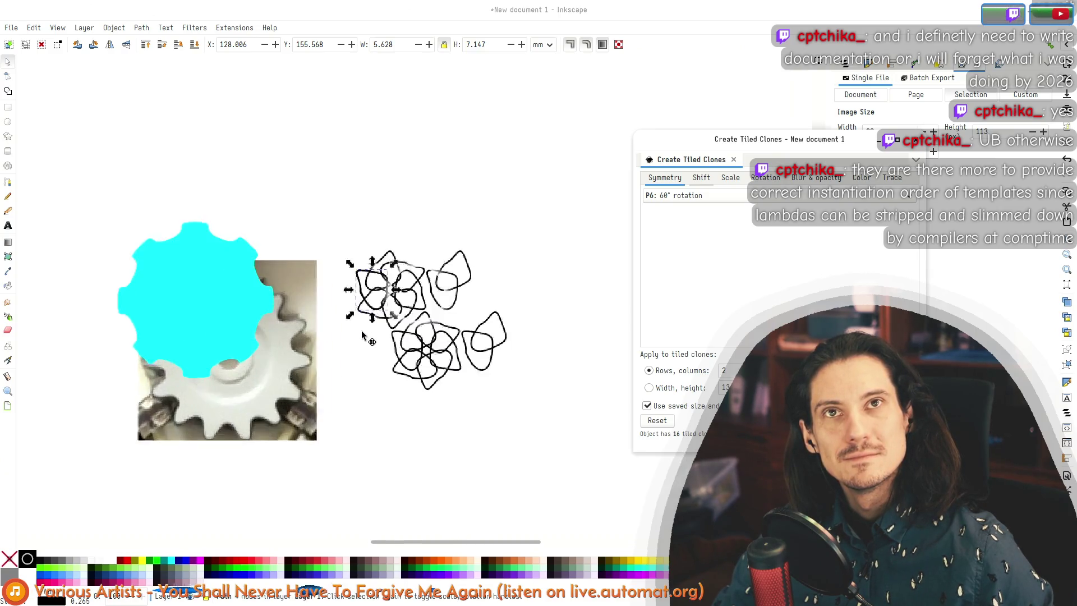
scroll(433, 298, "up", 3)
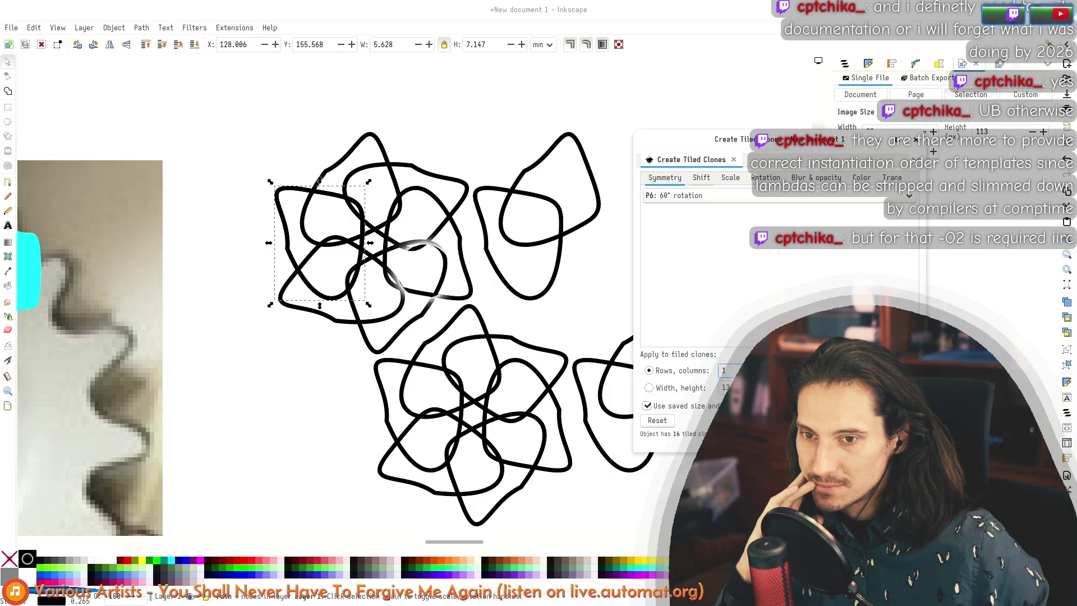
Step: Set Rows back to 1 and keep P6: 60° rotation as the symmetry
key("Return")
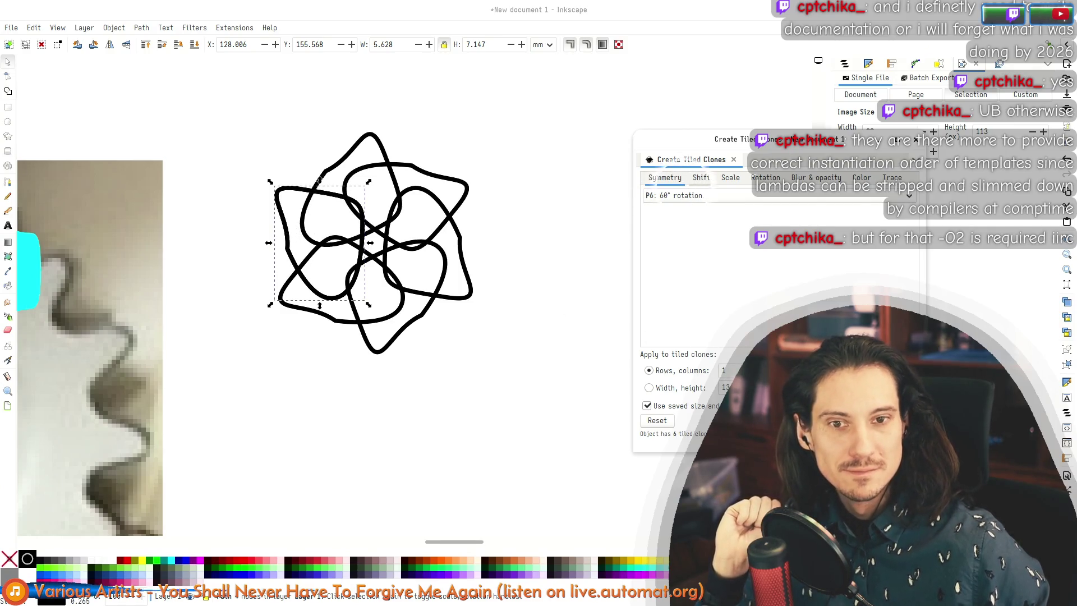
left_click(863, 178)
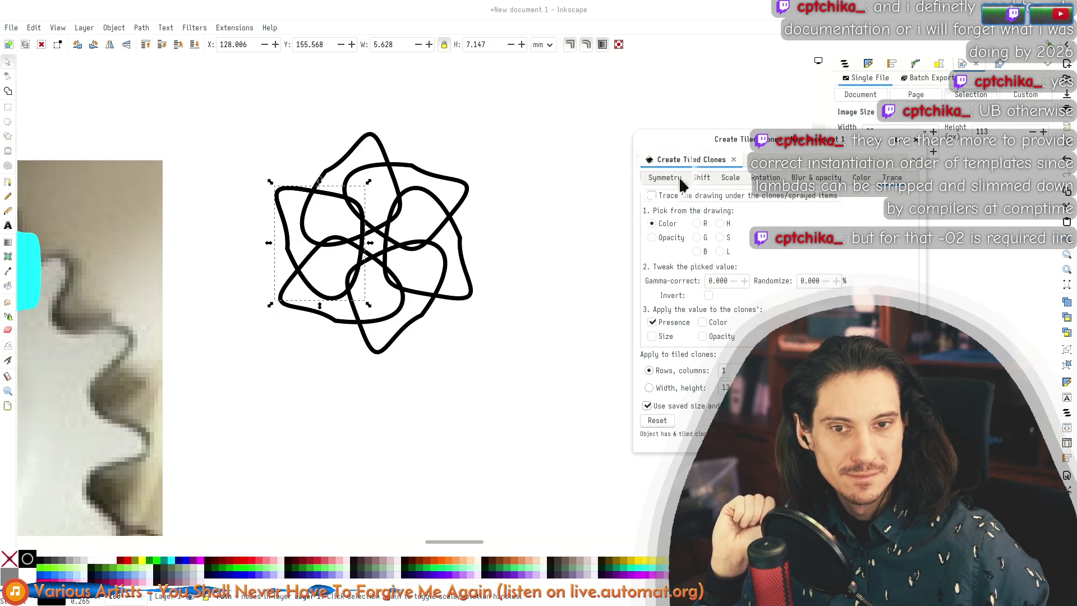
left_click(662, 177)
left_click(695, 190)
left_click(694, 194)
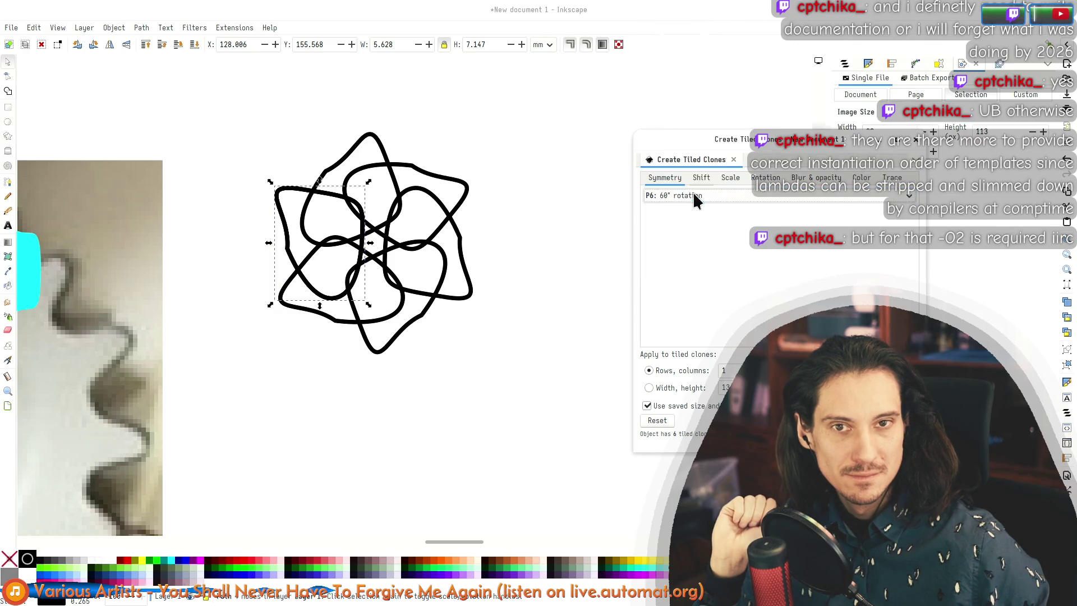
Step: Review the Shift, Scale, Rotation and Blur & opacity settings for the clones
left_click(697, 177)
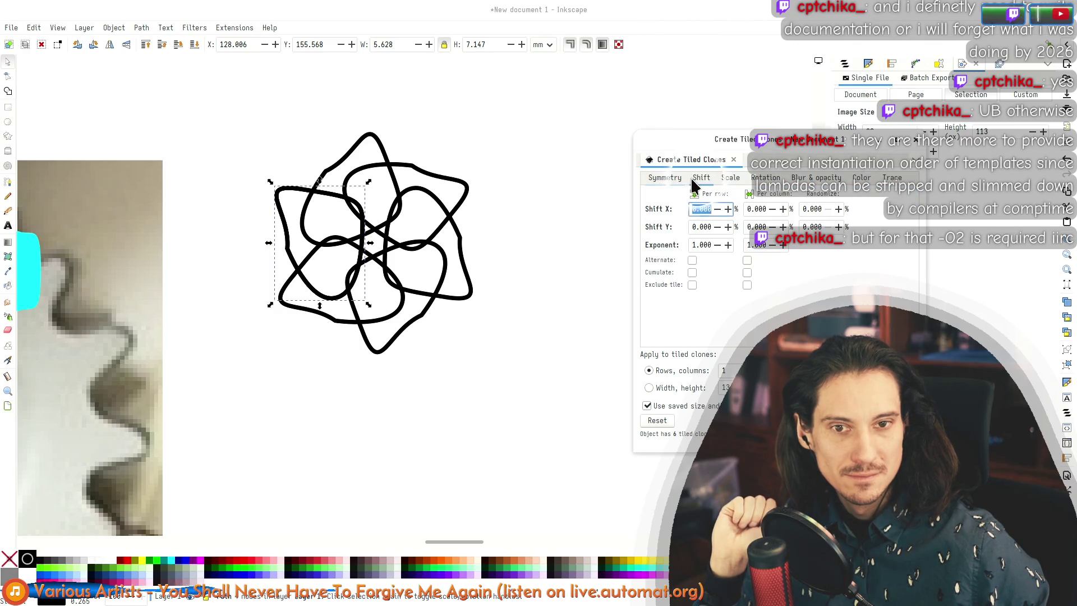
left_click(761, 211)
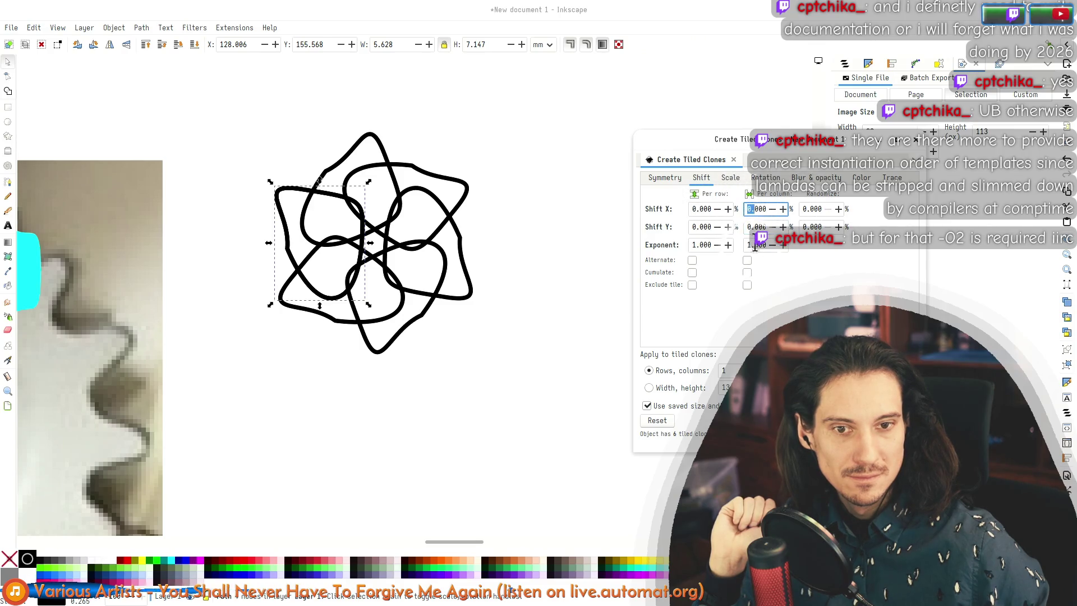
left_click(730, 178)
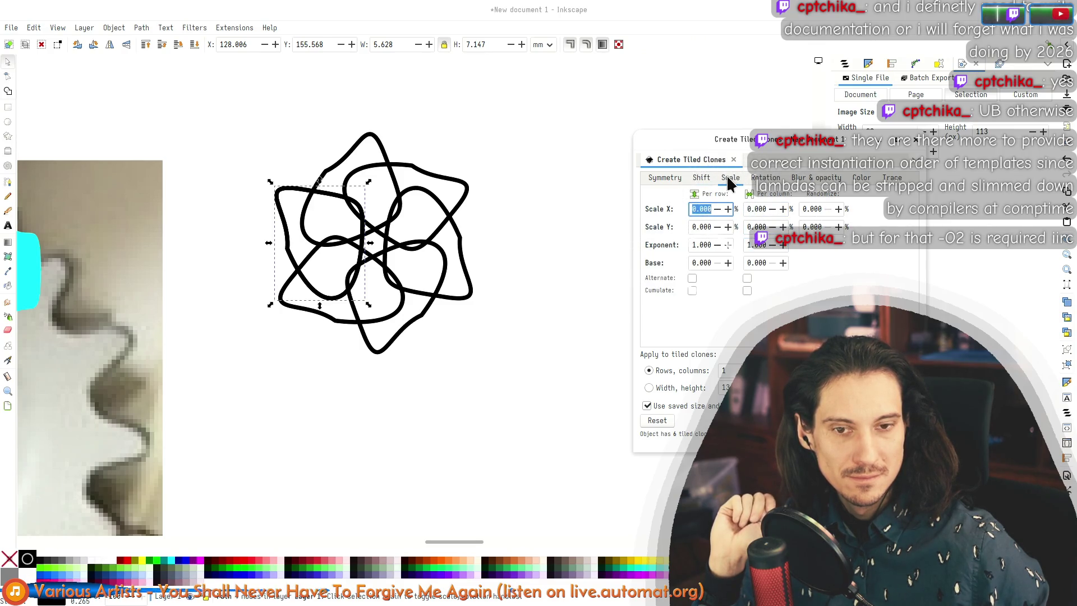
left_click(770, 184)
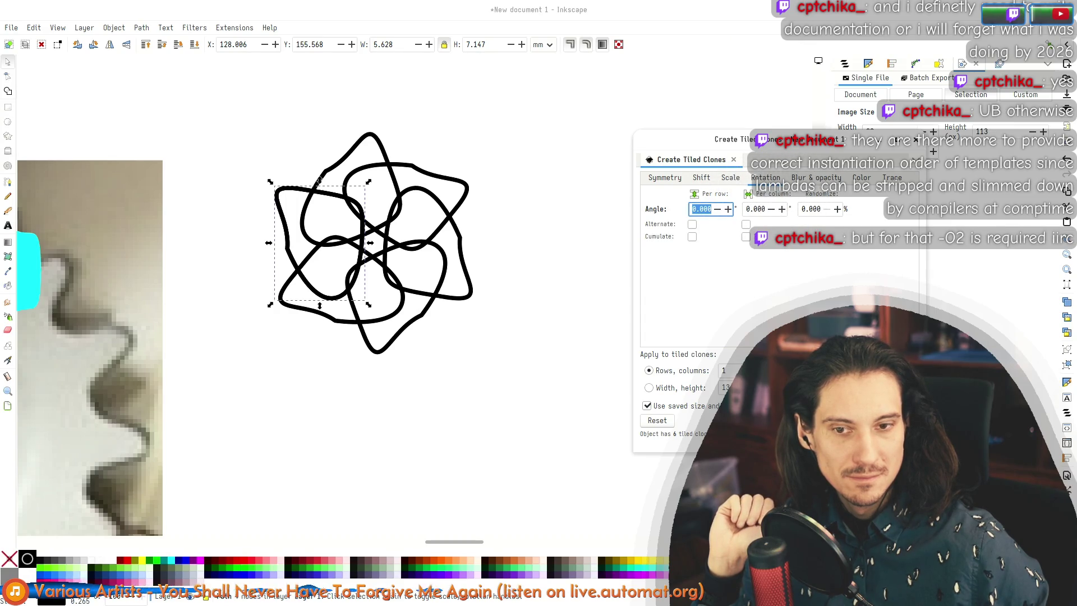
left_click(814, 178)
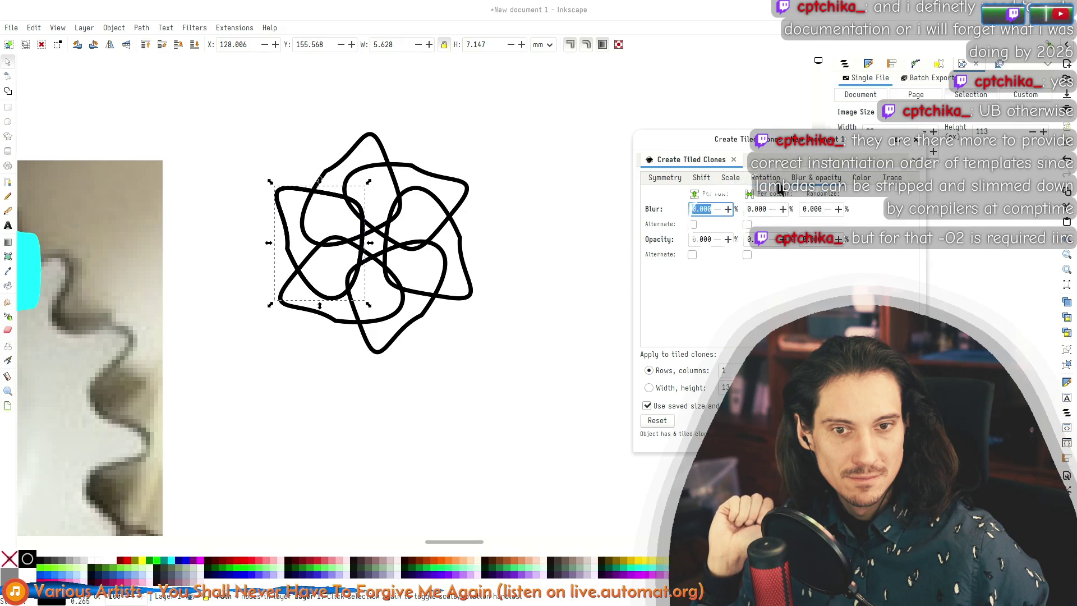
scroll(724, 177, "down", 2)
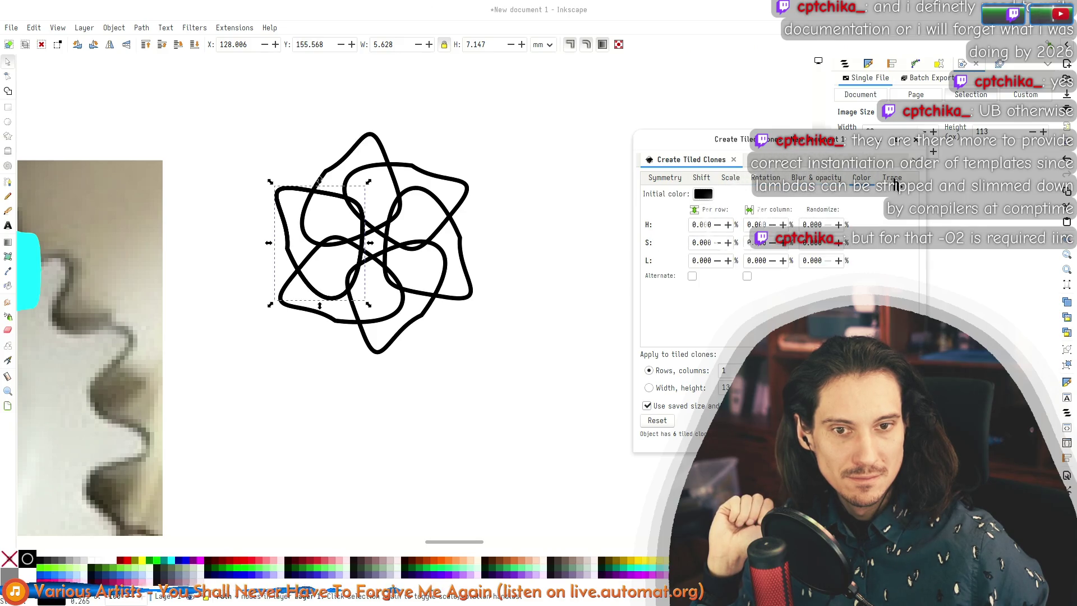
left_click(647, 177)
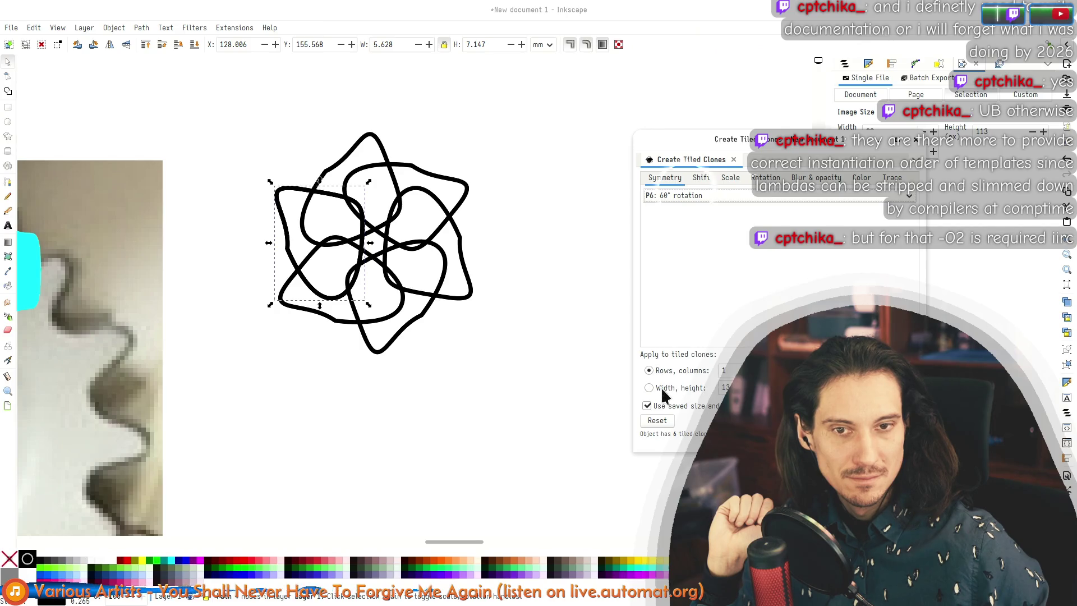
left_click(685, 196)
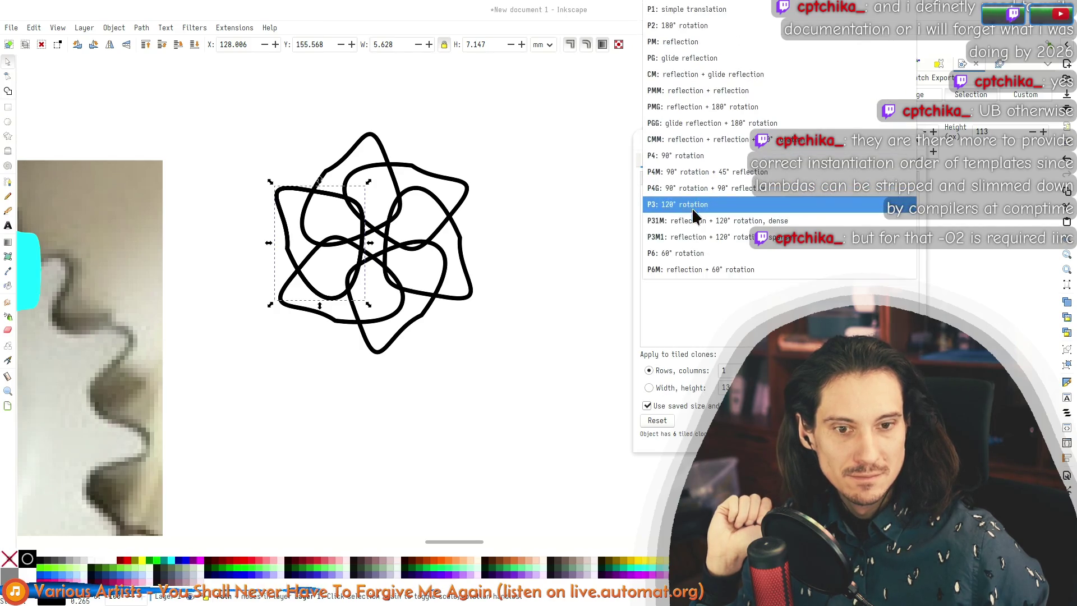
Step: Use P1 simple translation symmetry with a -100% per-column X shift
left_click(724, 17)
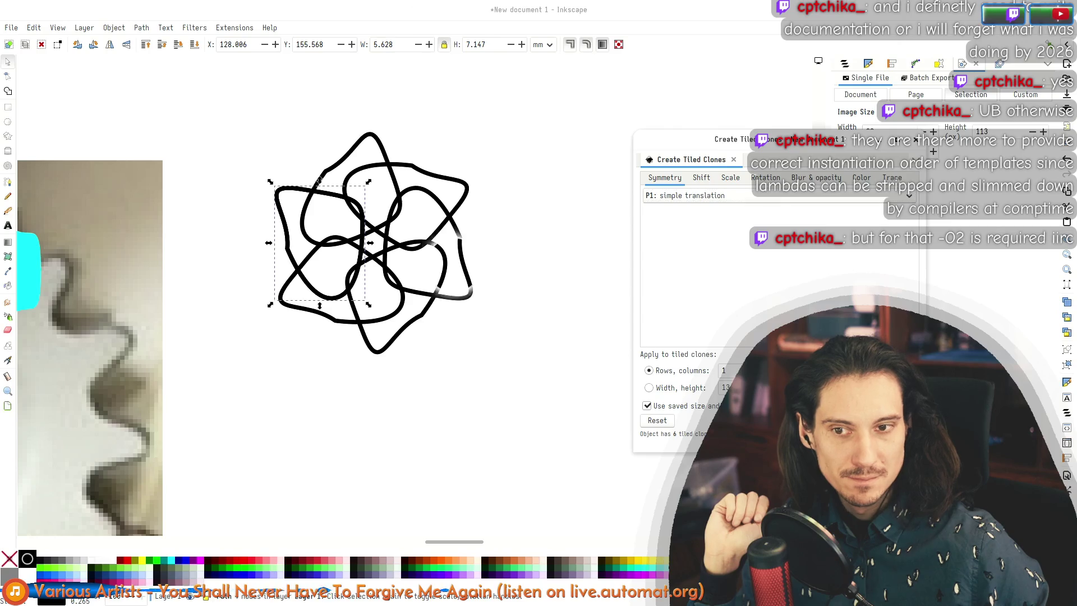
left_click(713, 179)
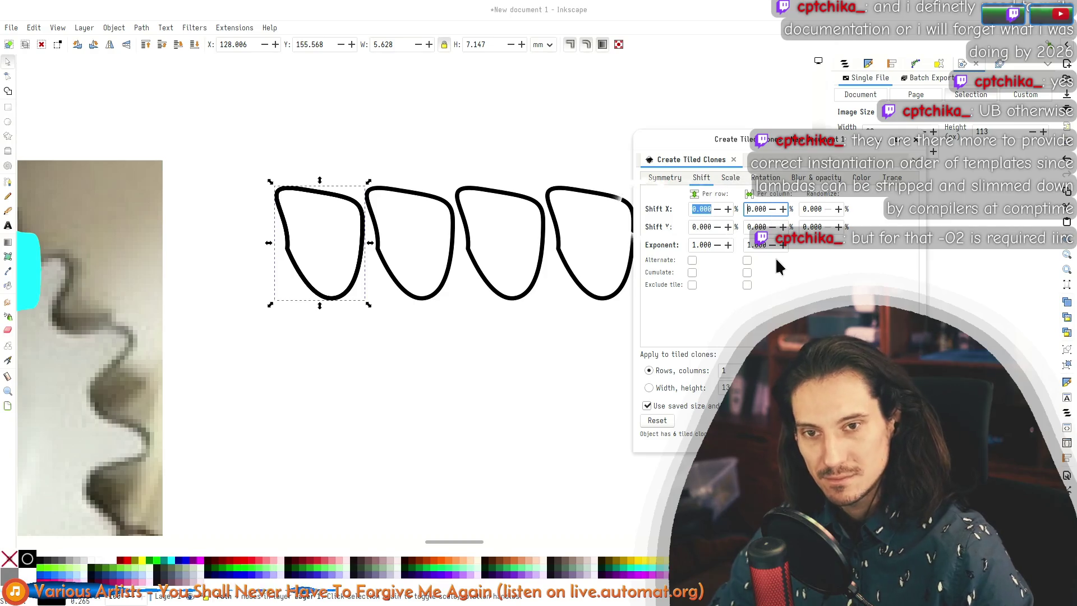
type("-100.")
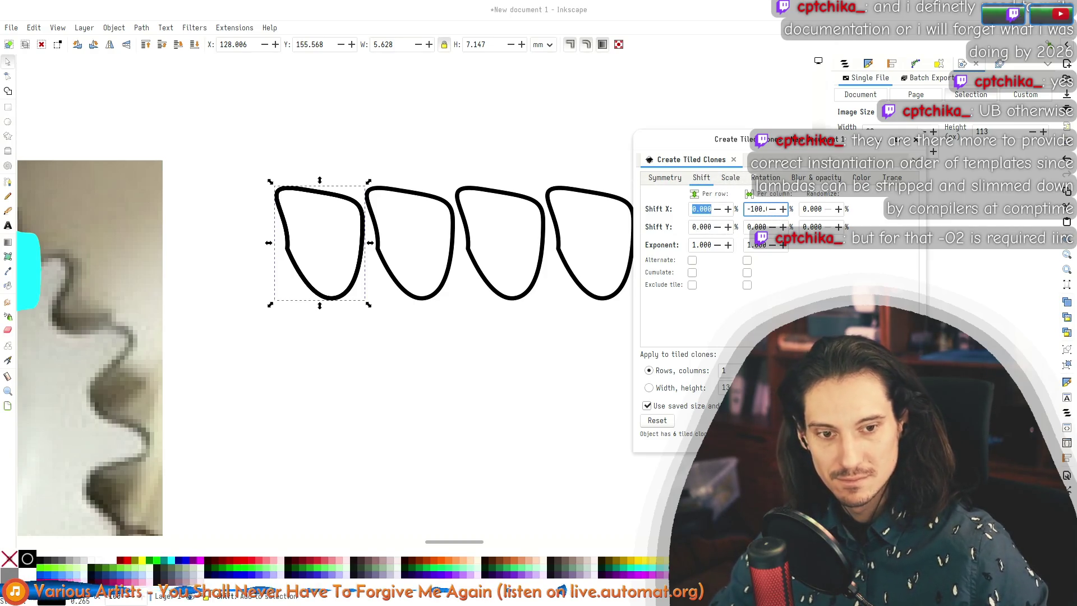
key("Return")
Step: Set per-column rotation to 360/8 (45°) and recreate the eight clones
left_click(765, 181)
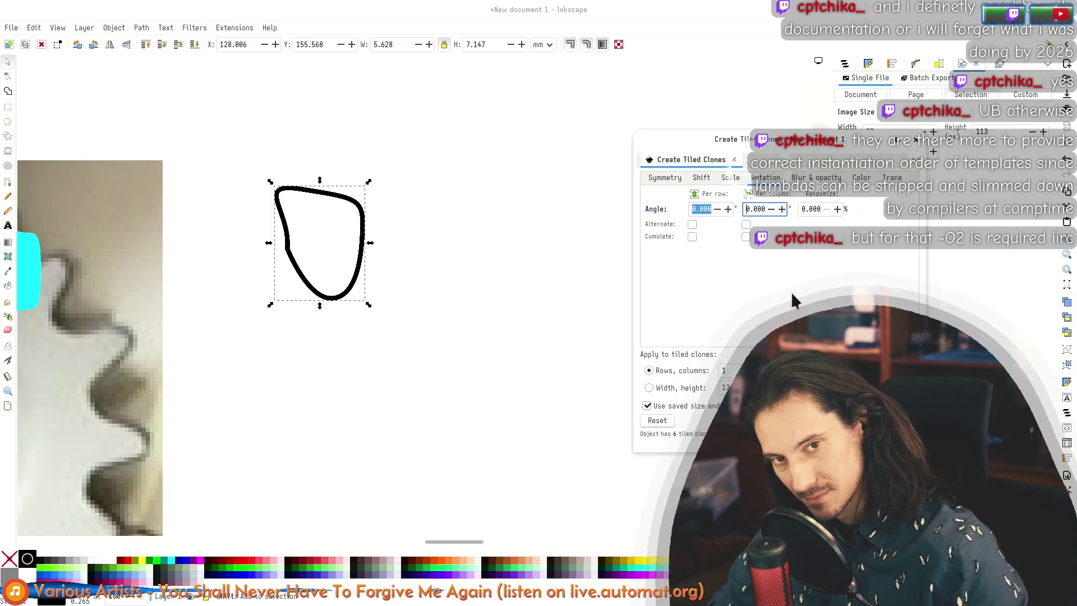
key("End")
type("/8")
key("Return")
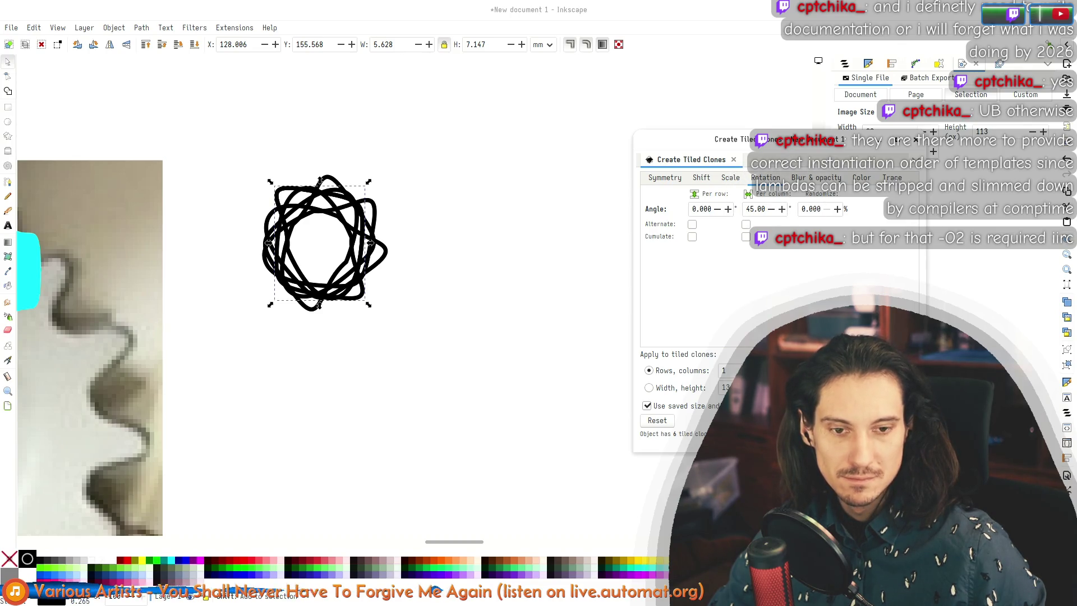
left_click(892, 420)
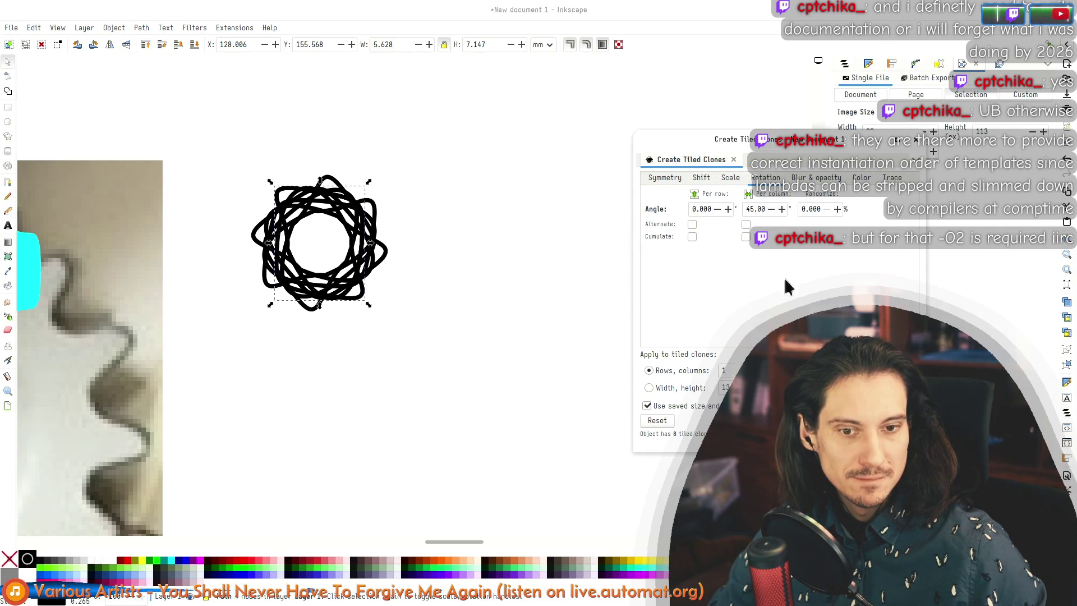
Step: Change the per-column X shift to -50%
left_click(700, 178)
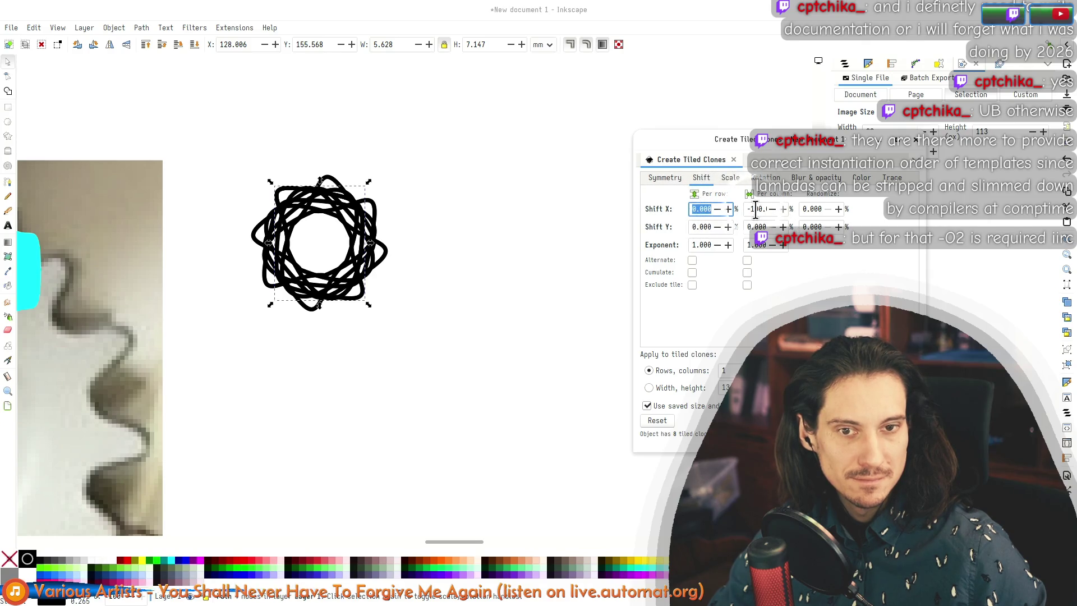
type("-5")
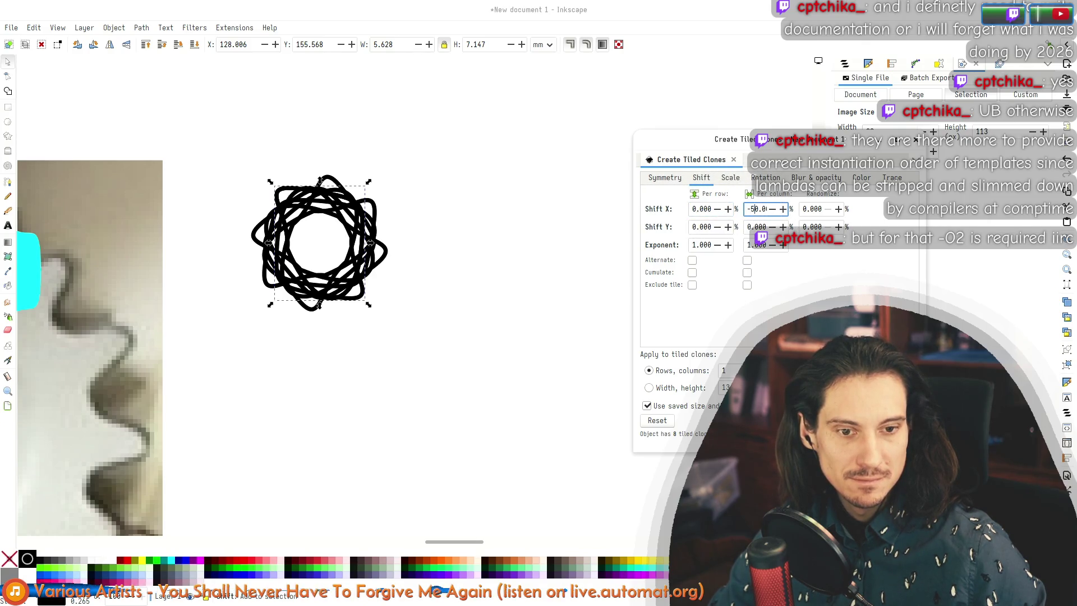
key("Return")
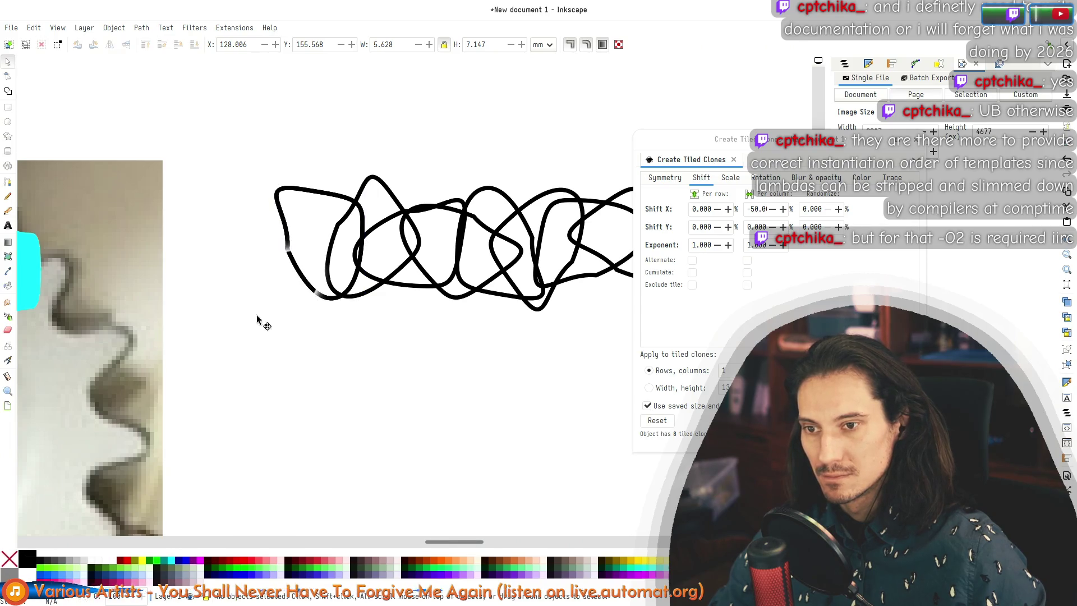
Step: Move the loop up away from the clones and pull one clone off it
left_click_drag(308, 298, 341, 371)
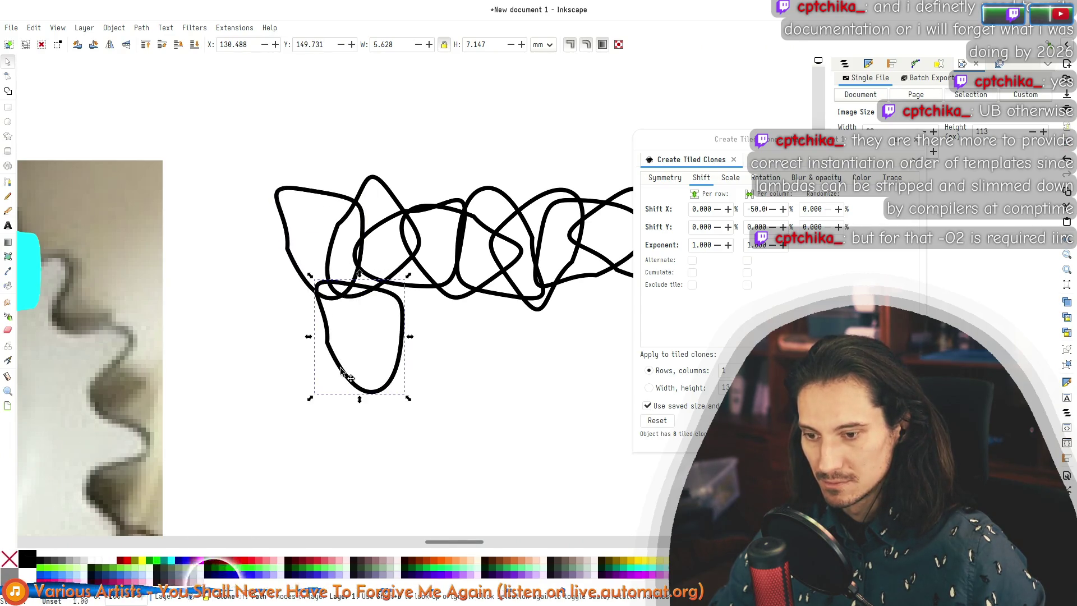
key("ctrl+z")
key("shift+Left")
key("shift+Left")
key("shift+Down")
key("shift+Down")
key("shift+Right")
key("shift+Right")
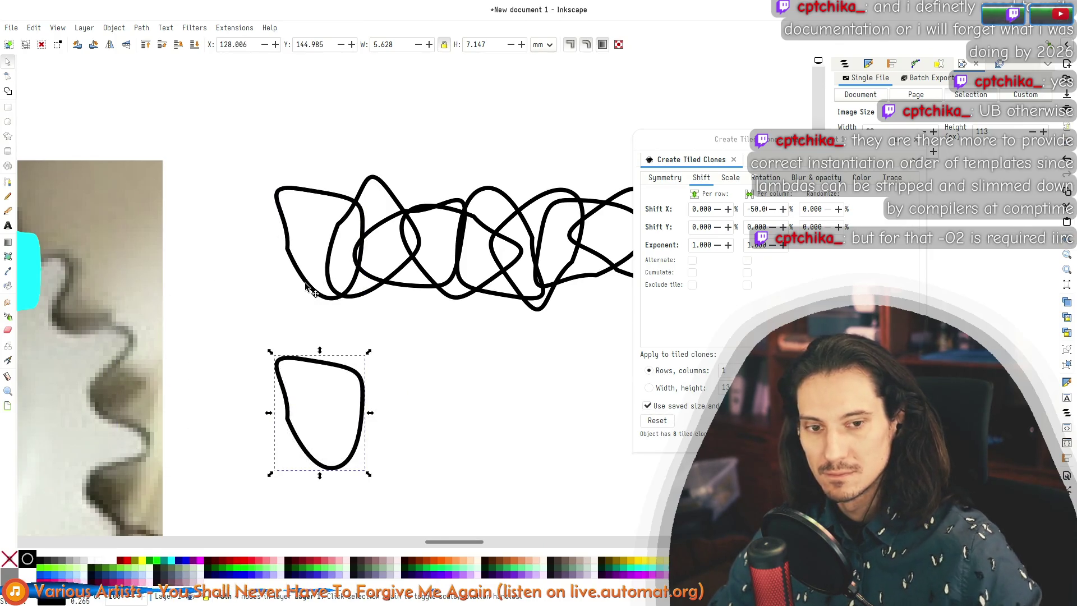
mouse_move(370, 395)
left_mouse_down()
mouse_move(359, 185)
mouse_move(372, 76)
left_mouse_up()
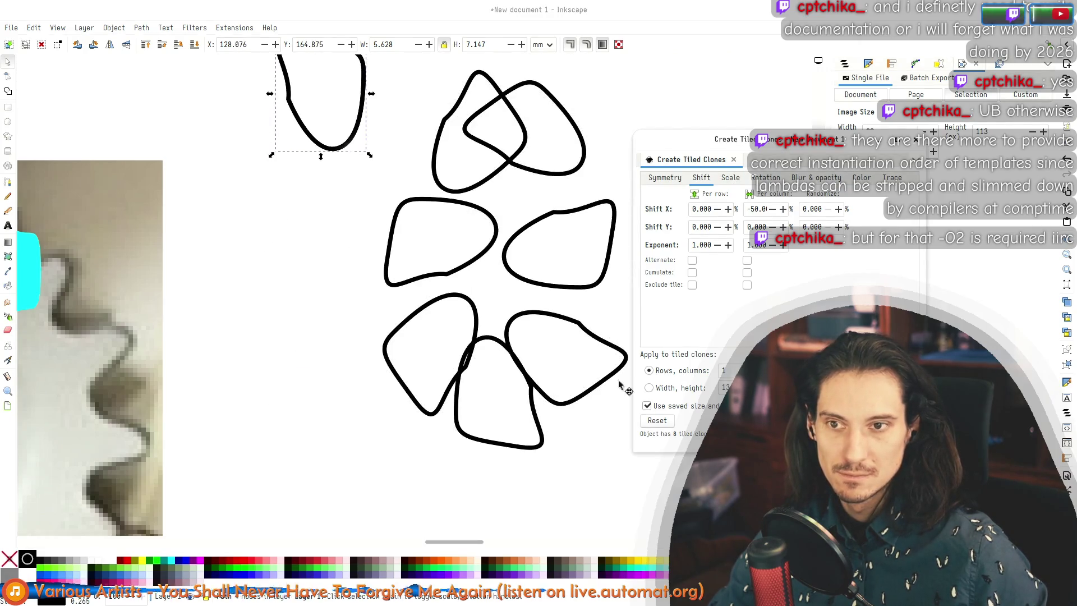
left_click_drag(359, 148, 250, 259)
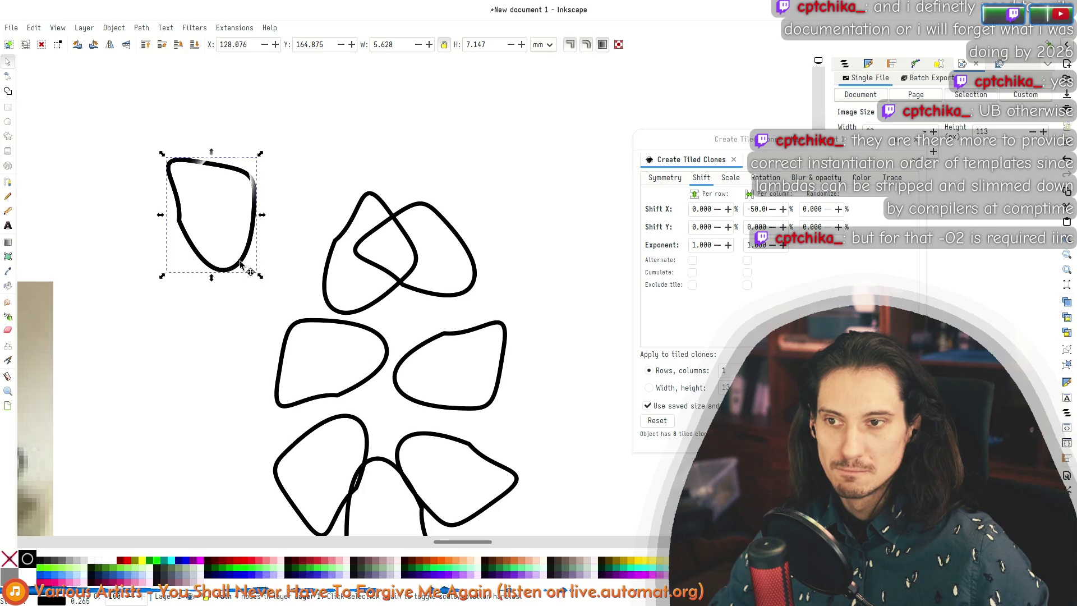
left_click_drag(182, 223, 150, 209)
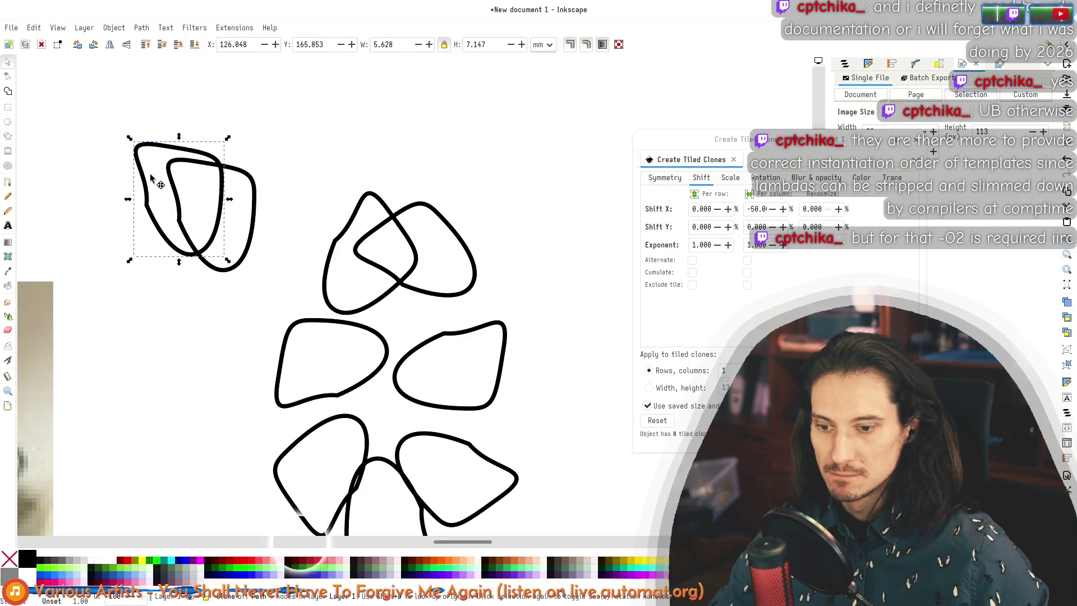
left_click_drag(148, 209, 111, 165)
Step: Drag the original loop's rotation centre well below the loop
left_click(250, 248)
double_click(251, 248)
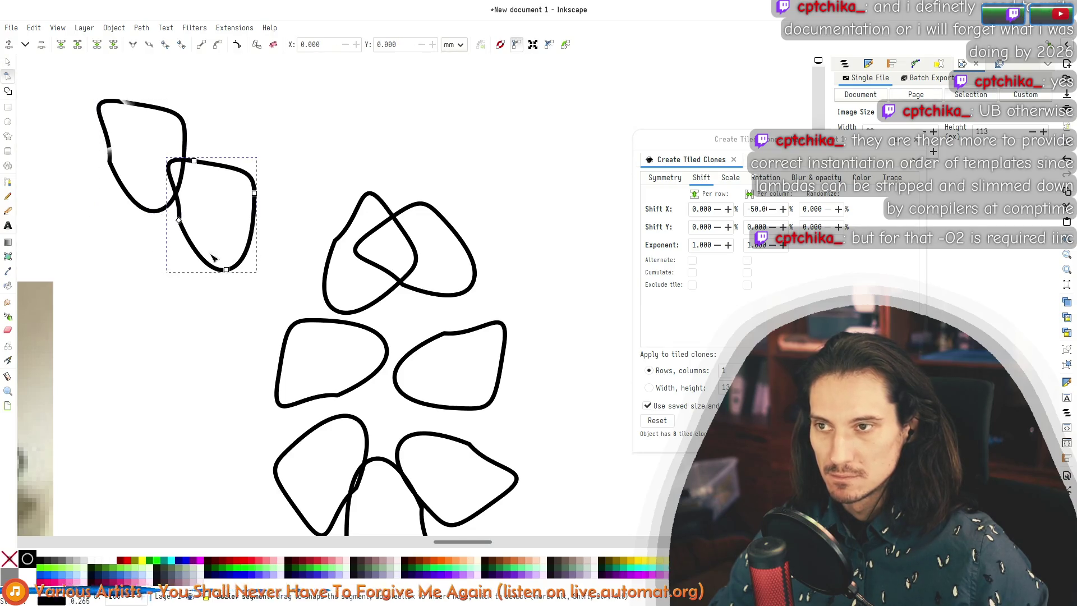
key("s")
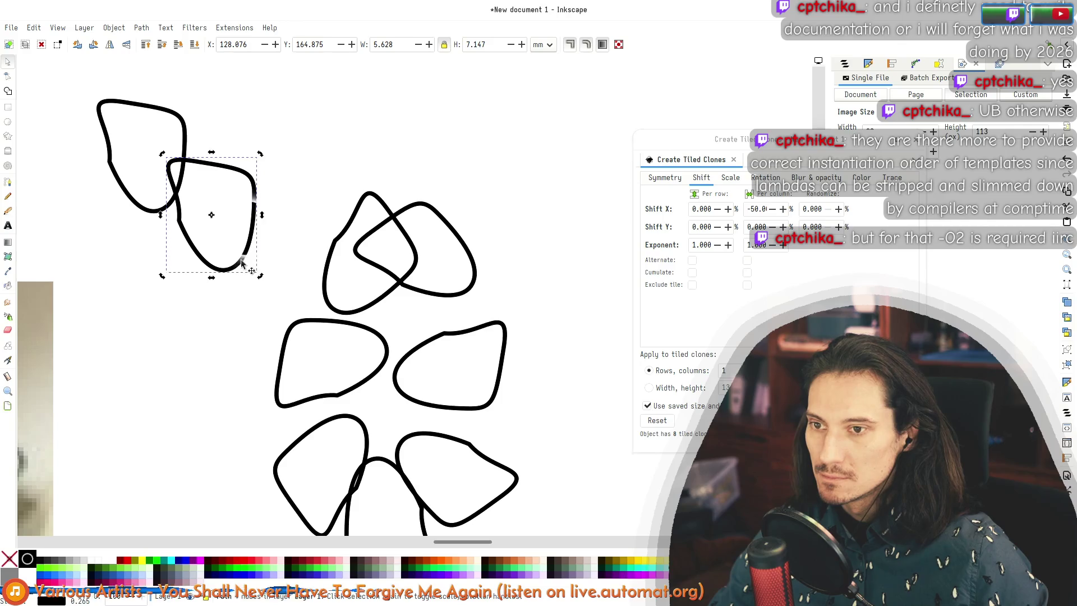
left_click_drag(212, 215, 212, 256)
left_click_drag(217, 339, 217, 338)
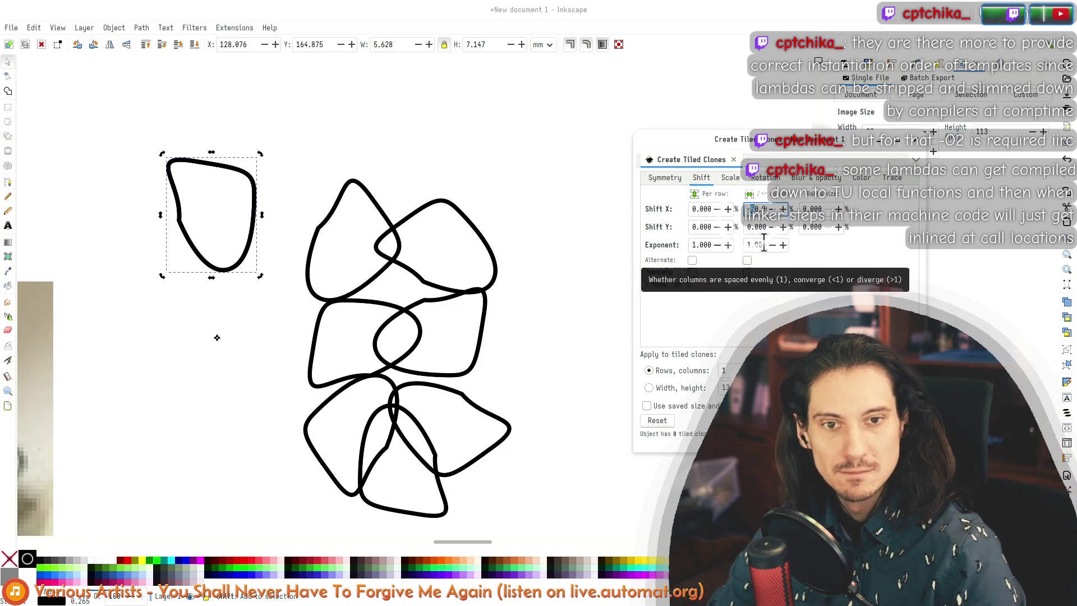
type("-100")
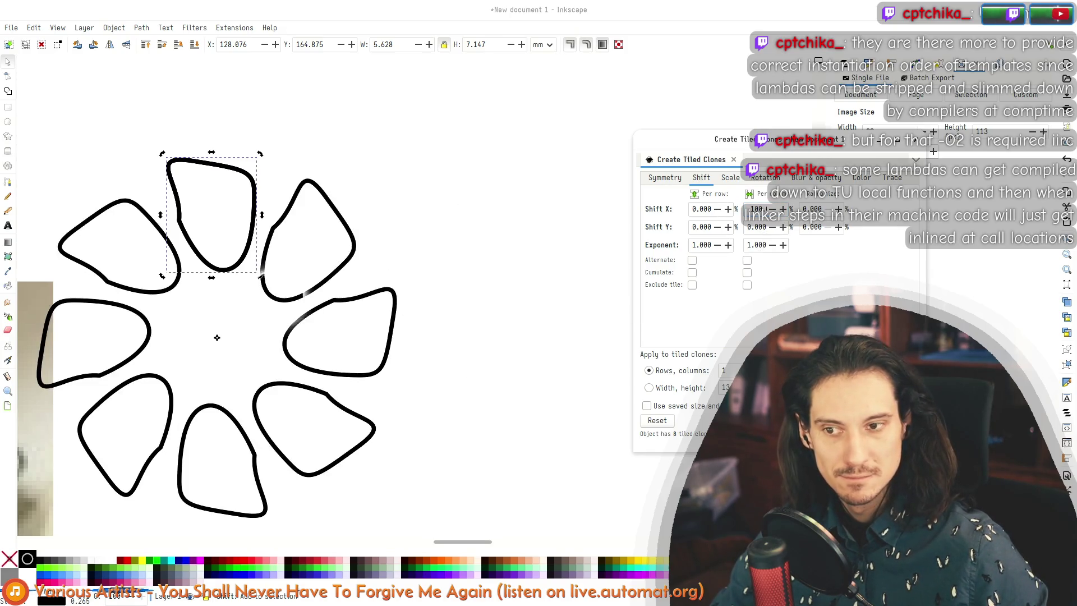
Step: Pull a stacked clone out of the ring, then undo to restore the eight-petal ring
scroll(452, 331, "down", 3)
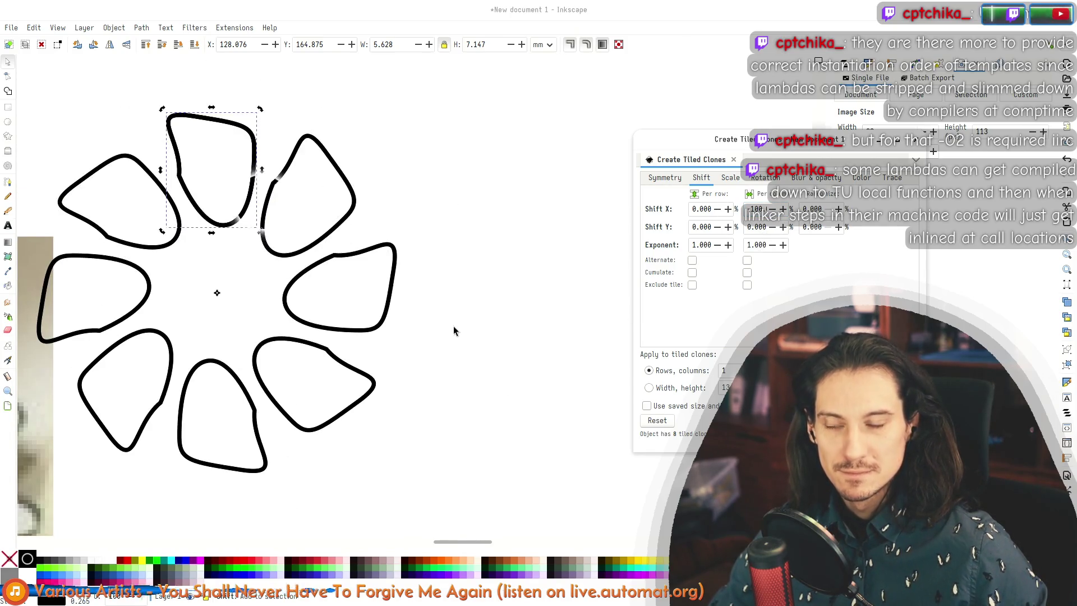
scroll(393, 283, "down", 2, "ctrl")
scroll(392, 283, "down", 2, "ctrl")
scroll(379, 259, "up", 3, "ctrl")
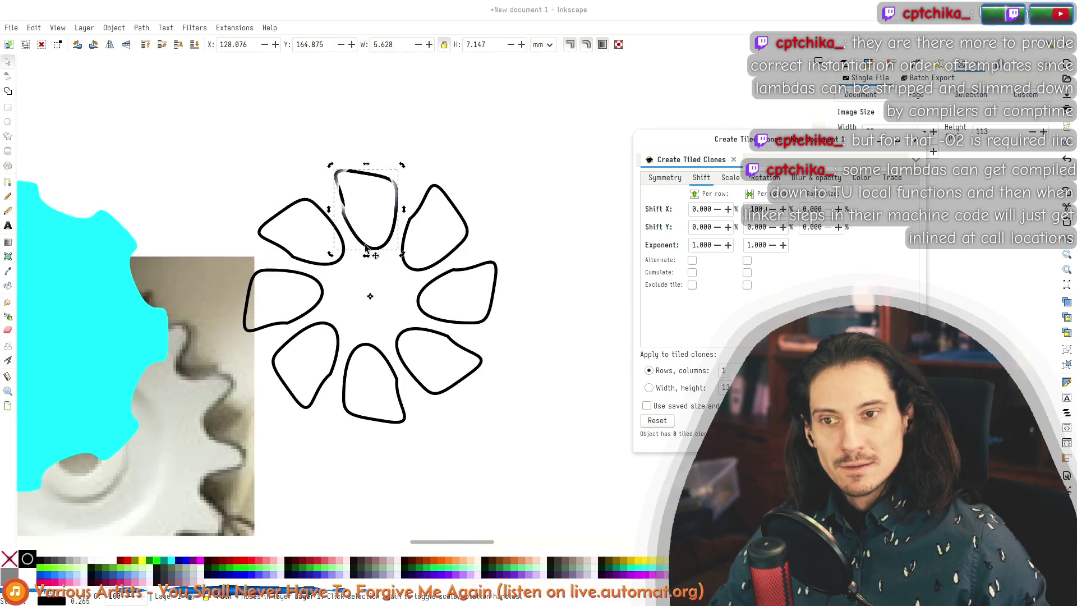
mouse_move(379, 170)
left_mouse_down()
mouse_move(377, 236)
mouse_move(472, 177)
mouse_move(619, 125)
left_mouse_up()
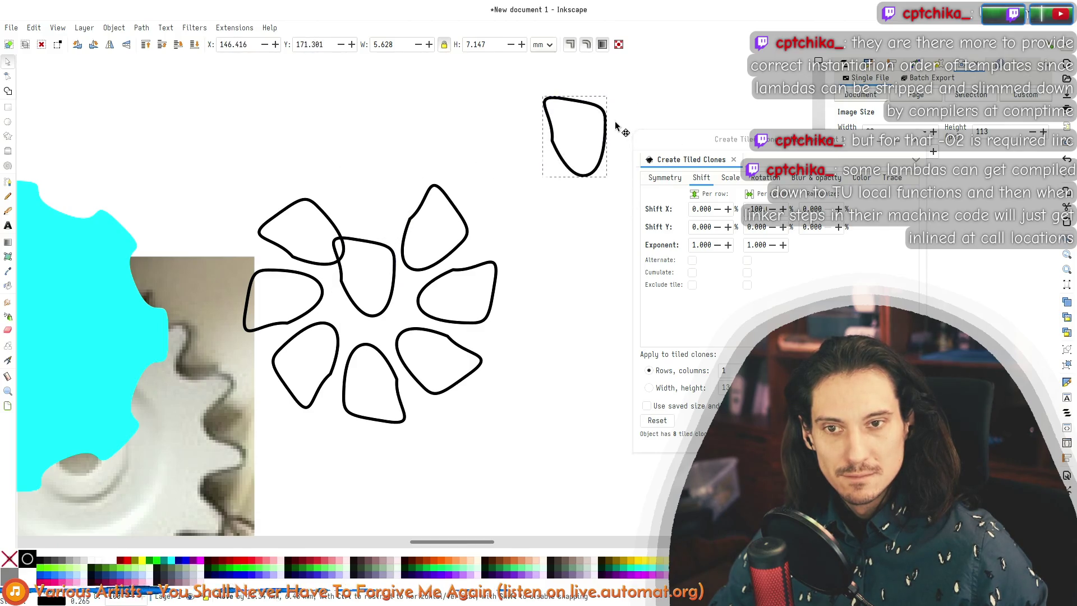
key("ctrl+z")
key("ctrl+z")
key("ctrl+z")
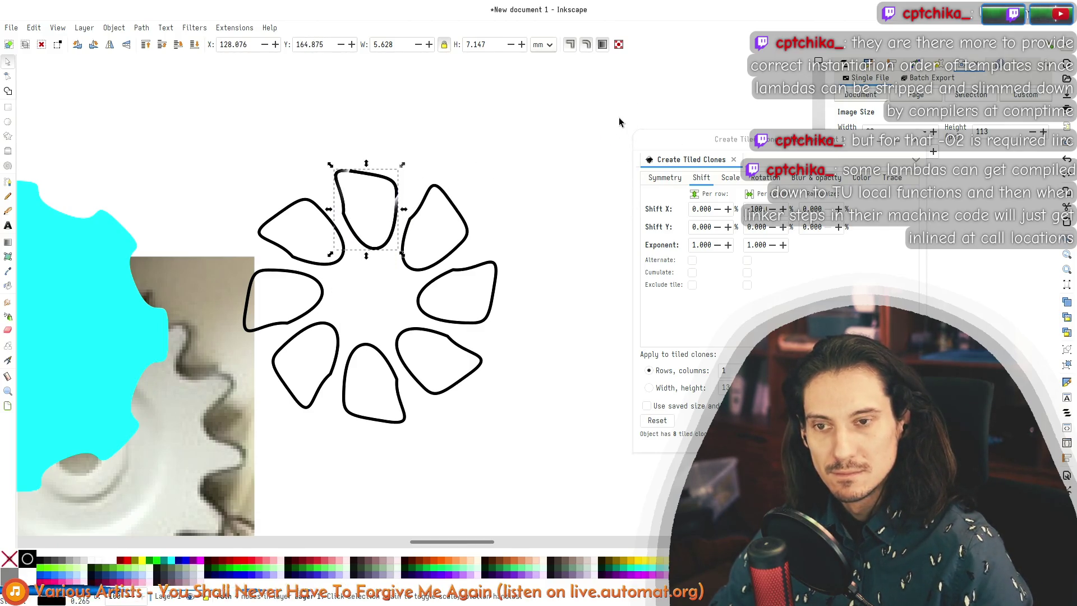
Step: Nudge the original loop to the right of the ring and select its top segment for node editing
key("shift+Right")
key("shift+Right")
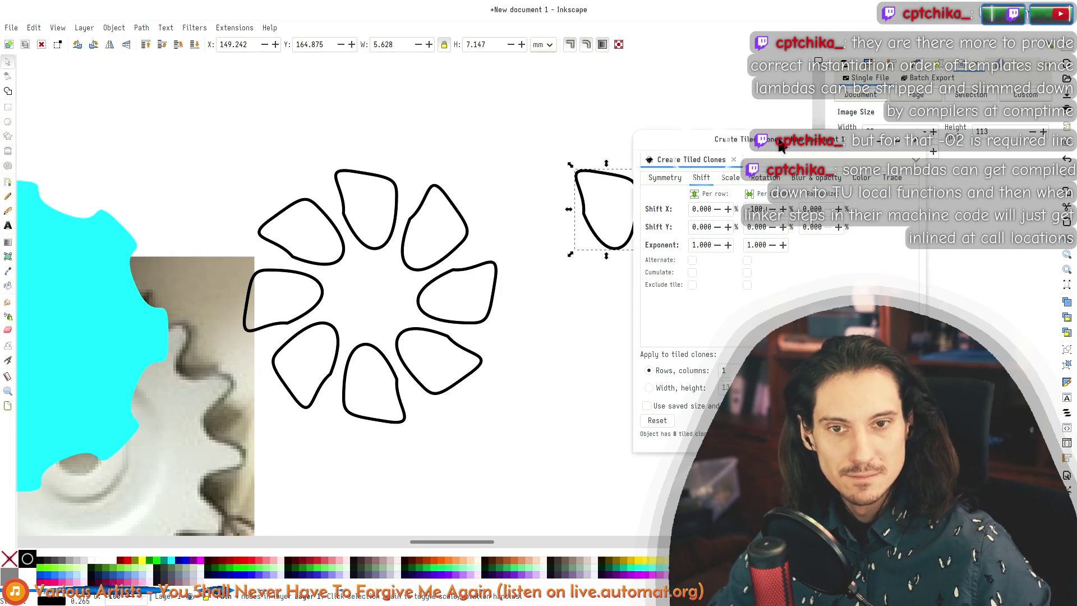
key("n")
left_click(599, 177)
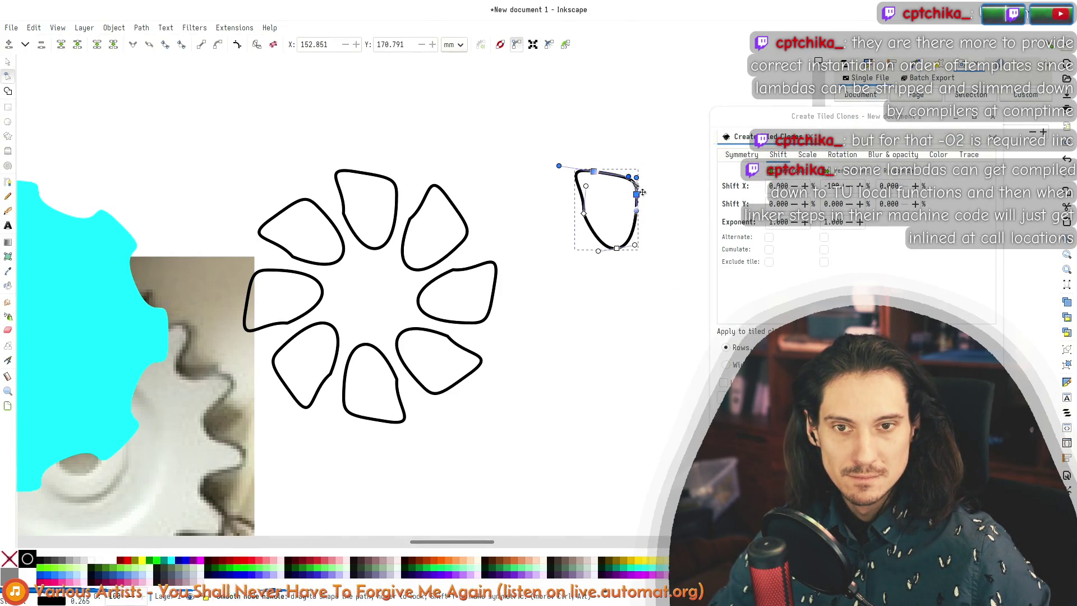
Step: Push the petal's top segment outward, pull its right side inward, and make all four nodes smooth
left_click_drag(599, 178, 637, 180)
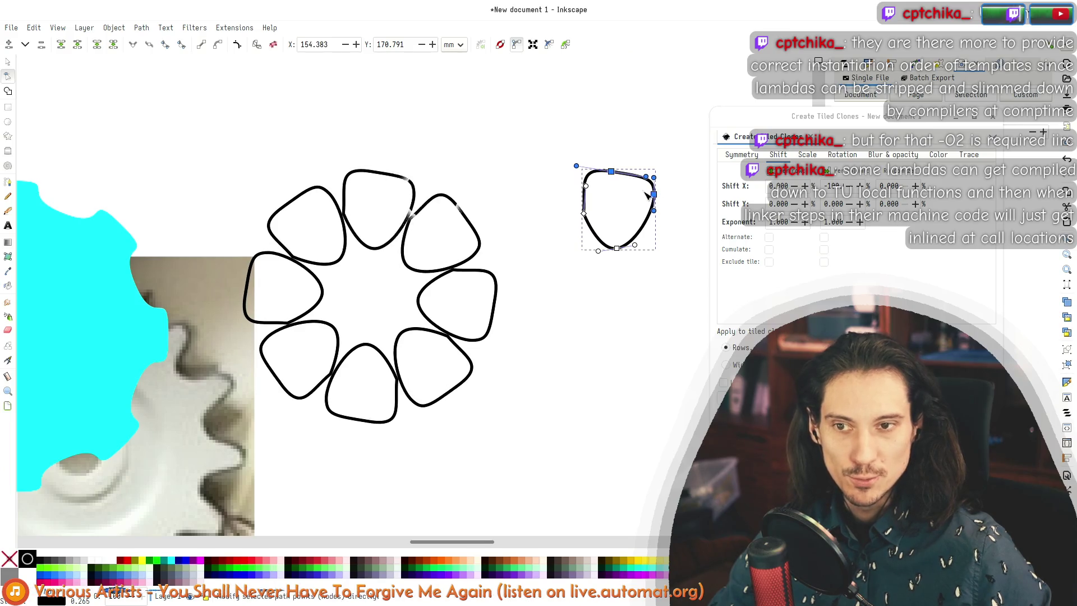
scroll(657, 230, "up", 2)
left_click_drag(629, 220, 654, 218)
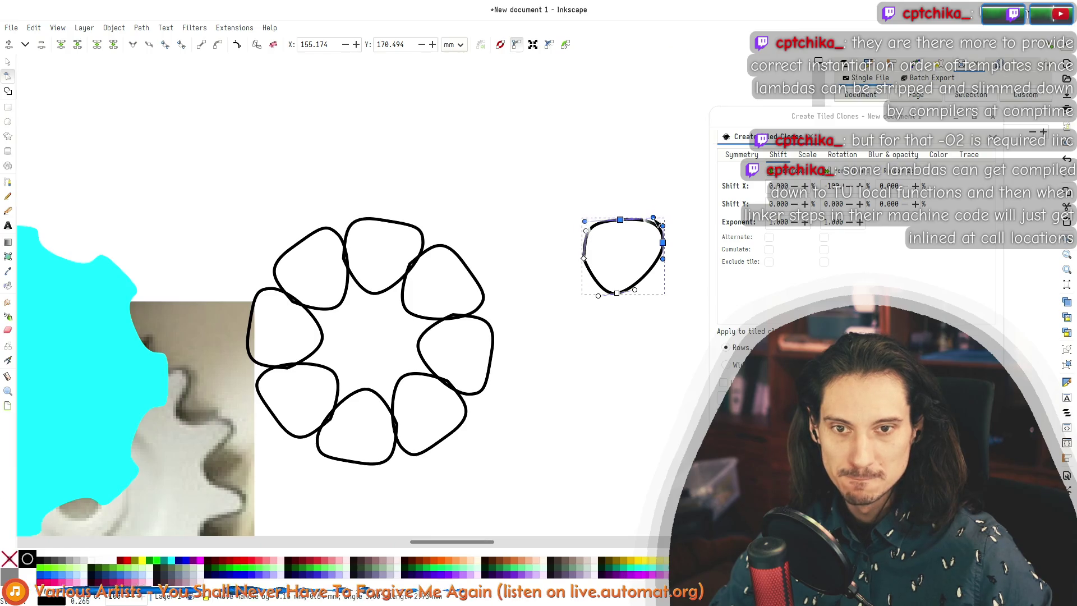
scroll(662, 254, "up", 2)
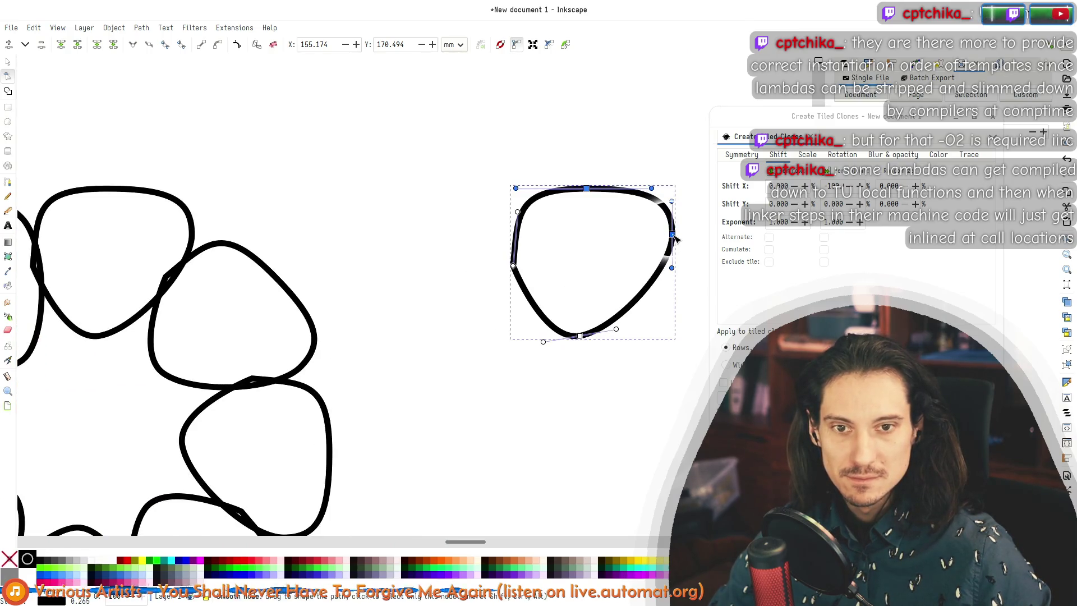
left_click_drag(651, 239, 624, 240)
left_click(514, 266)
left_click_drag(478, 153, 669, 398)
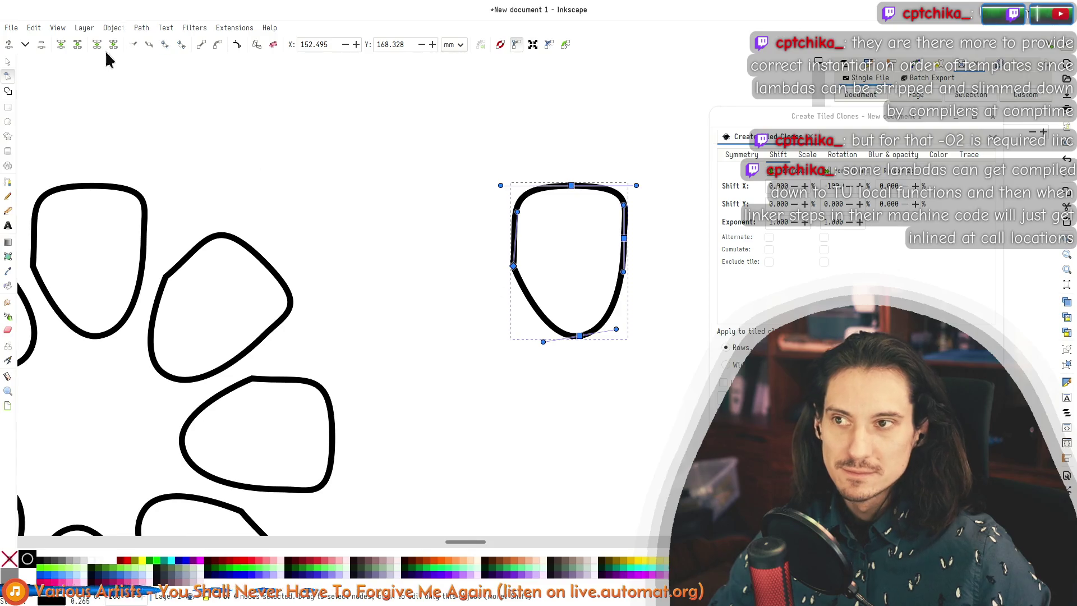
left_click(181, 46)
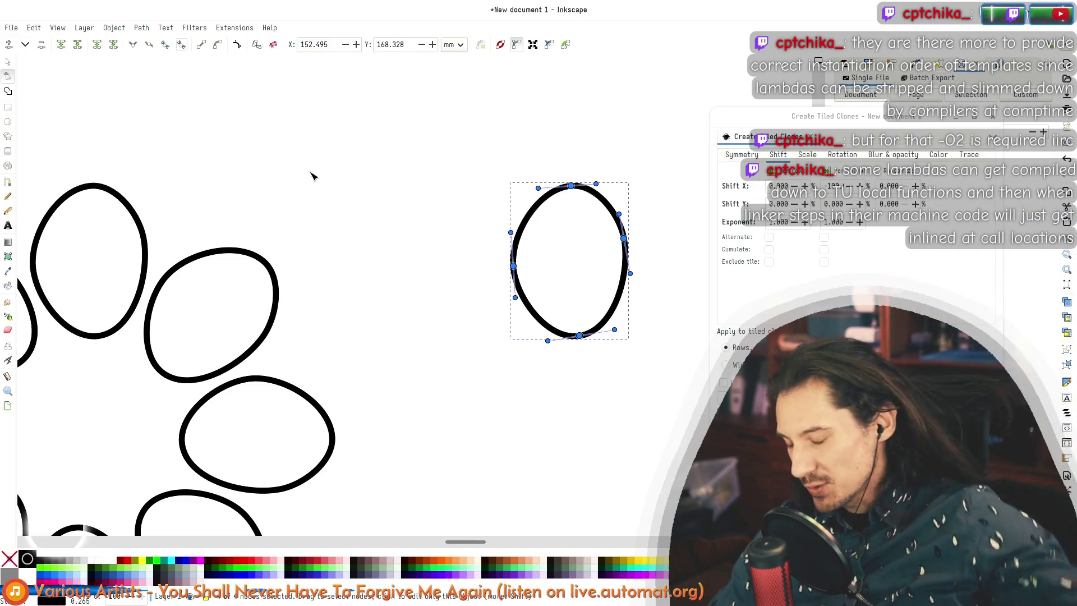
Step: Add nodes on the upper-left and upper-right curves, reshape them, and raise the left node
scroll(533, 317, "down", 4)
scroll(532, 317, "up", 5)
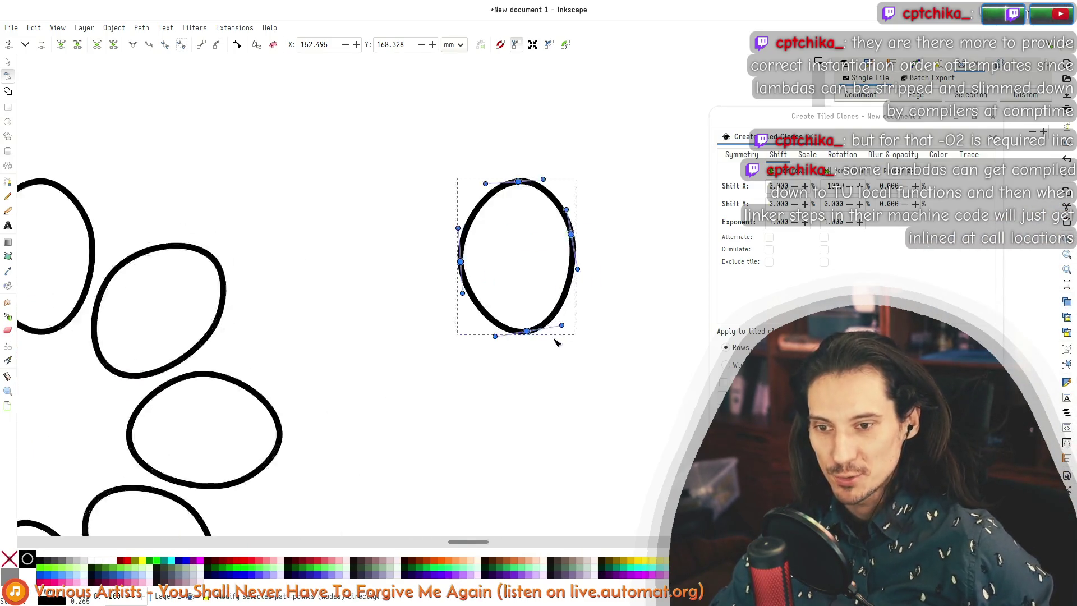
double_click(451, 148)
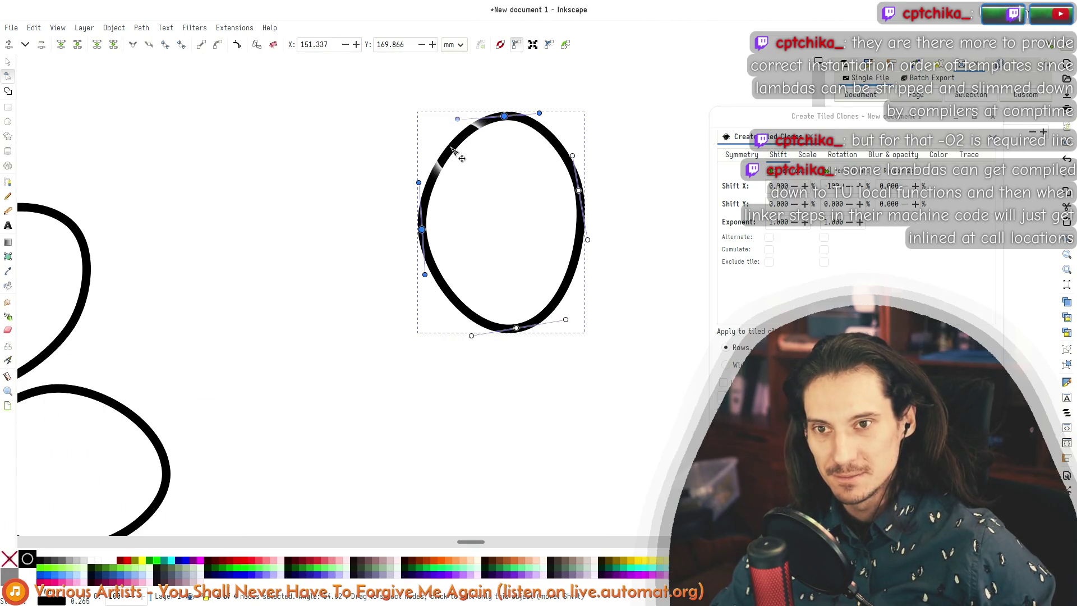
mouse_move(454, 150)
left_mouse_down()
mouse_move(412, 149)
mouse_move(437, 131)
left_mouse_up()
double_click(567, 139)
left_click_drag(568, 139, 572, 139)
mouse_move(576, 176)
left_mouse_down()
mouse_move(583, 171)
mouse_move(578, 181)
left_mouse_up()
left_click_drag(424, 231, 424, 210)
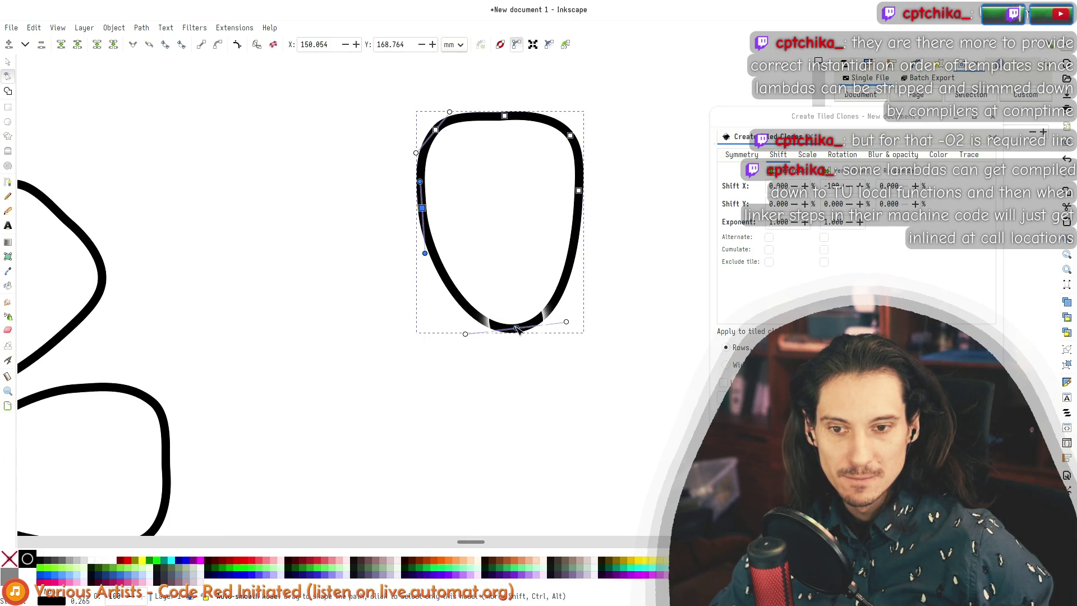
Step: Fine-tune the upper-left node, then adjust the curve and raise the top-right corner node
scroll(439, 343, "down", 4)
scroll(387, 286, "down", 4)
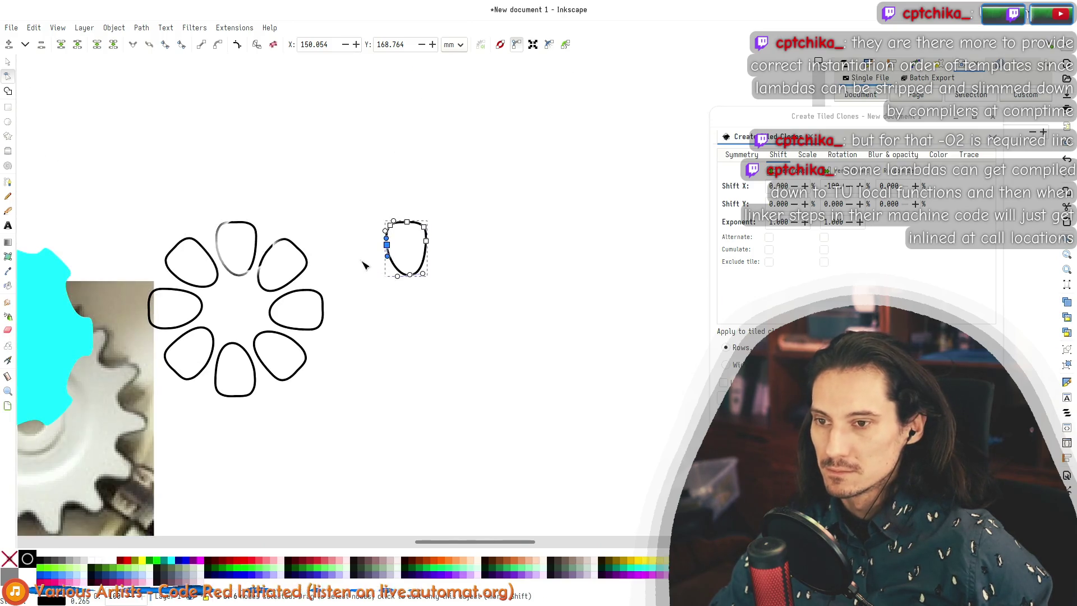
scroll(364, 258, "up", 3)
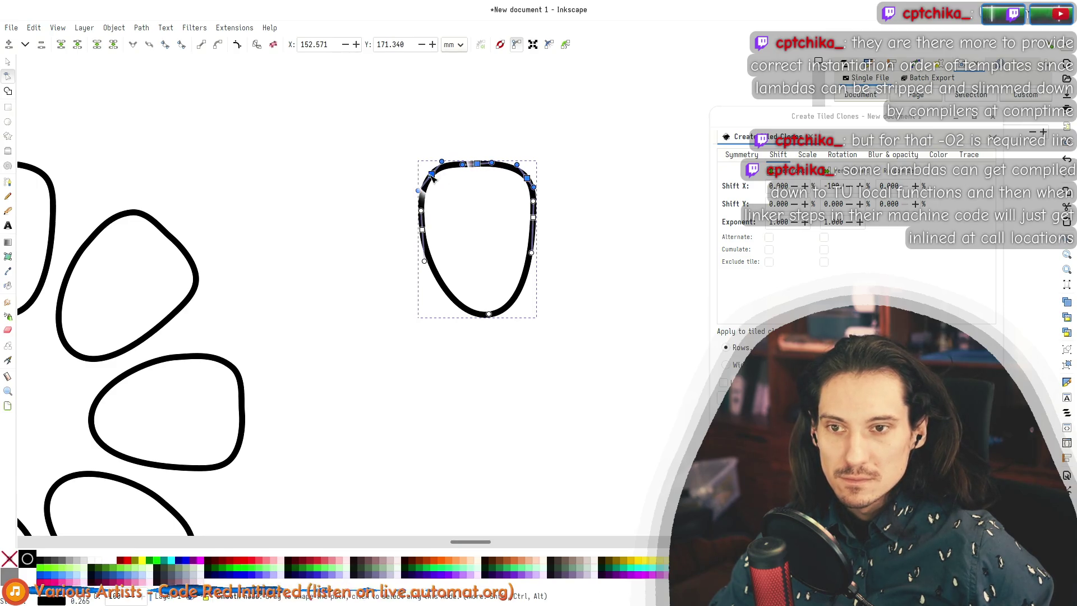
left_click(447, 194)
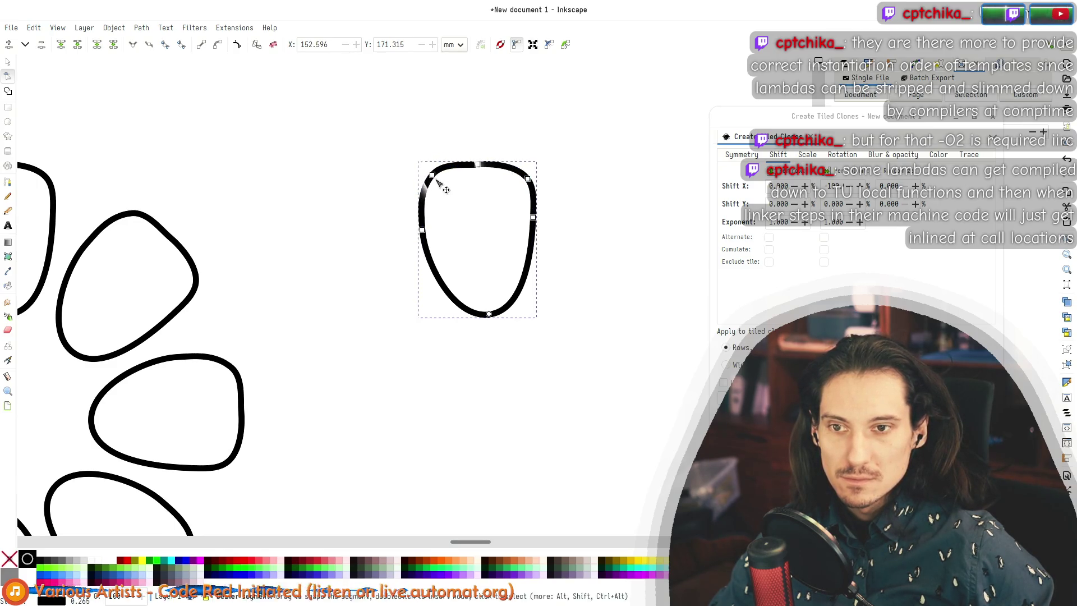
left_click_drag(432, 179, 431, 178)
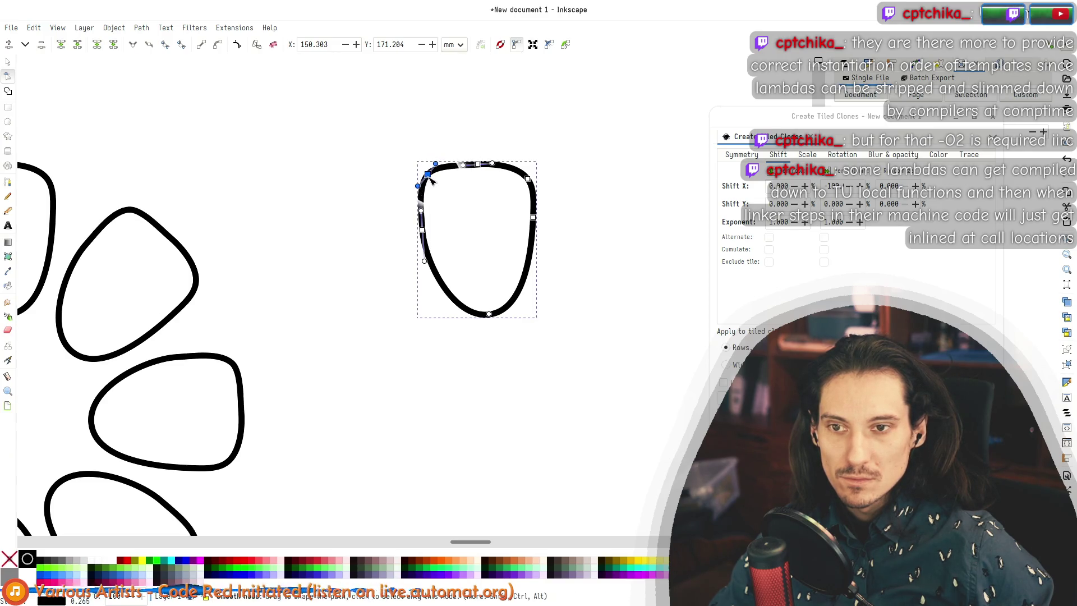
left_click_drag(434, 176, 435, 176)
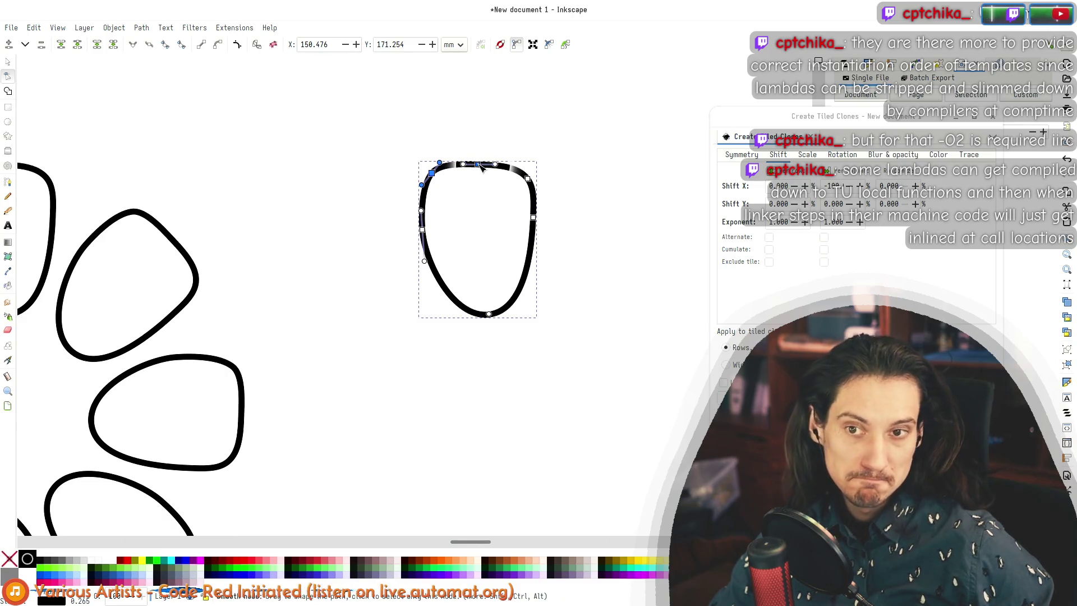
scroll(529, 269, "up", 2)
scroll(530, 249, "up", 5, "ctrl")
left_click(531, 247)
mouse_move(474, 171)
left_mouse_down()
mouse_move(511, 213)
mouse_move(492, 193)
left_mouse_up()
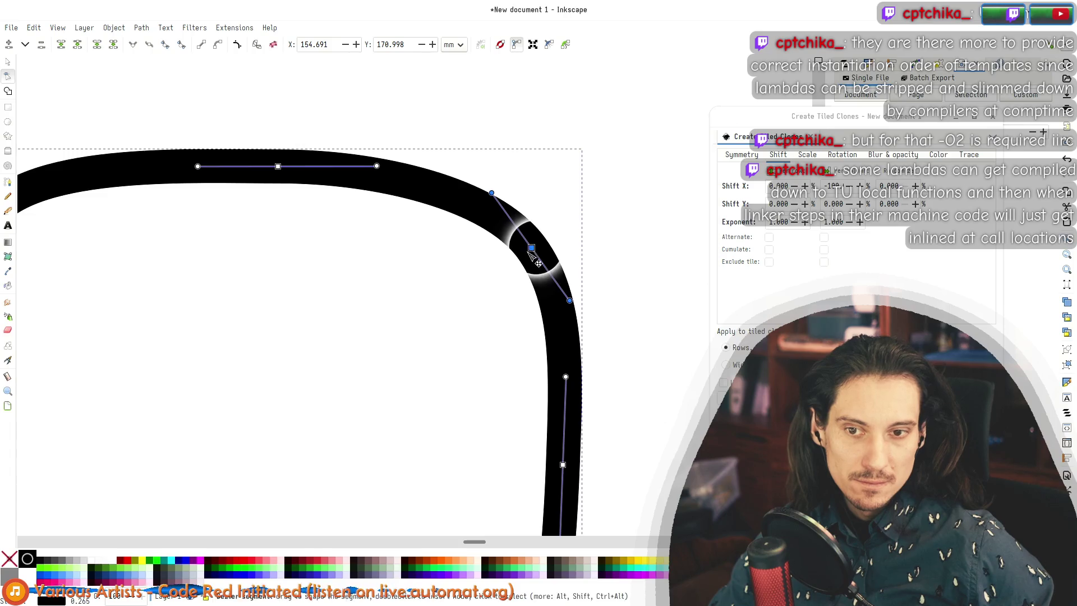
mouse_move(532, 247)
left_mouse_down()
mouse_move(533, 227)
mouse_move(561, 308)
mouse_move(493, 180)
mouse_move(532, 217)
left_mouse_up()
Step: Shift the top-left corner up-left, straighten the left and right sides, and lower the right node
scroll(449, 272, "down", 4)
scroll(296, 212, "down", 2)
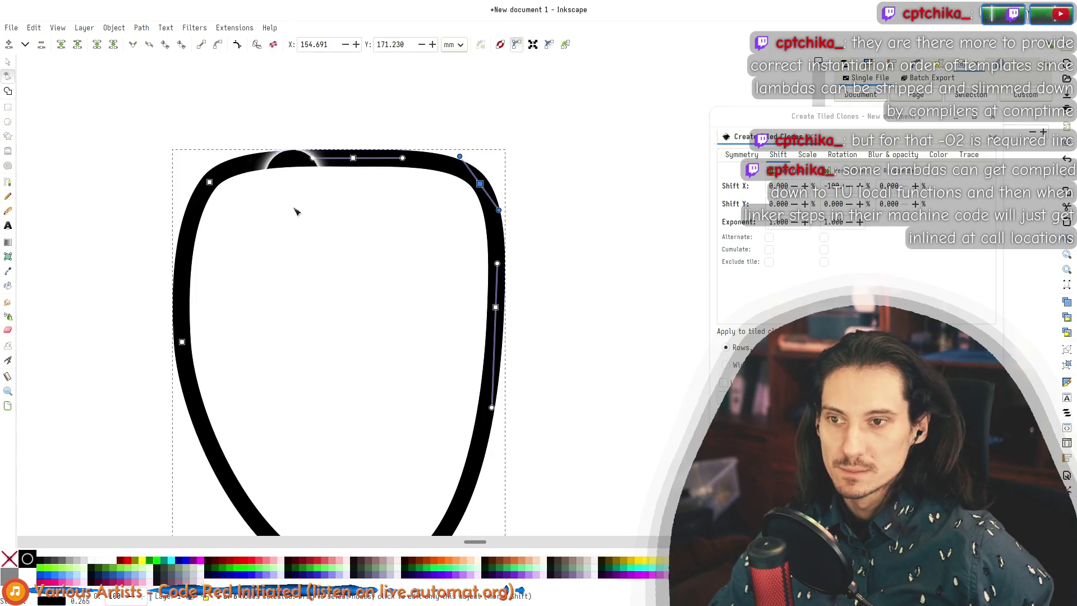
scroll(274, 197, "up", 1)
left_click(182, 177)
mouse_move(186, 180)
left_mouse_down()
mouse_move(236, 146)
mouse_move(365, 140)
mouse_move(177, 182)
left_mouse_up()
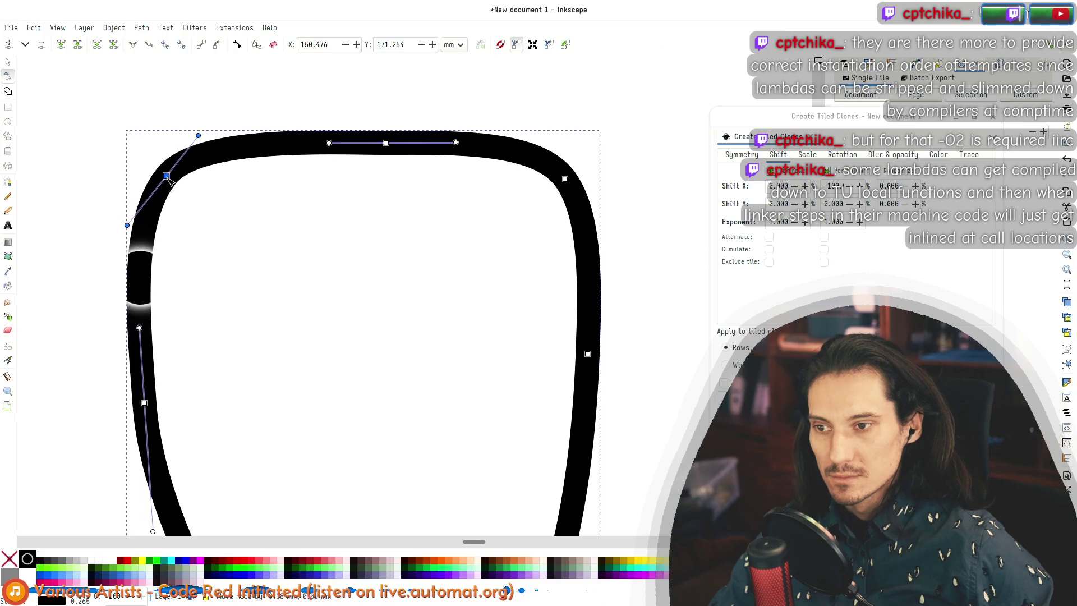
left_click(144, 403)
left_click_drag(139, 327, 147, 324)
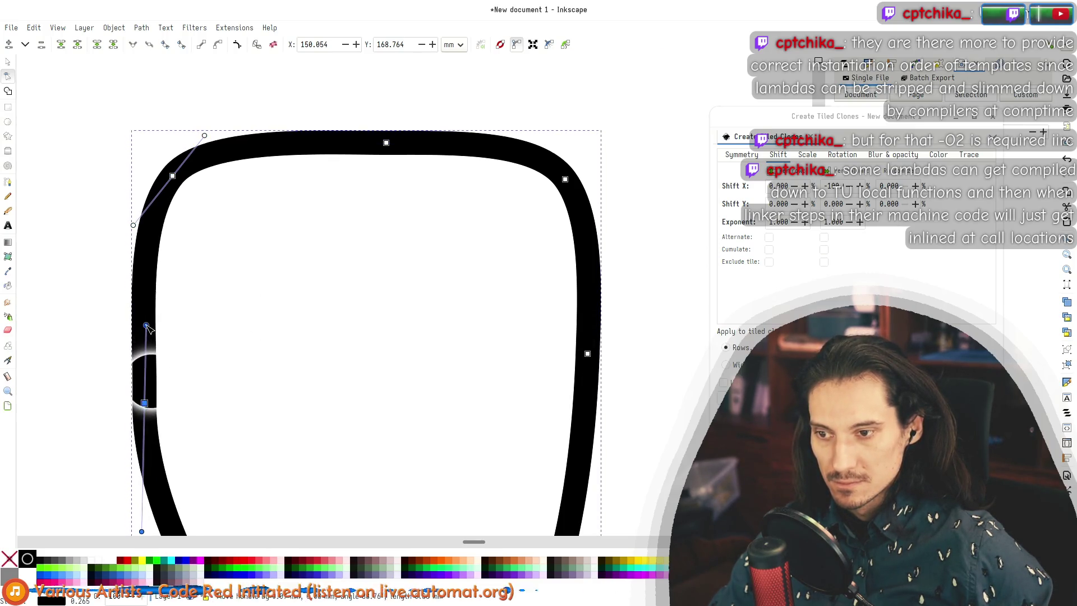
left_click(587, 354)
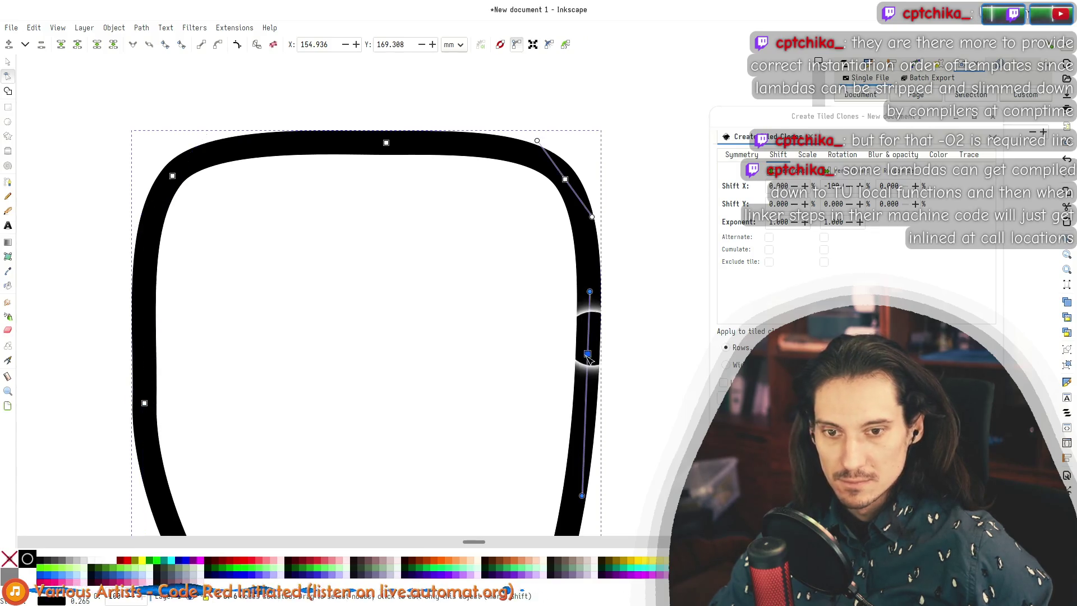
left_click_drag(587, 303, 586, 291)
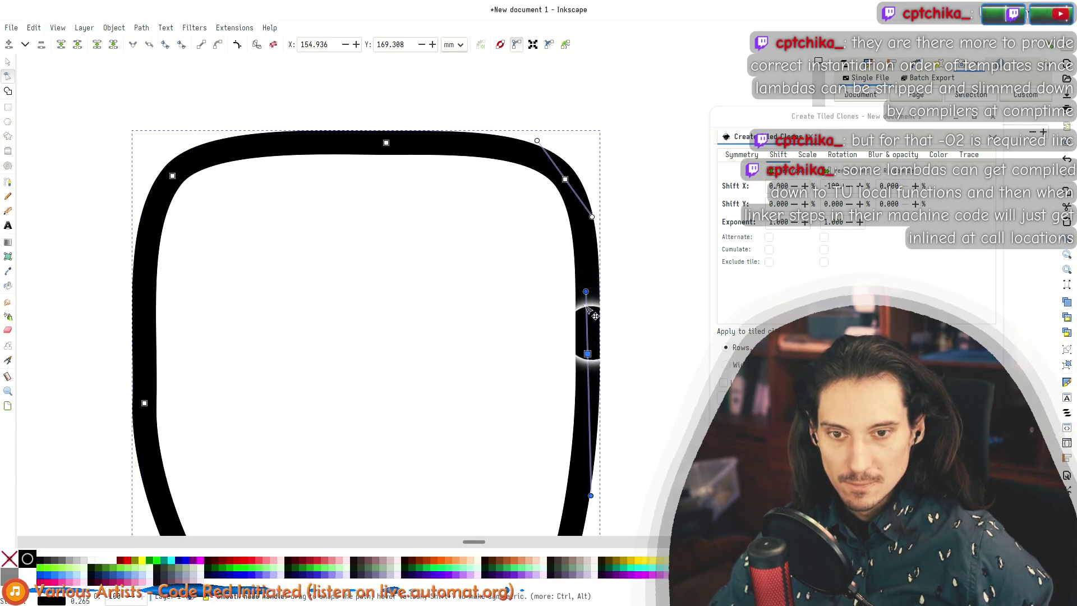
left_click_drag(588, 356, 587, 372)
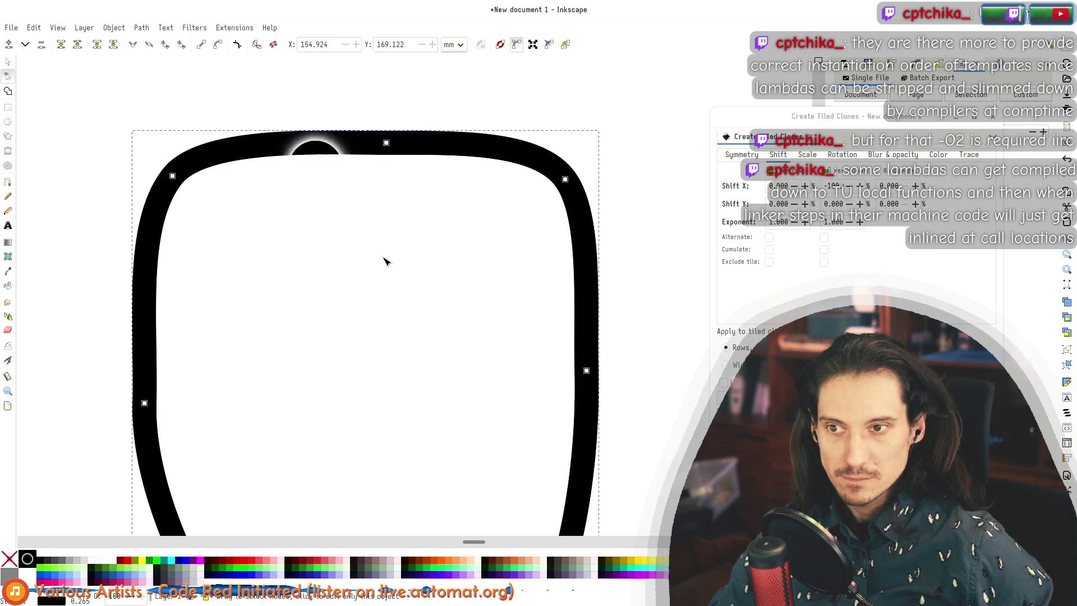
scroll(385, 259, "down", 6)
scroll(368, 280, "up", 3)
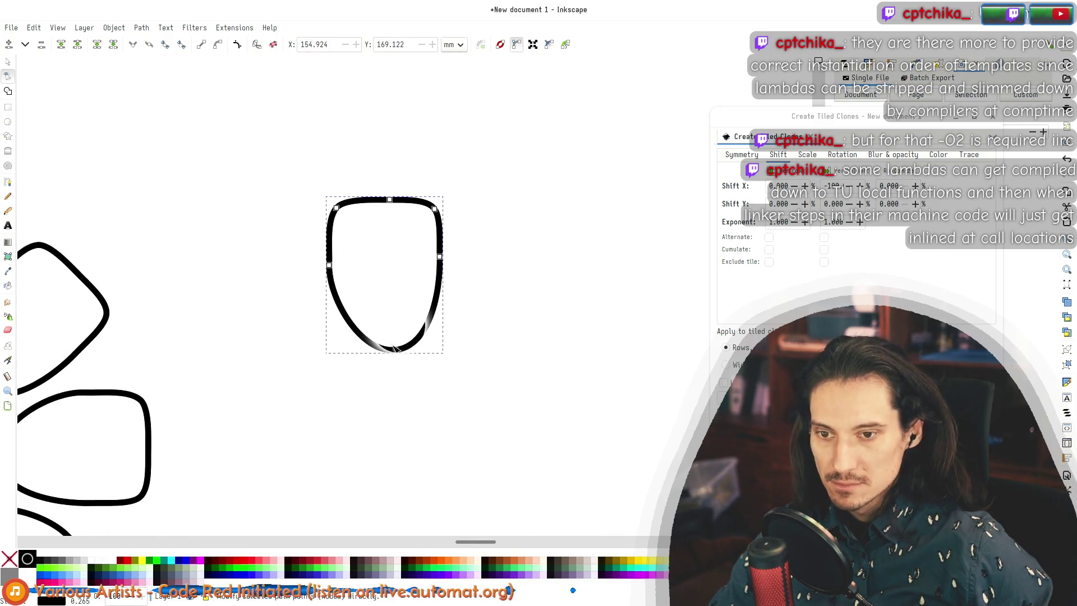
Step: Undo a bottom-node move, widen the lower-left and lower-right curves, and narrow the right side
mouse_move(399, 352)
left_mouse_down()
mouse_move(436, 334)
mouse_move(410, 345)
left_mouse_up()
key("ctrl+z")
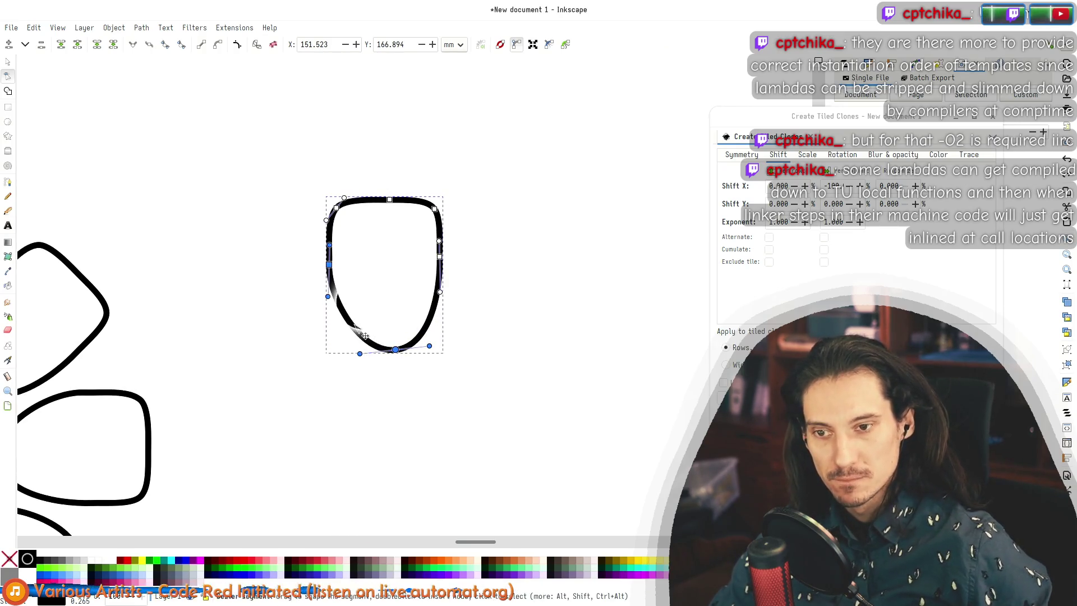
left_click_drag(360, 355, 304, 353)
left_click_drag(432, 352, 479, 352)
scroll(398, 339, "down", 4)
scroll(408, 324, "up", 6)
left_click_drag(547, 414, 493, 416)
Step: Add nodes on the lower right to pull out a right brim and sharpen the notch above it
double_click(452, 388)
mouse_move(451, 388)
left_mouse_down()
mouse_move(493, 390)
mouse_move(566, 343)
left_mouse_up()
double_click(509, 275)
mouse_move(509, 275)
left_mouse_down()
mouse_move(570, 313)
mouse_move(527, 316)
mouse_move(531, 286)
left_mouse_up()
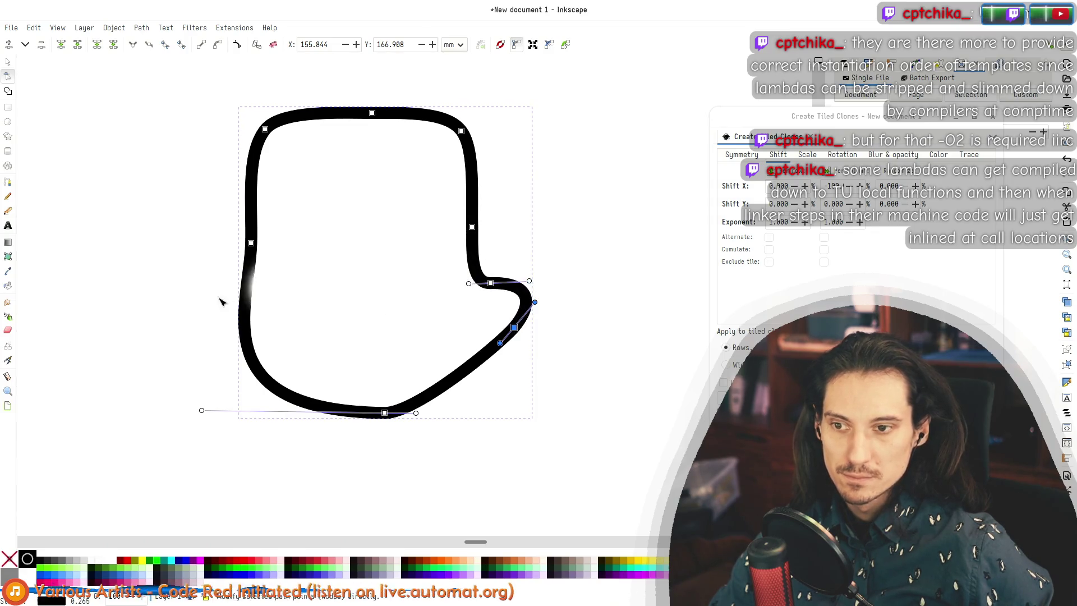
Step: Shape a left-side notch and lower-left brim with new nodes, and move the bottom node right
left_click(249, 310)
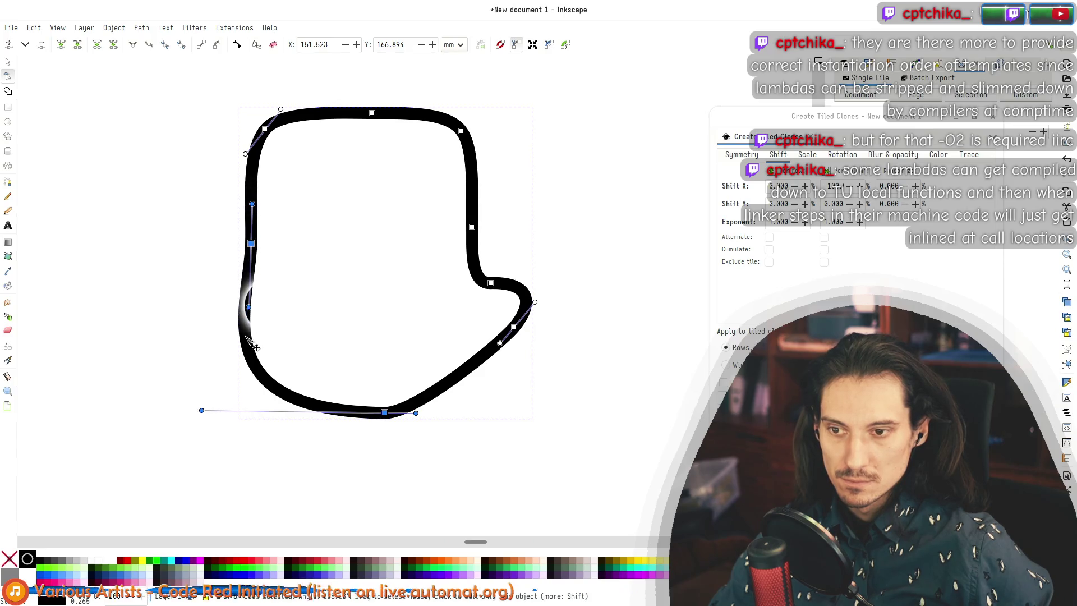
double_click(247, 291)
mouse_move(247, 291)
left_mouse_down()
mouse_move(235, 247)
mouse_move(262, 286)
mouse_move(153, 284)
left_mouse_up()
double_click(283, 378)
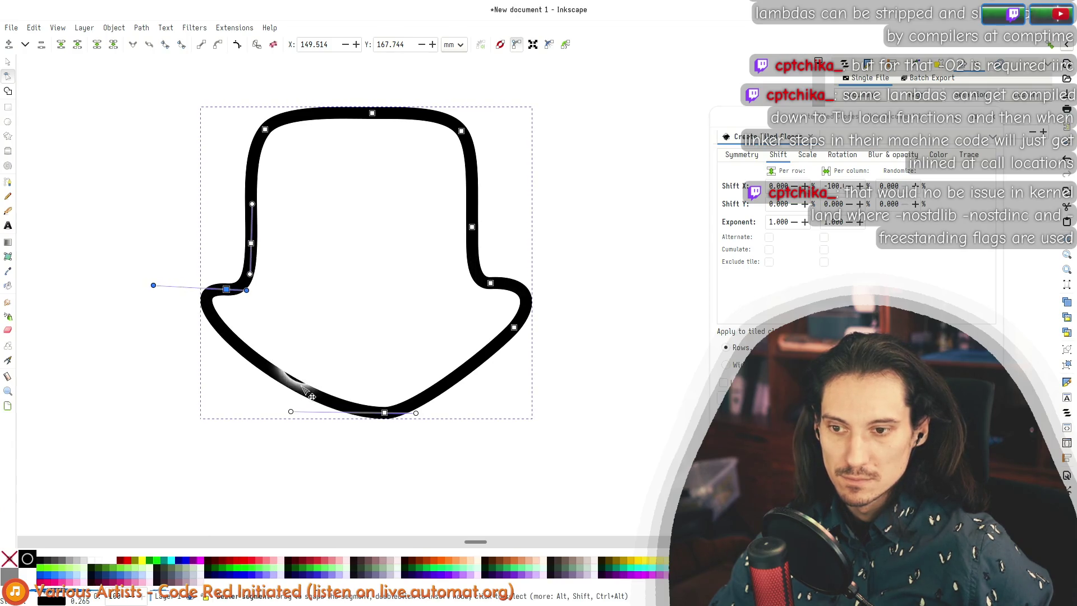
left_click_drag(284, 378, 266, 401)
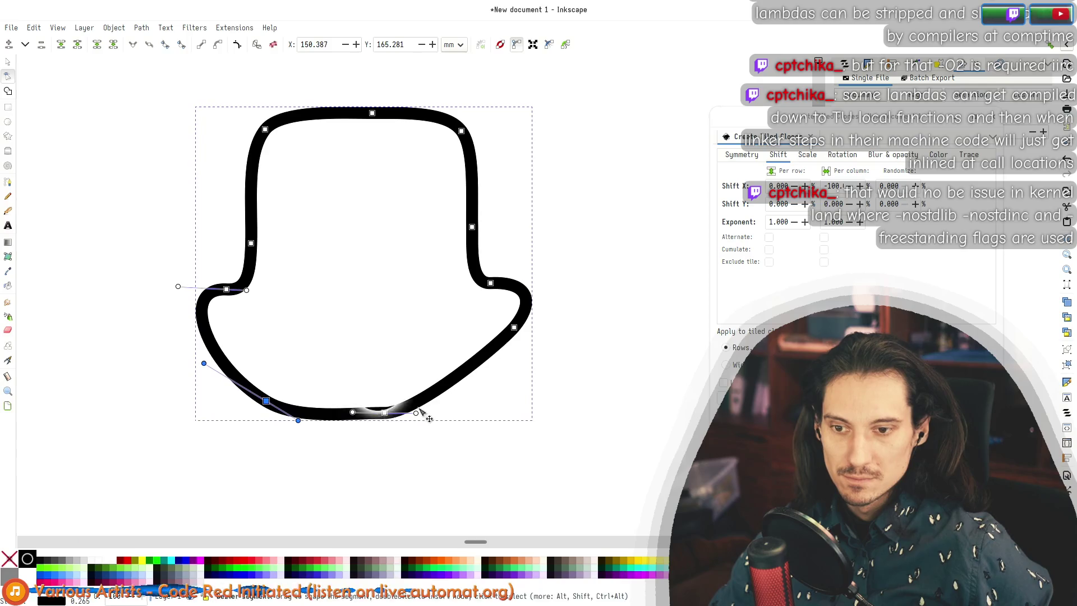
mouse_move(385, 413)
left_mouse_down()
mouse_move(445, 412)
mouse_move(473, 391)
mouse_move(447, 402)
left_mouse_up()
scroll(430, 304, "down", 4, "ctrl")
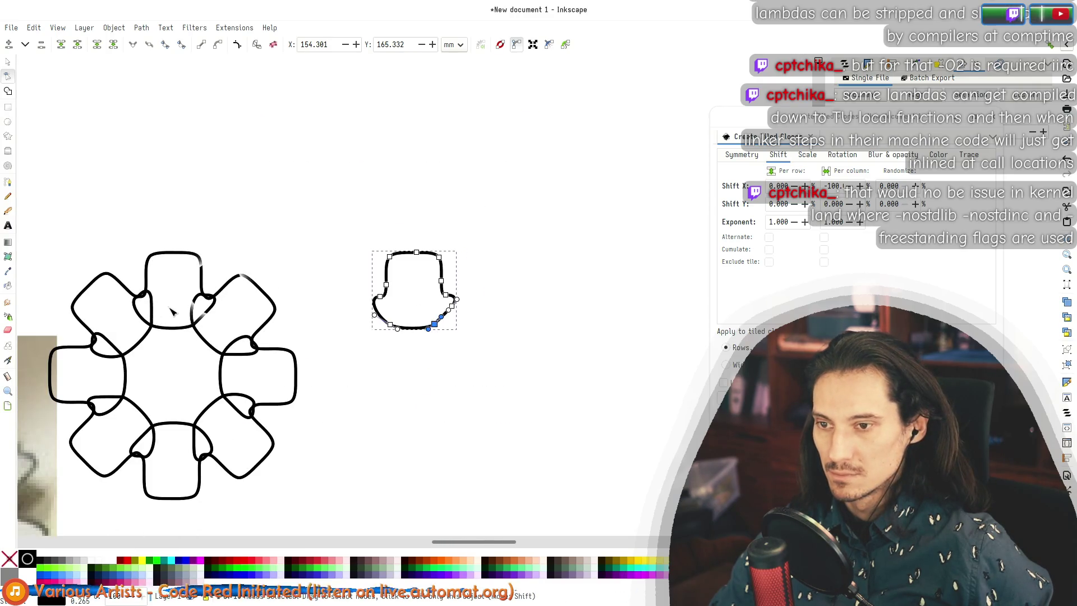
Step: Select the hat's top and right nodes and test arrow-key nudges left, ending back in place
scroll(172, 311, "up", 3)
scroll(277, 276, "up", 1, "ctrl")
scroll(263, 287, "down", 2, "ctrl")
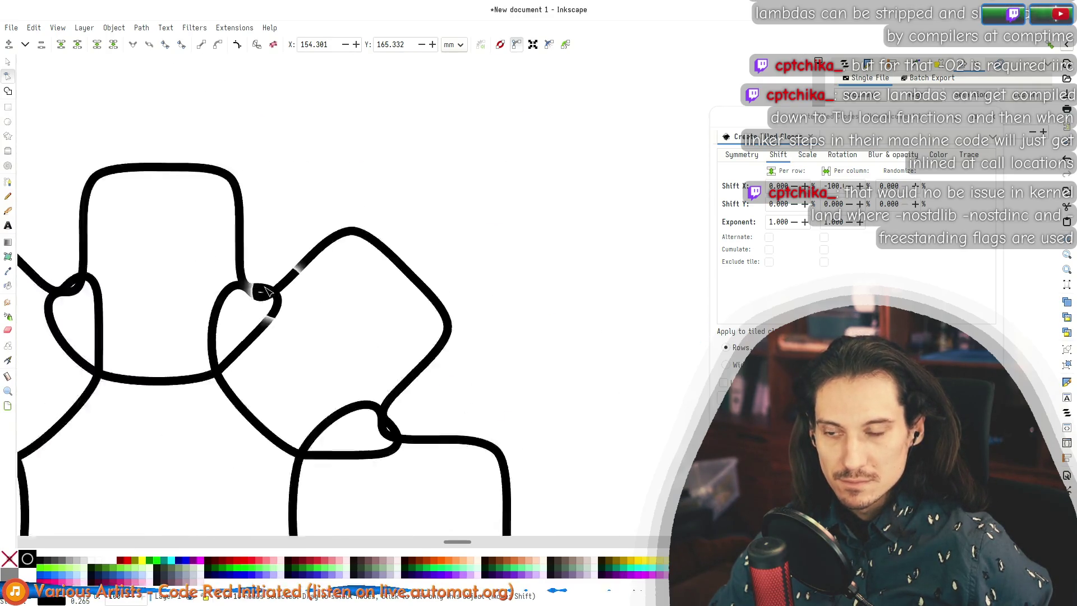
scroll(488, 245, "down", 2, "ctrl")
scroll(433, 278, "up", 2, "ctrl")
scroll(433, 278, "up", 3, "ctrl")
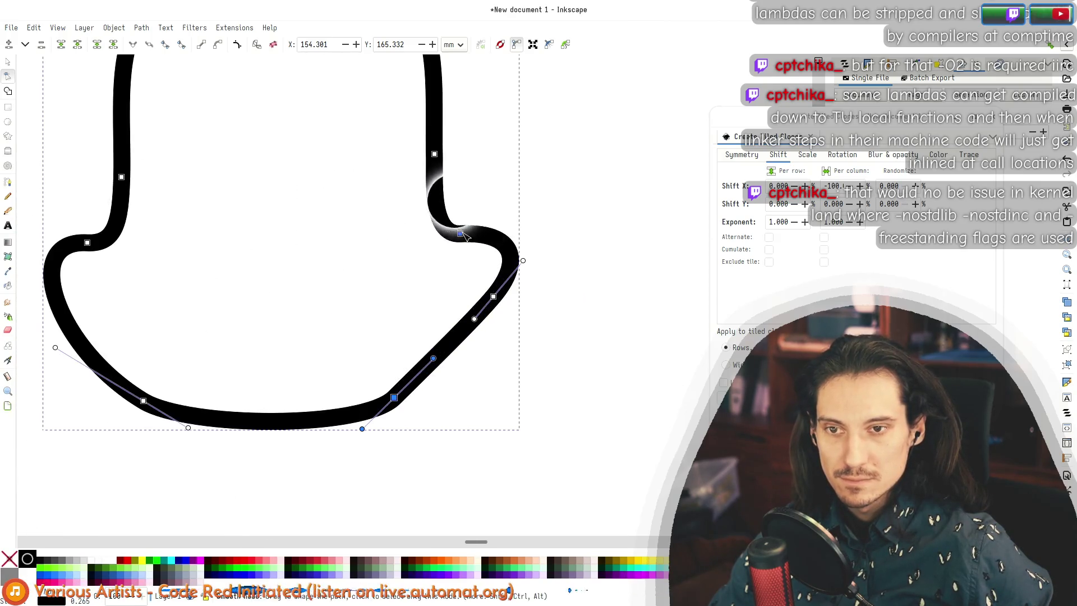
scroll(327, 194, "down", 2, "ctrl")
scroll(302, 204, "down", 2, "ctrl")
left_click_drag(393, 200, 298, 107)
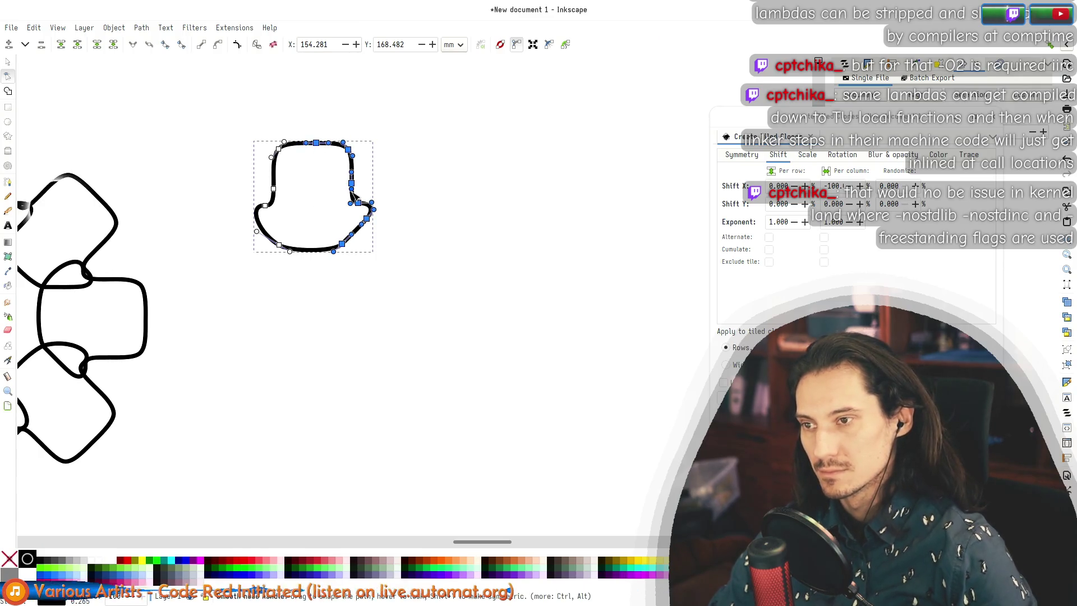
key("Left")
scroll(503, 288, "left", 10)
scroll(503, 288, "up", 2)
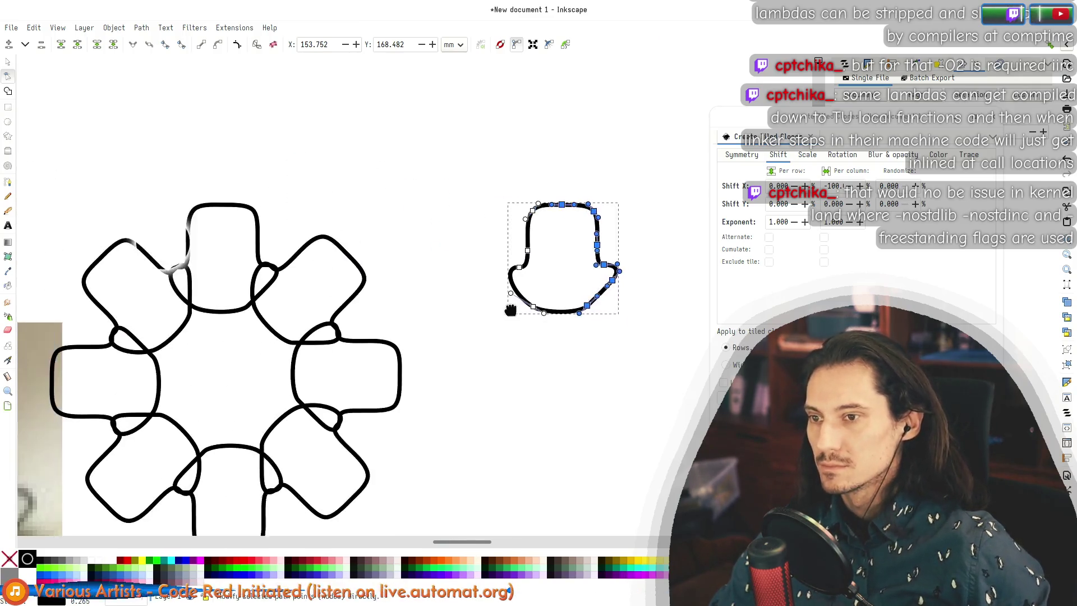
scroll(428, 276, "down", 2, "ctrl")
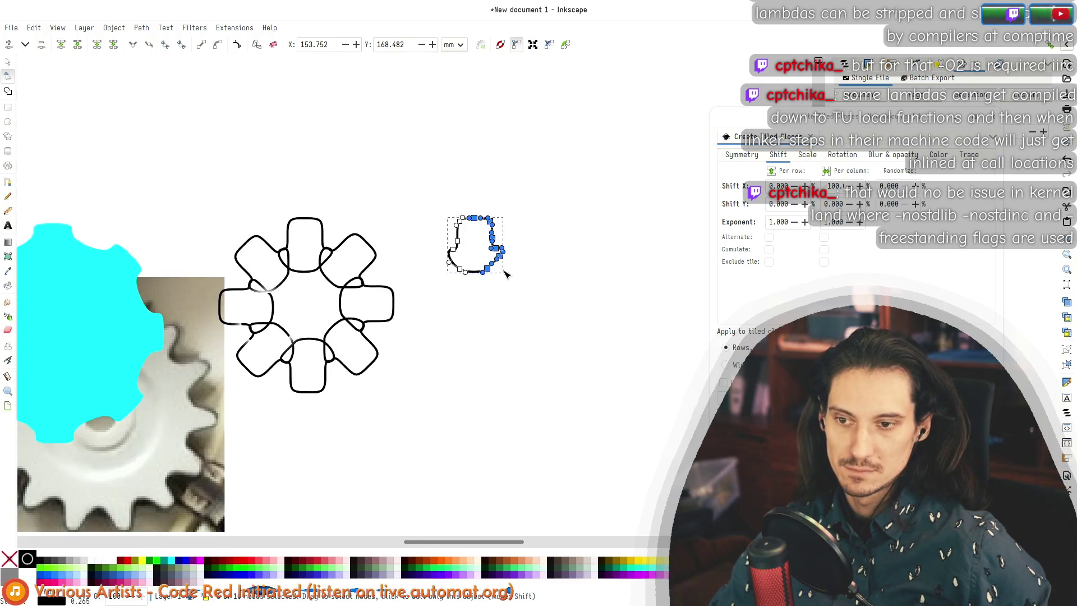
scroll(523, 240, "up", 4, "ctrl")
scroll(555, 325, "down", 3, "ctrl")
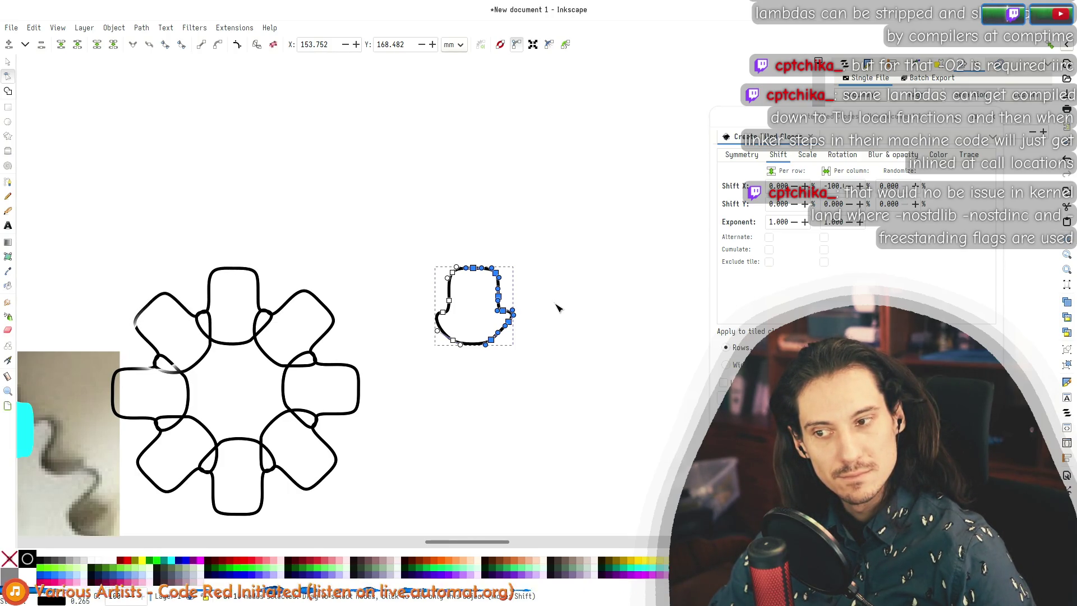
key("Left")
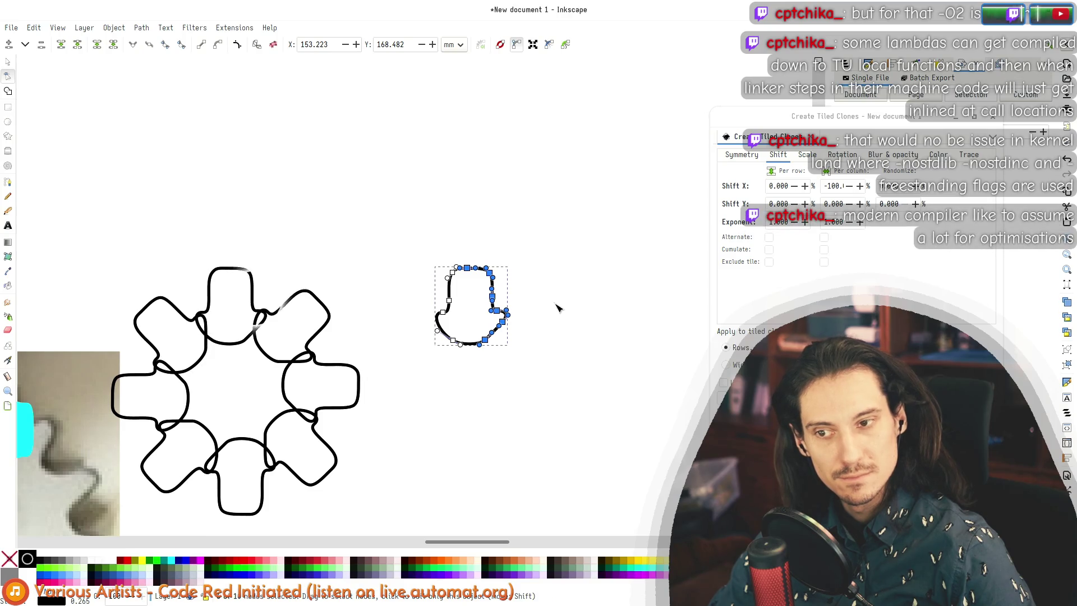
key("Right")
left_click(516, 350)
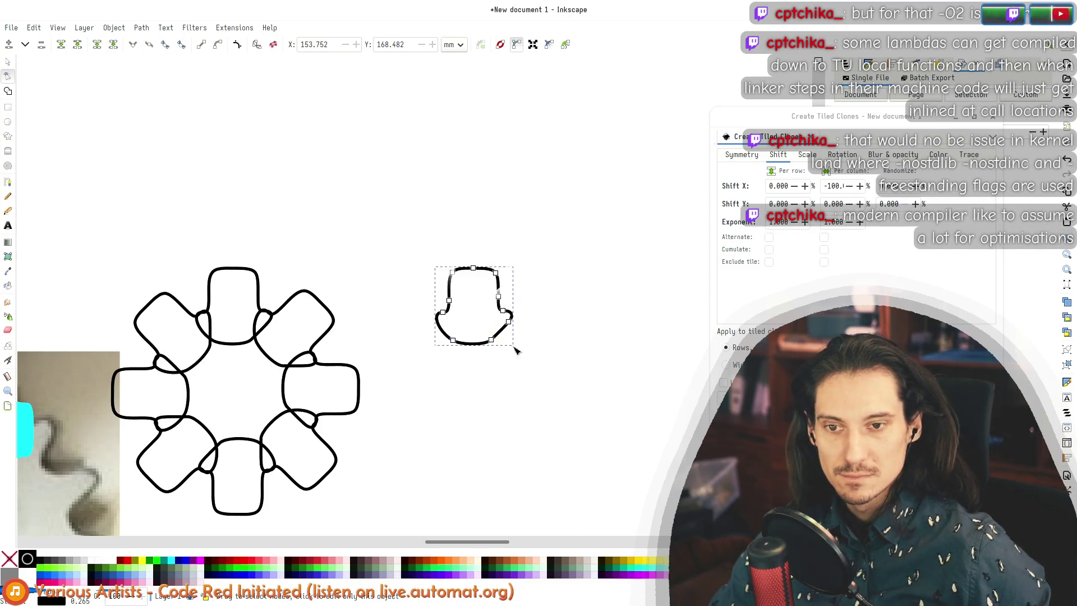
Step: Nudge the hat's left-side nodes one step right and its top nodes one step down
left_click_drag(447, 387, 466, 404)
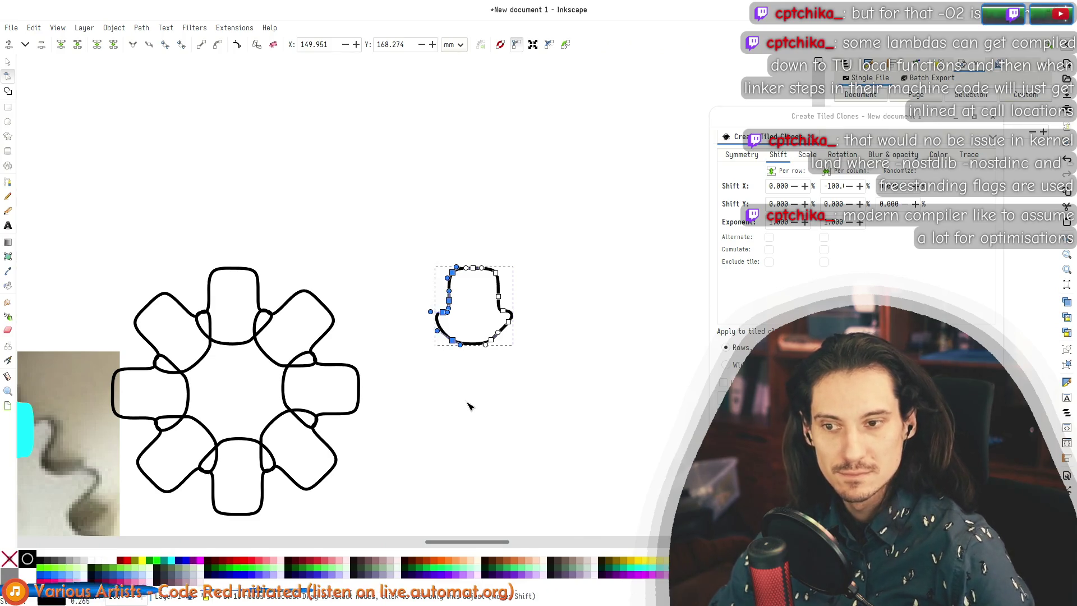
key("Right")
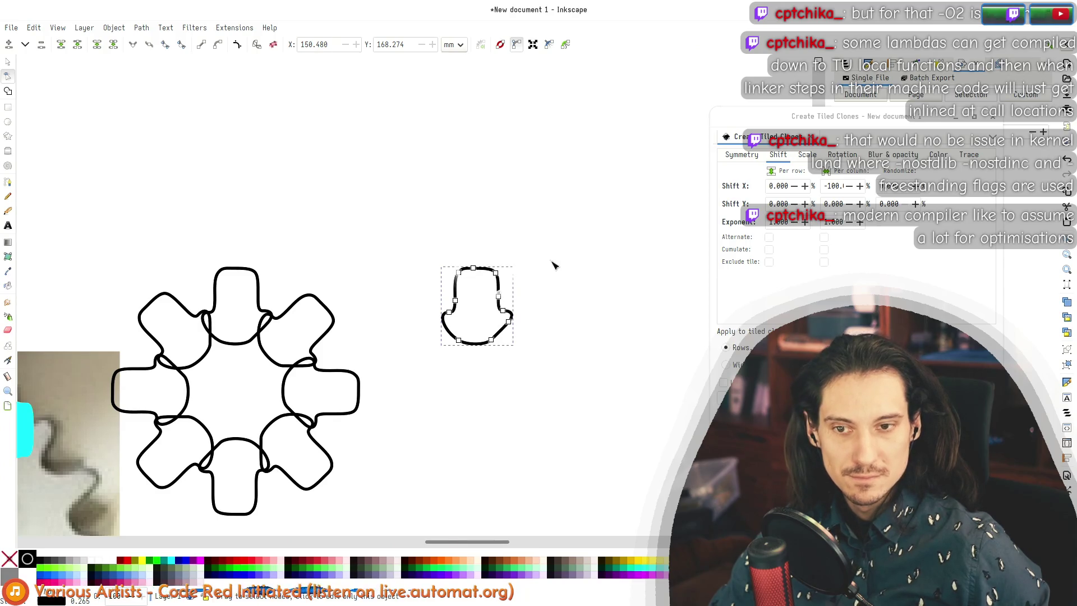
left_click_drag(422, 282, 421, 282)
key("Down")
key("Down")
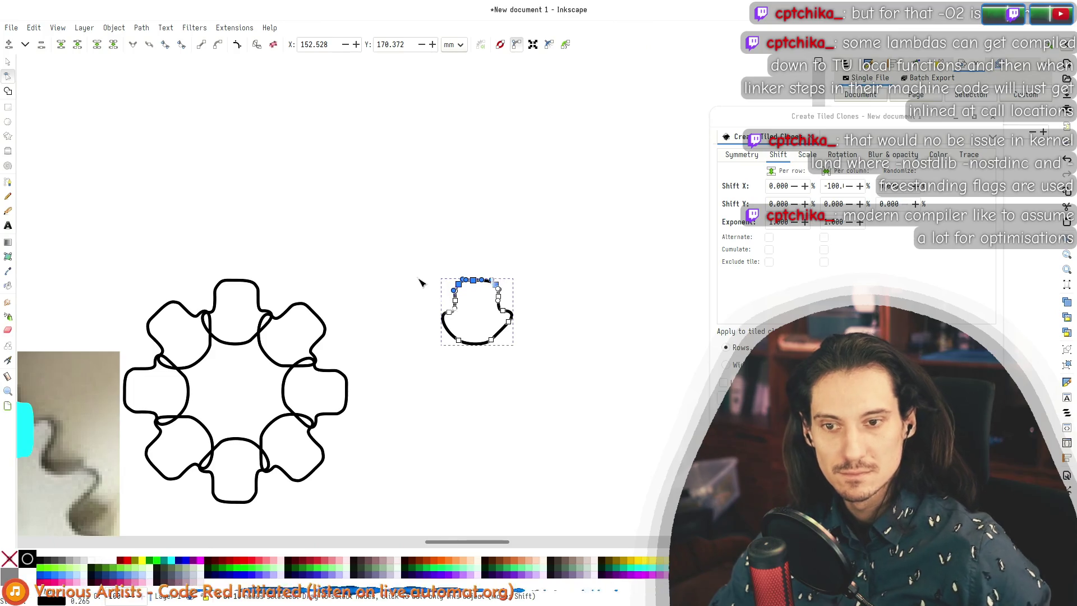
scroll(533, 297, "up", 6, "ctrl")
Step: Bend the hat's right-side curve downward and slightly reshape its left curve
left_click(478, 259)
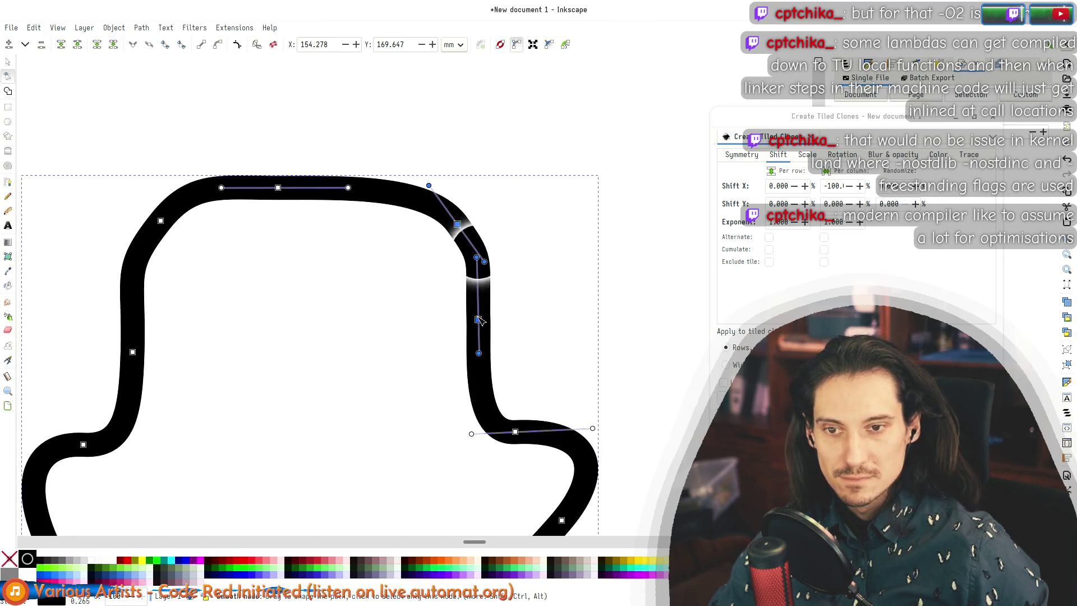
left_click_drag(479, 260, 481, 304)
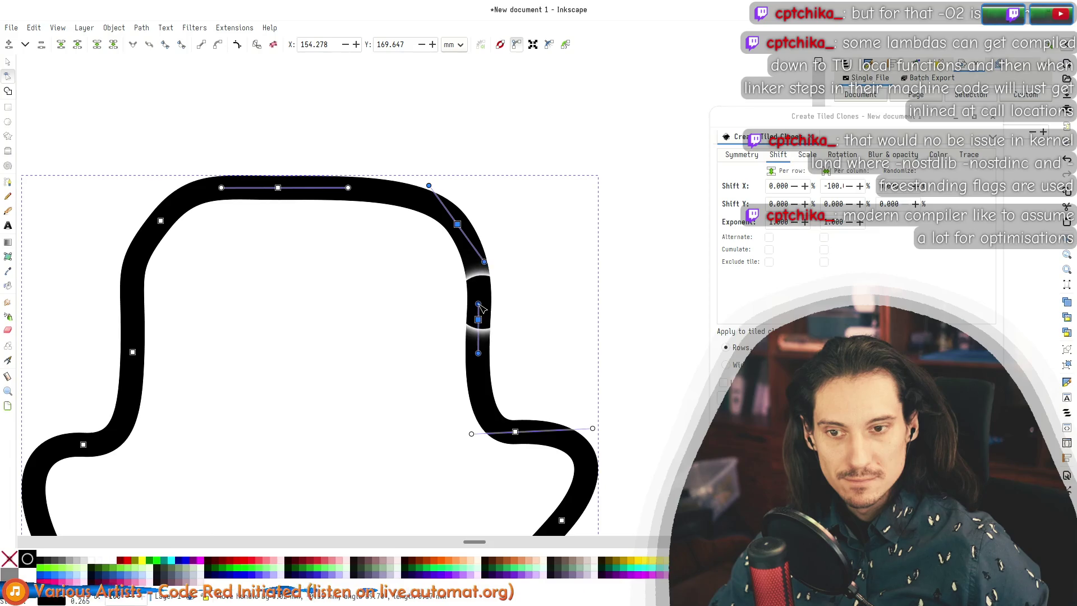
left_click(133, 352)
mouse_move(134, 275)
left_mouse_down()
mouse_move(127, 314)
mouse_move(135, 281)
left_mouse_up()
scroll(337, 320, "down", 6, "ctrl")
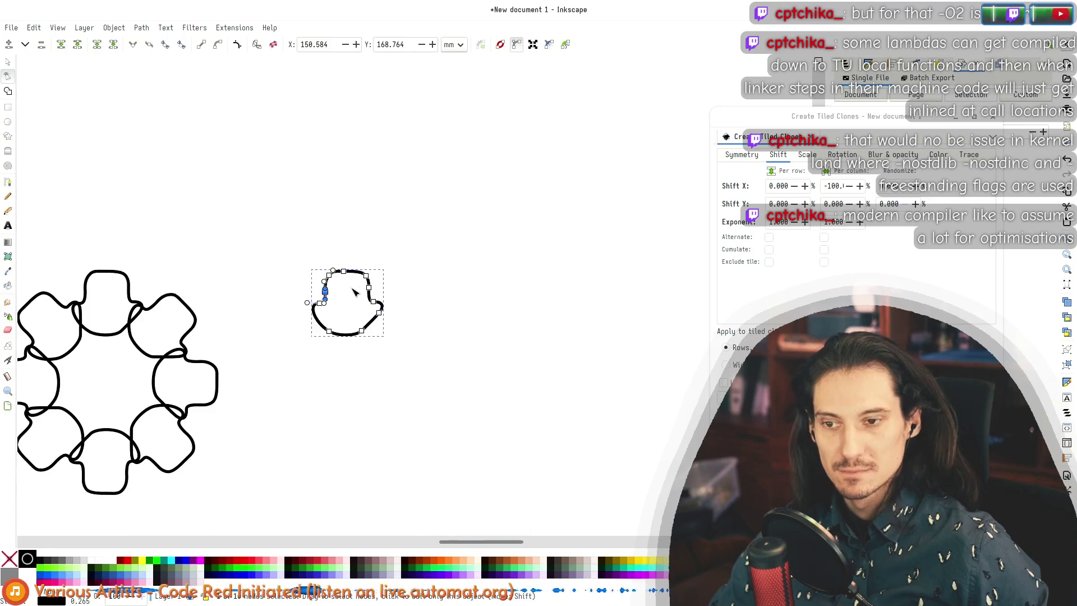
scroll(318, 329, "up", 4, "ctrl")
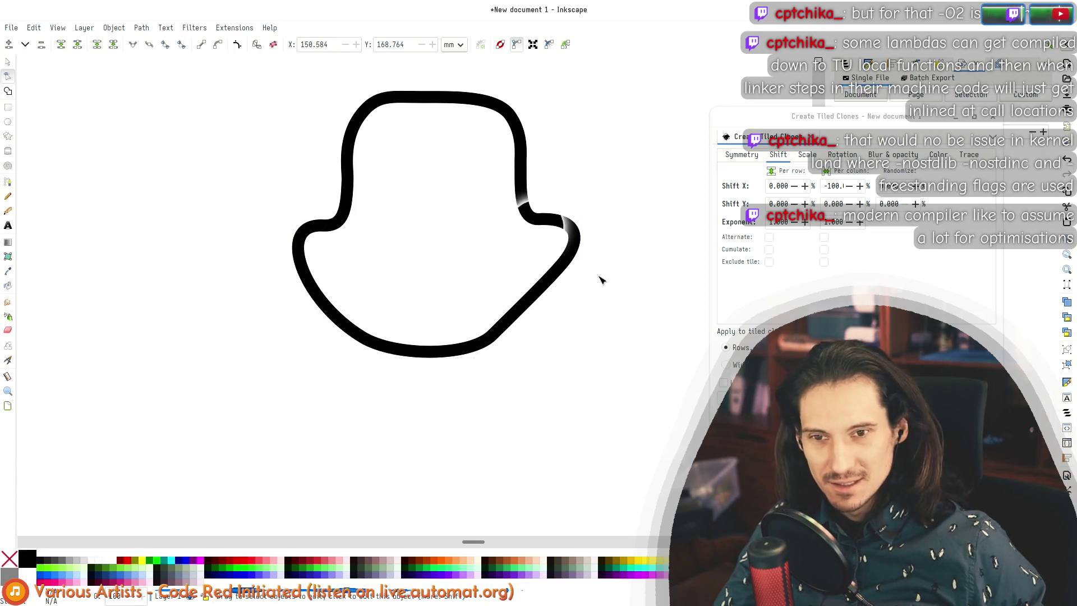
Step: Lower the right shoulder, lower-right and bottom nodes to round the brim into a smoother sweep
left_click_drag(539, 220, 537, 230)
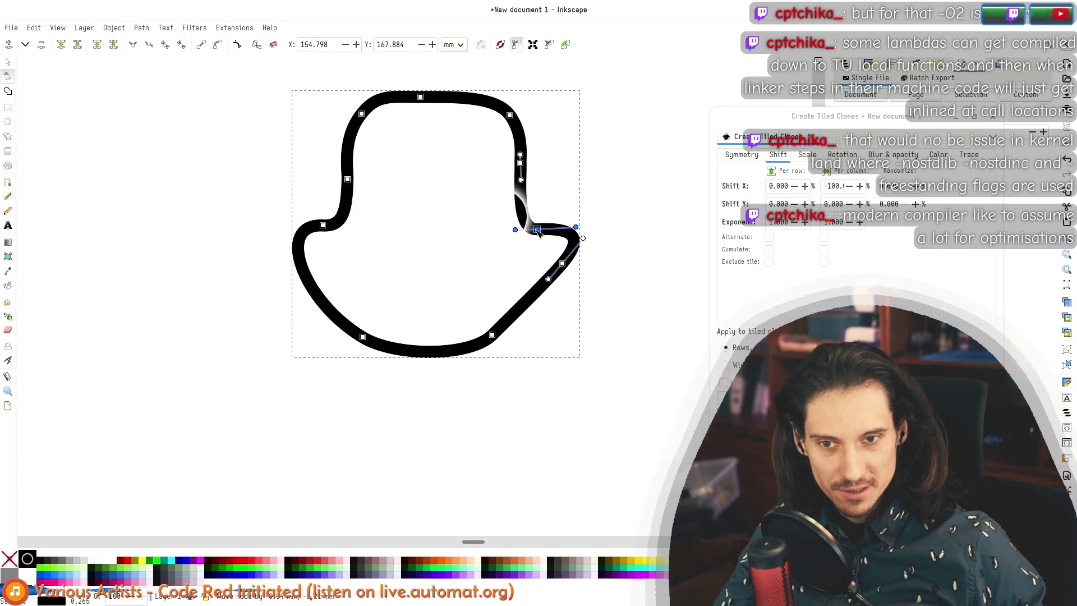
left_click_drag(562, 263, 563, 279)
left_click_drag(492, 334, 490, 343)
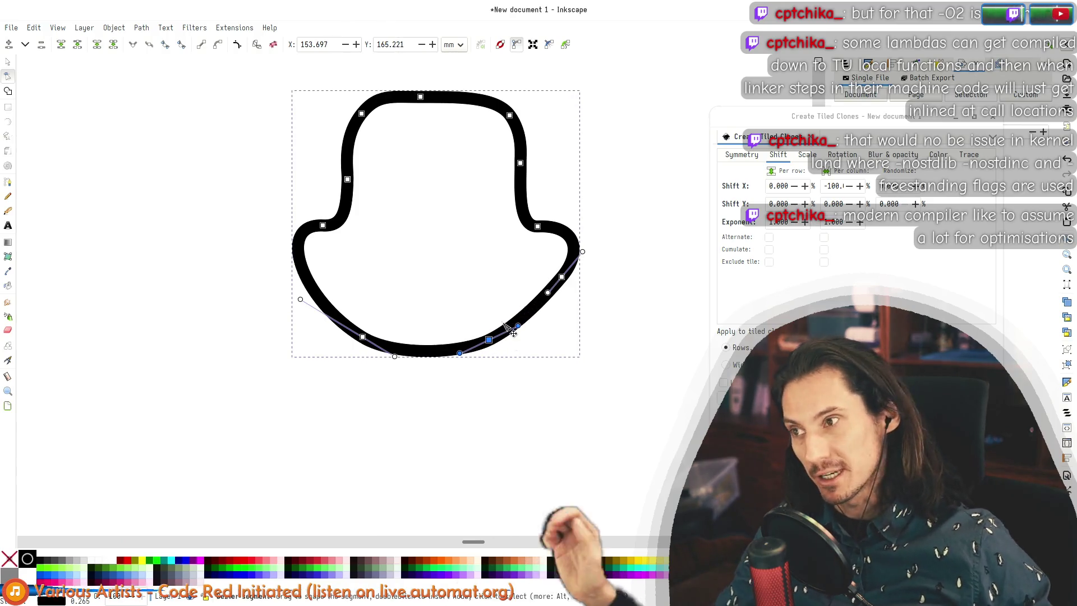
left_click(539, 305)
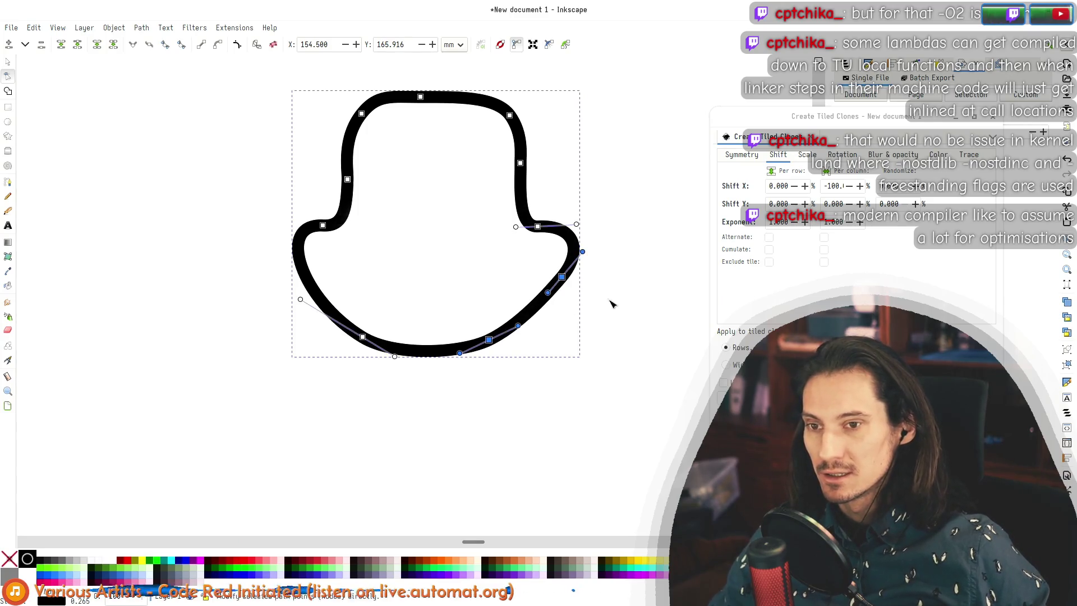
scroll(611, 303, "down", 5)
scroll(543, 287, "up", 2)
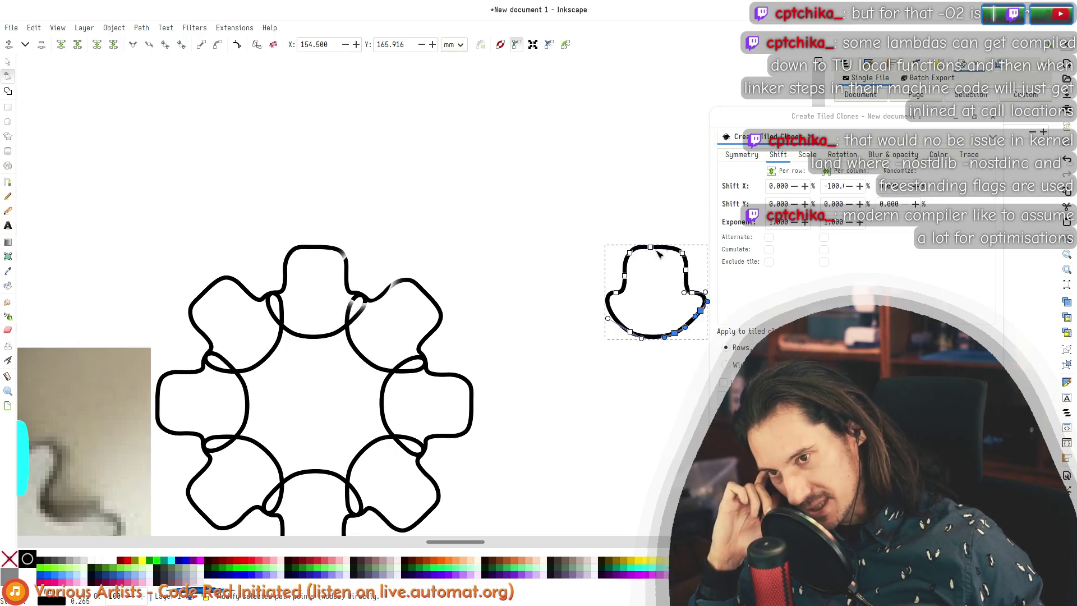
Step: Pull out node handles to refine the curve of the hat's right shoulder
scroll(638, 291, "up", 3)
mouse_move(585, 306)
left_mouse_down()
mouse_move(536, 298)
mouse_move(526, 311)
left_mouse_up()
scroll(525, 311, "right", 10)
scroll(505, 292, "down", 2)
left_click(430, 233)
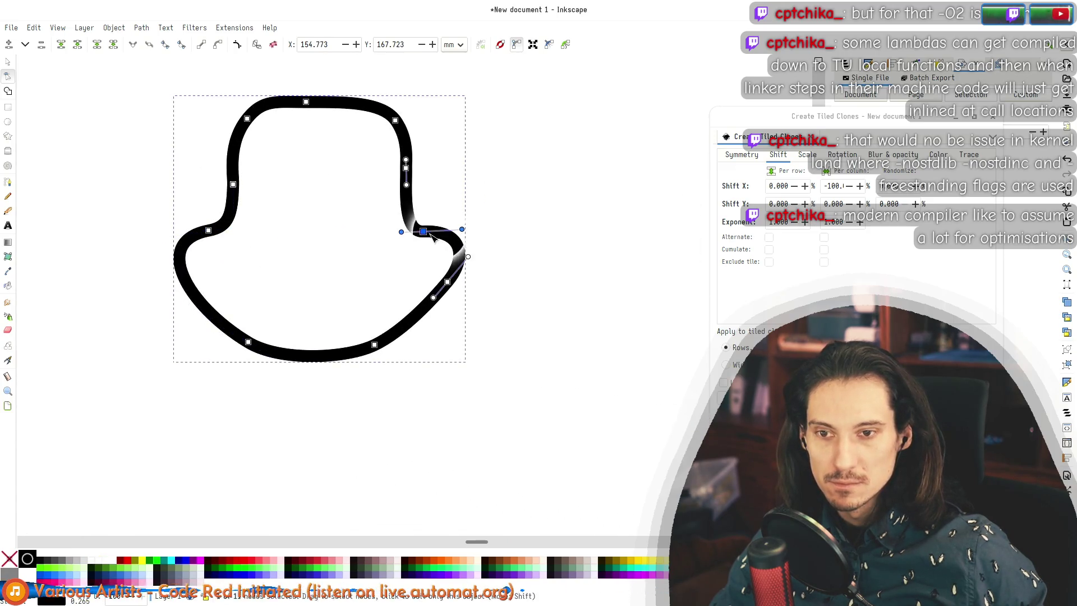
left_click_drag(463, 232, 464, 245)
Step: Reshape the outline's left-side curve and sharpen the right shoulder into a corner
scroll(486, 266, "down", 4)
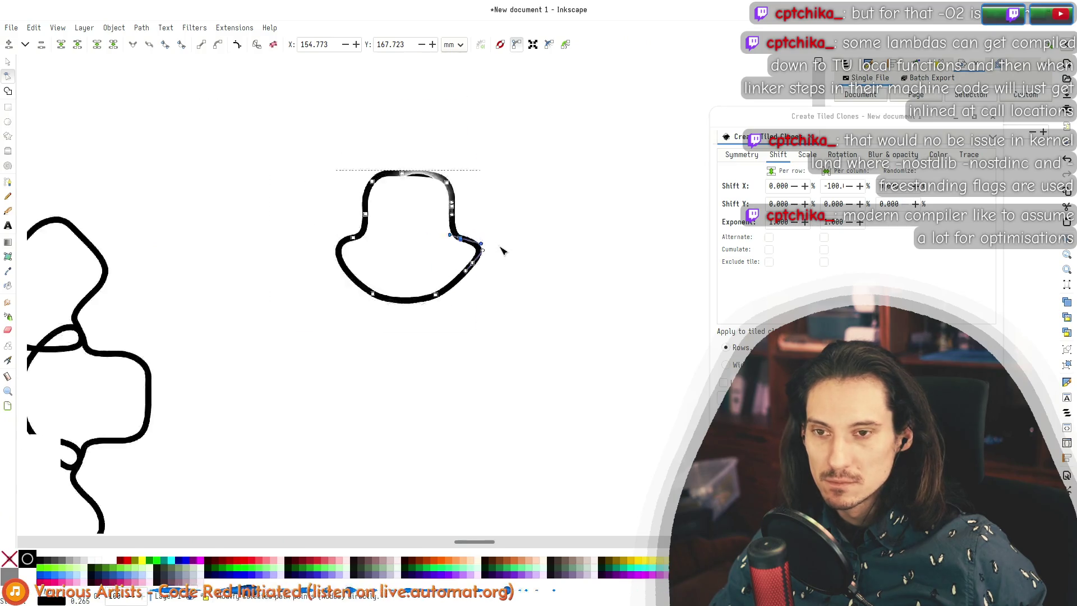
left_click_drag(338, 275, 406, 273)
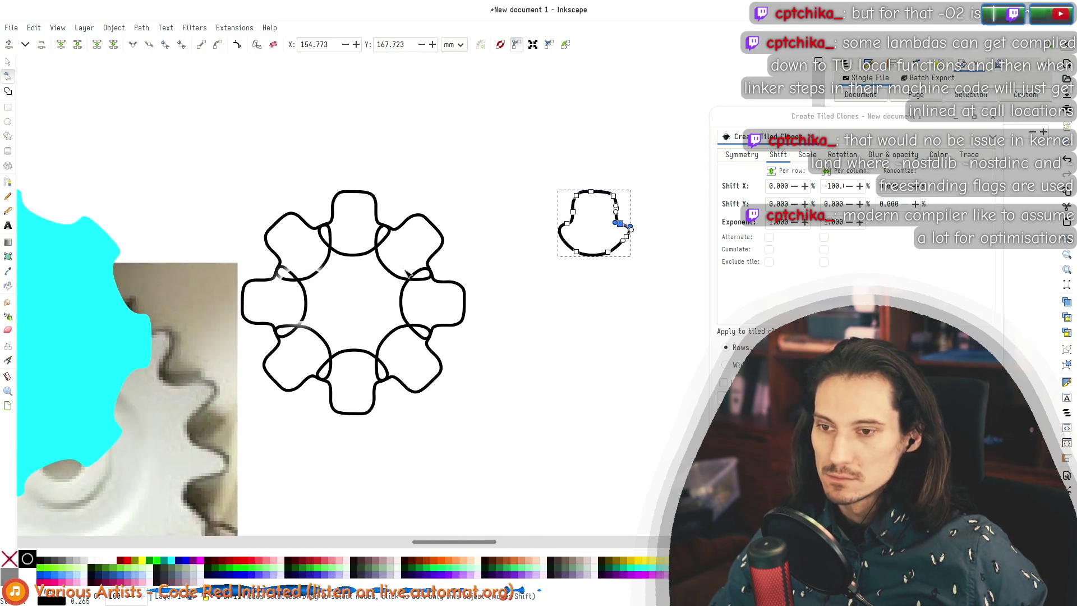
scroll(355, 228, "down", 4)
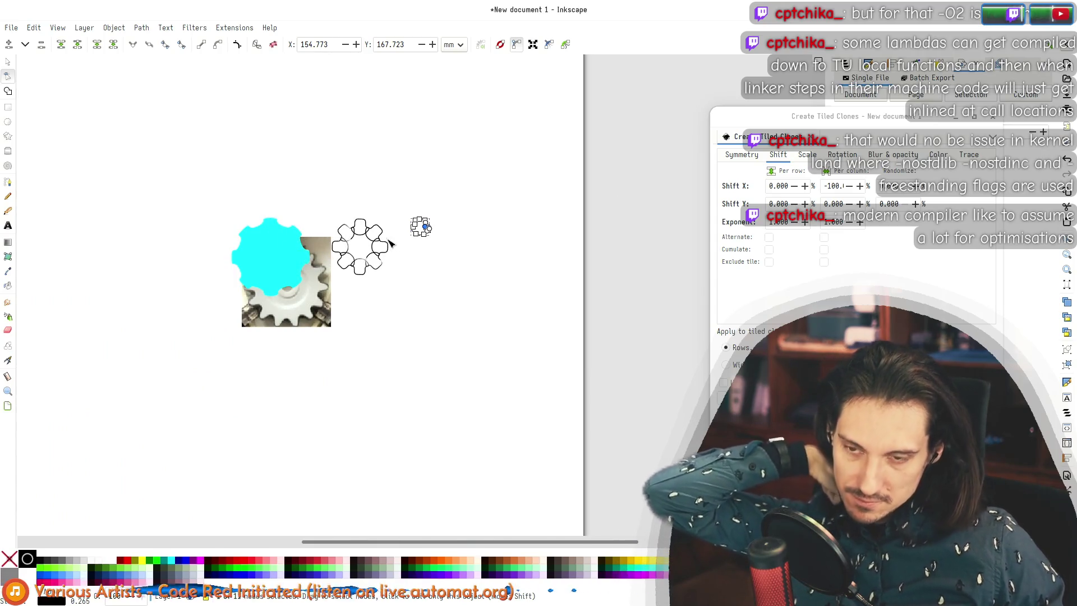
scroll(389, 233, "up", 5)
scroll(391, 277, "down", 3)
scroll(391, 278, "up", 5)
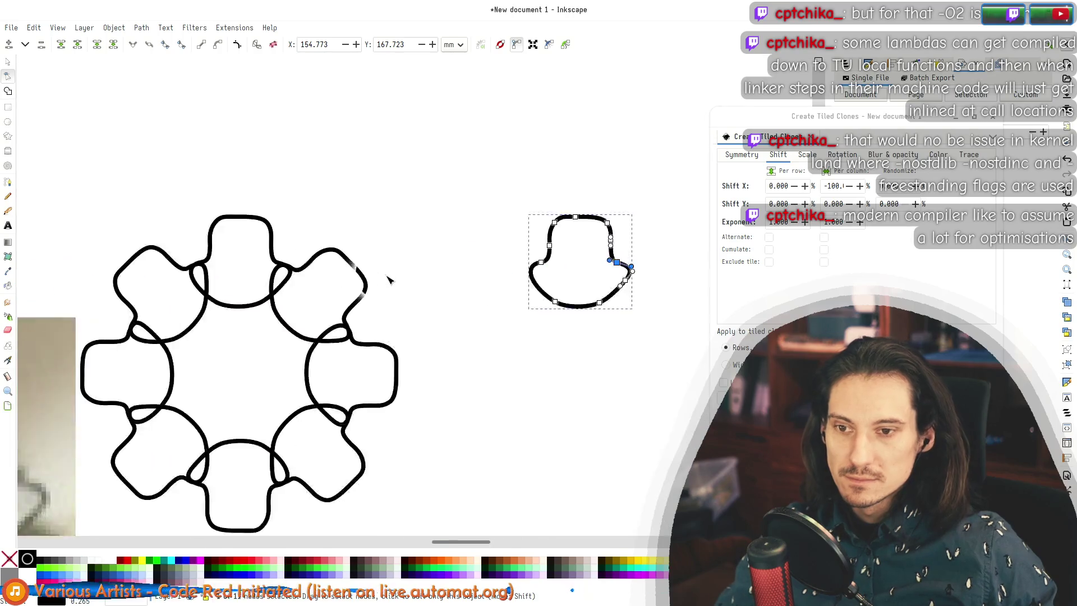
scroll(504, 257, "up", 1)
scroll(516, 256, "right", 3)
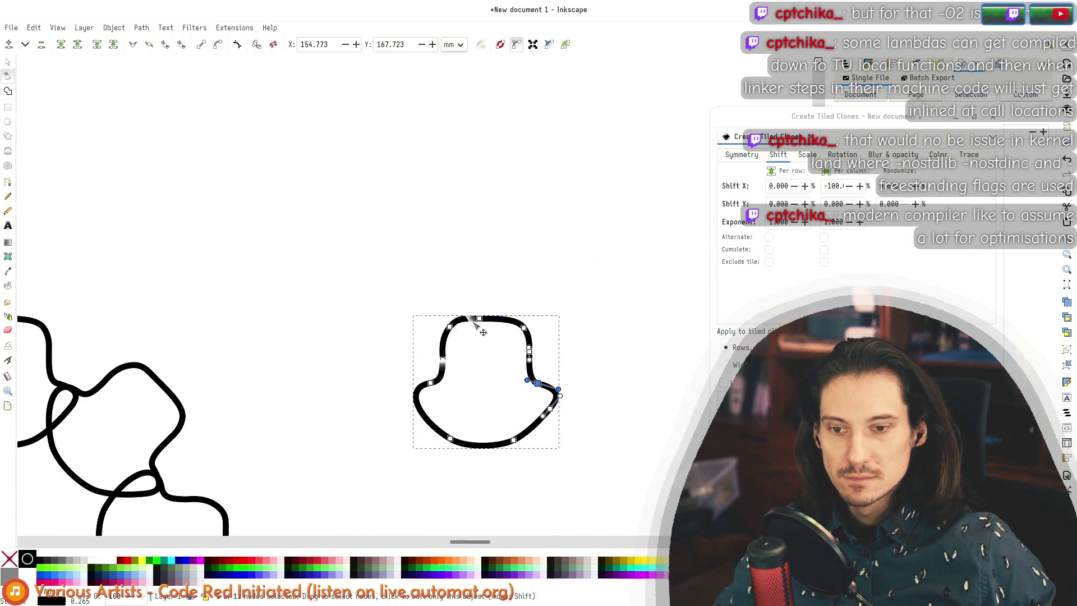
scroll(476, 323, "up", 3)
mouse_move(357, 297)
left_mouse_down()
mouse_move(354, 348)
mouse_move(366, 357)
left_mouse_up()
mouse_move(603, 314)
left_mouse_down()
mouse_move(612, 337)
mouse_move(597, 355)
mouse_move(568, 343)
mouse_move(592, 352)
mouse_move(601, 320)
mouse_move(602, 339)
left_mouse_up()
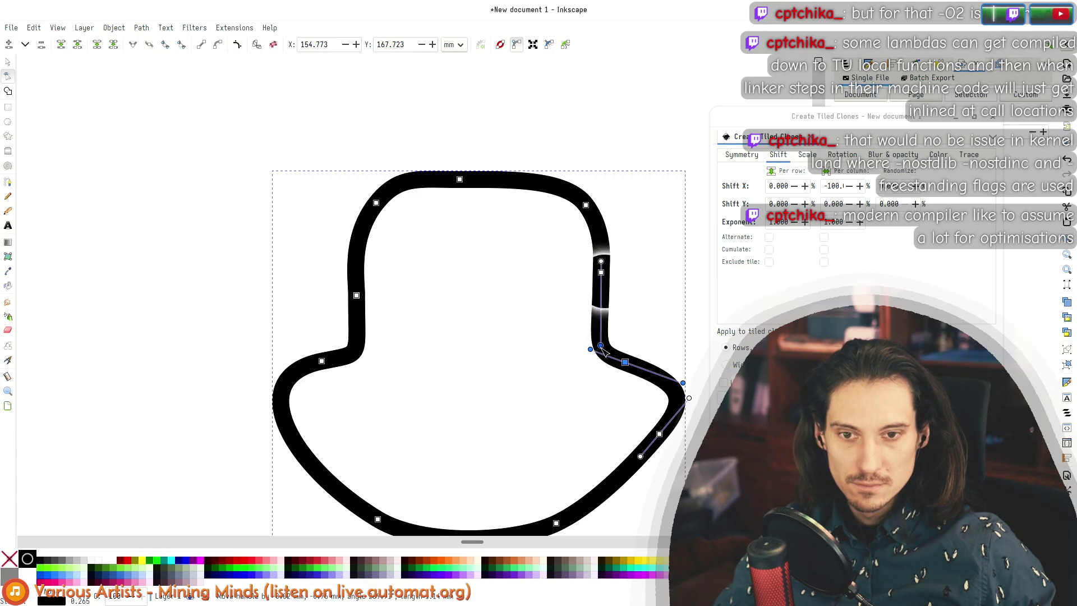
Step: Shift the top node slightly right and move the upper-right and upper-left nodes inward
scroll(533, 295, "down", 6)
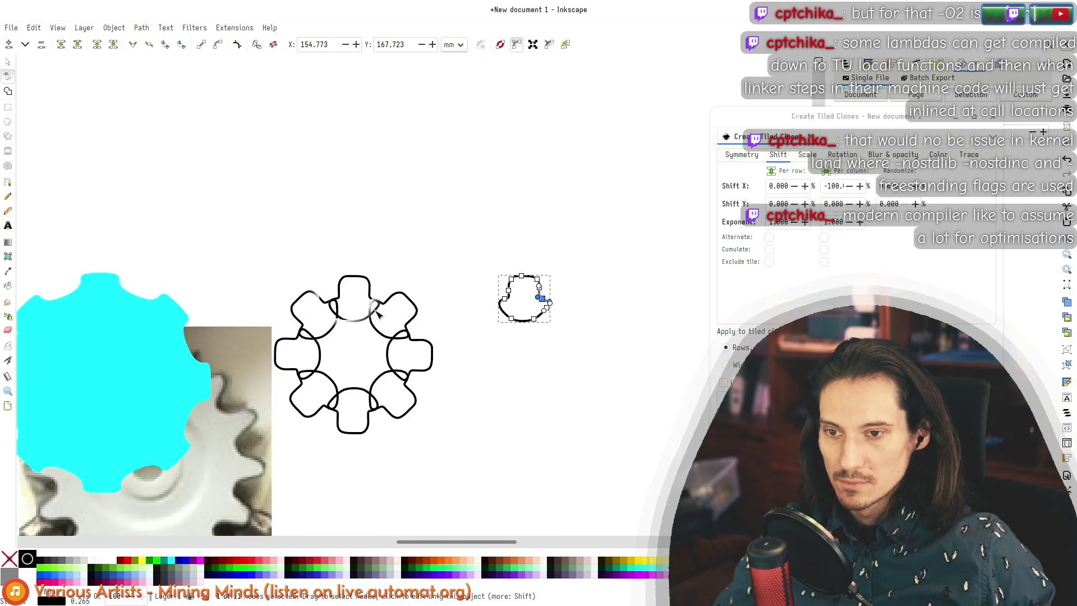
scroll(420, 306, "up", 8)
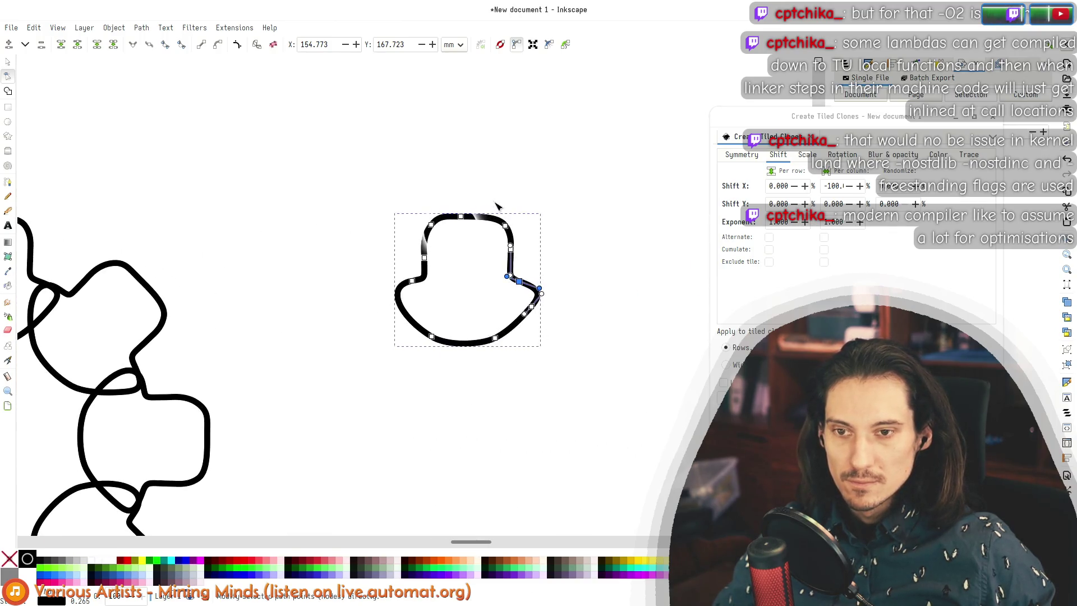
left_click(405, 199)
left_click_drag(405, 199, 415, 199)
left_click_drag(531, 224, 513, 224)
left_click(321, 222)
left_click_drag(322, 222, 337, 221)
Step: Compare against the gear photo and lower the hat outline's top node to flatten the top
scroll(252, 220, "down", 4)
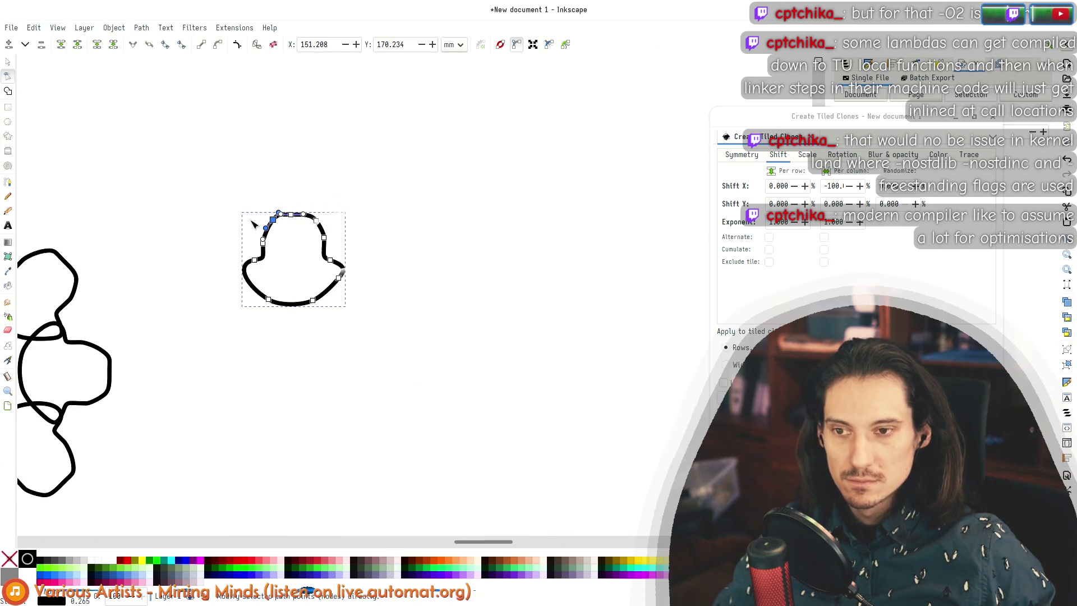
scroll(259, 320, "down", 2)
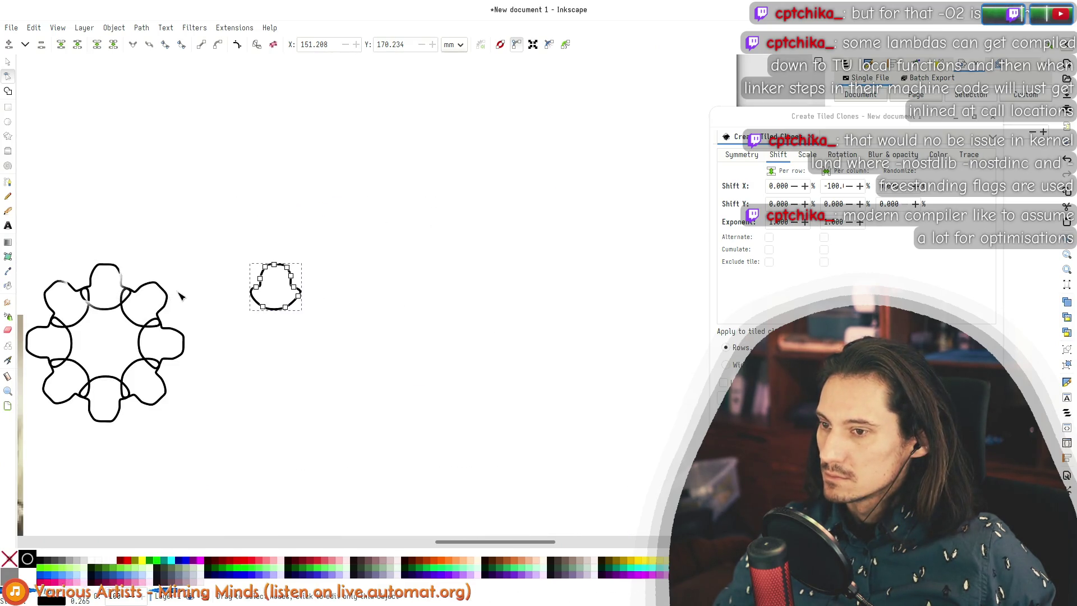
left_click_drag(206, 261, 399, 226)
scroll(281, 314, "up", 3)
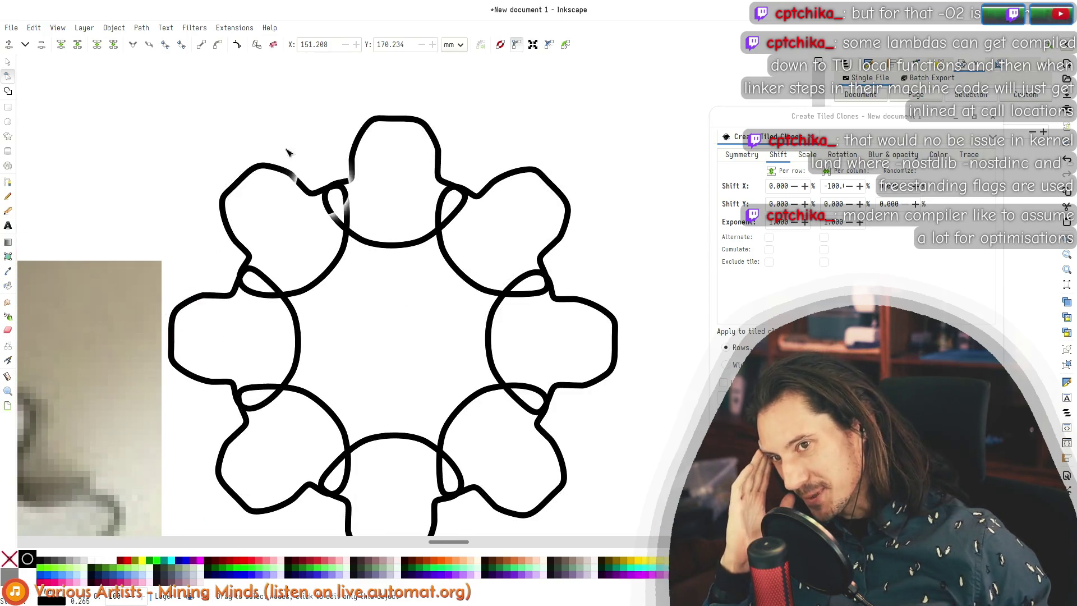
scroll(291, 224, "down", 4)
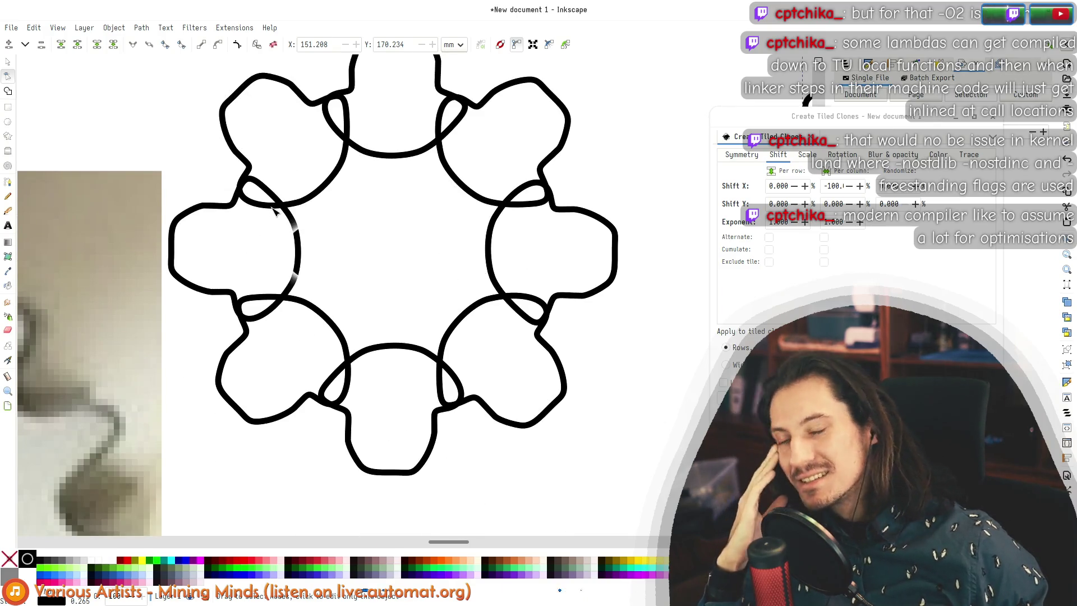
scroll(311, 230, "down", 3)
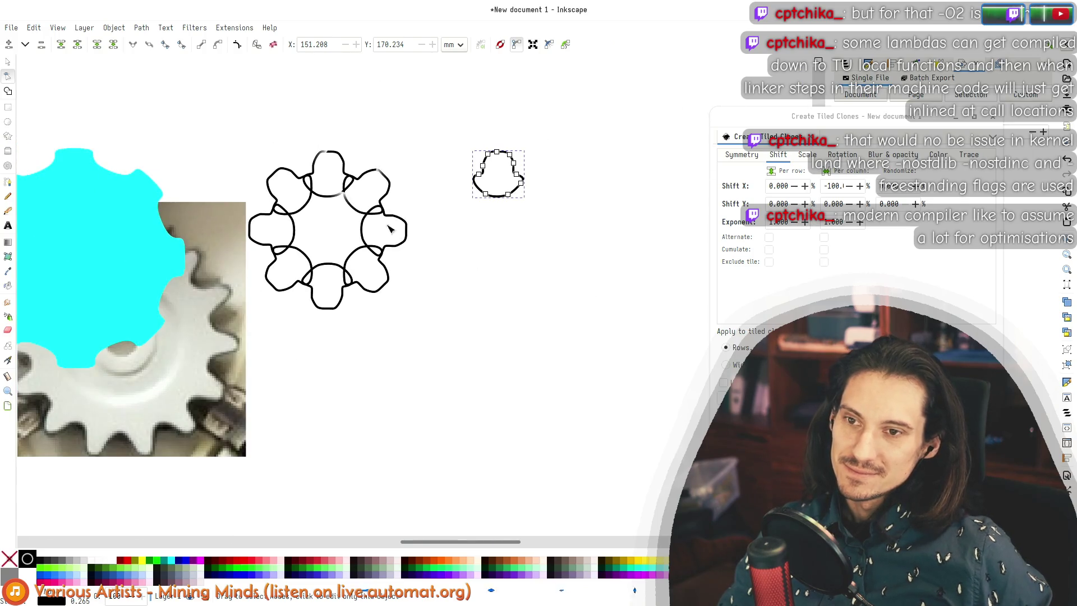
scroll(293, 211, "up", 5)
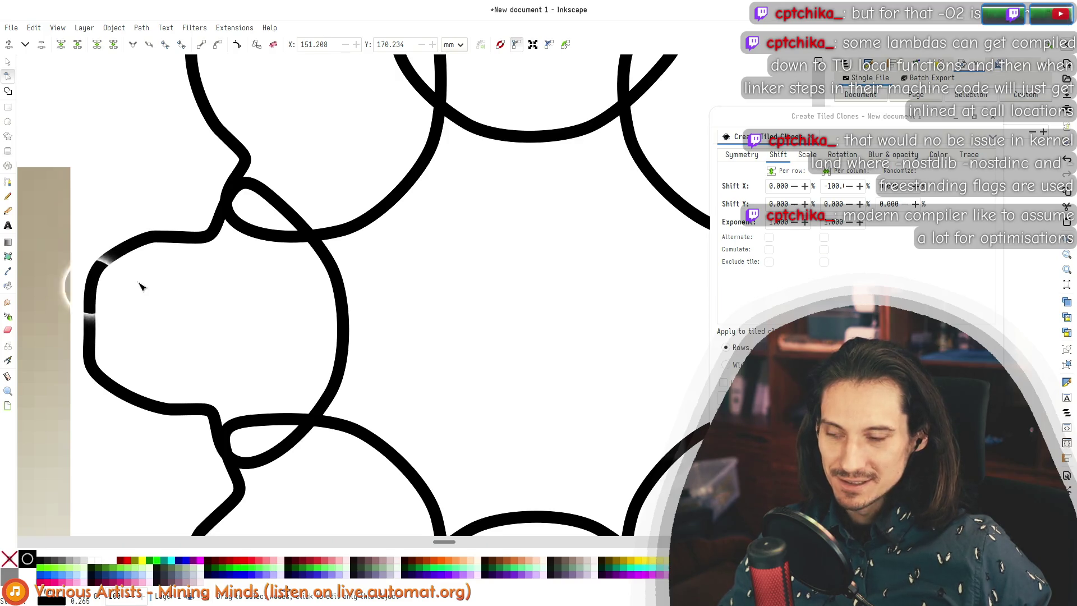
scroll(139, 284, "down", 5)
scroll(456, 186, "up", 5)
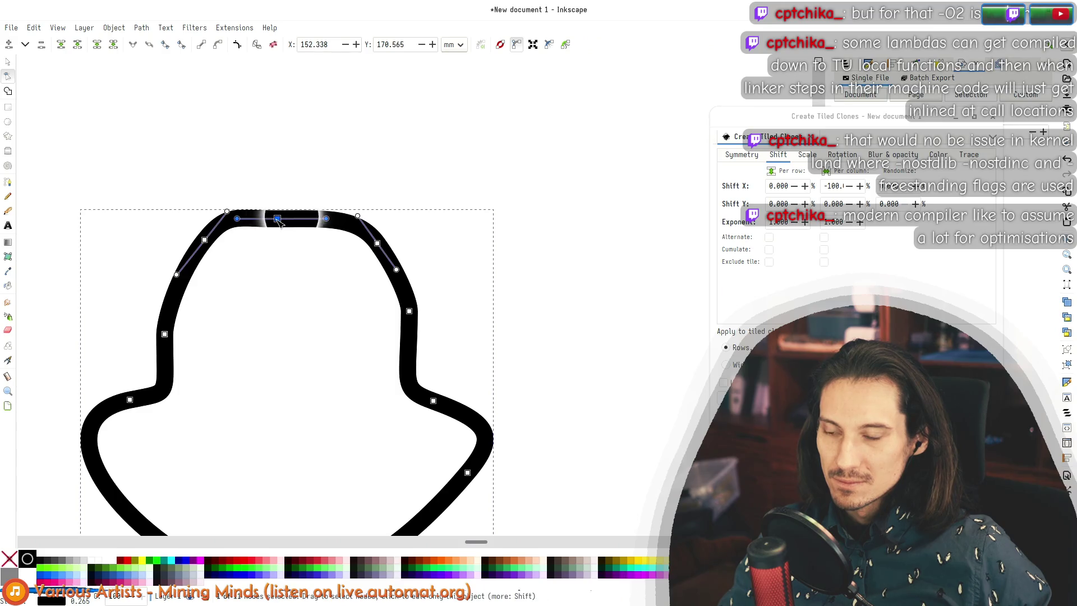
scroll(307, 220, "down", 3)
scroll(308, 221, "down", 3)
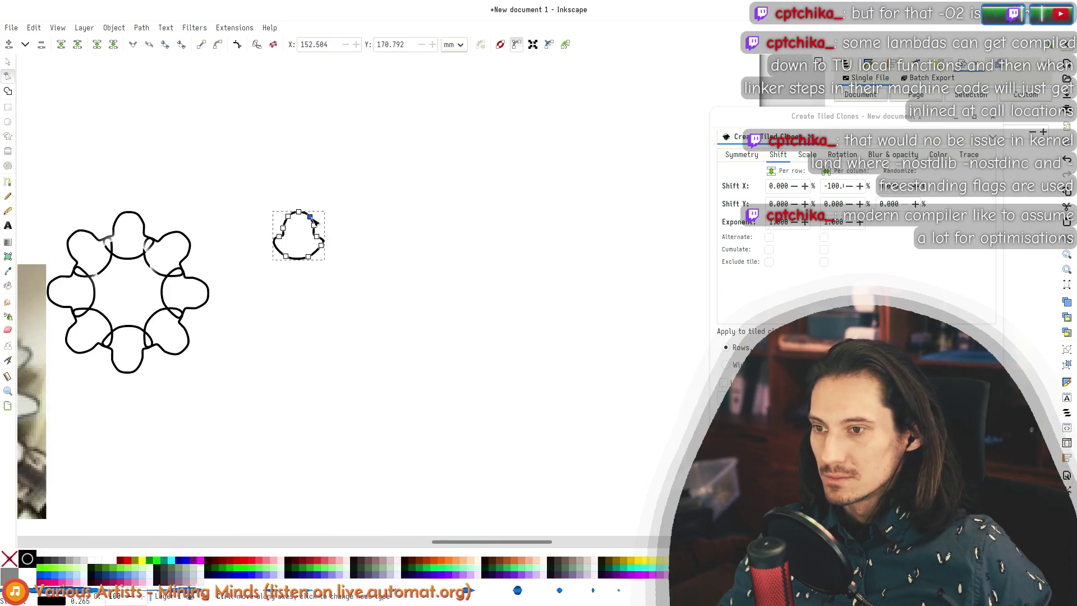
scroll(275, 211, "up", 2)
scroll(233, 226, "left", 2)
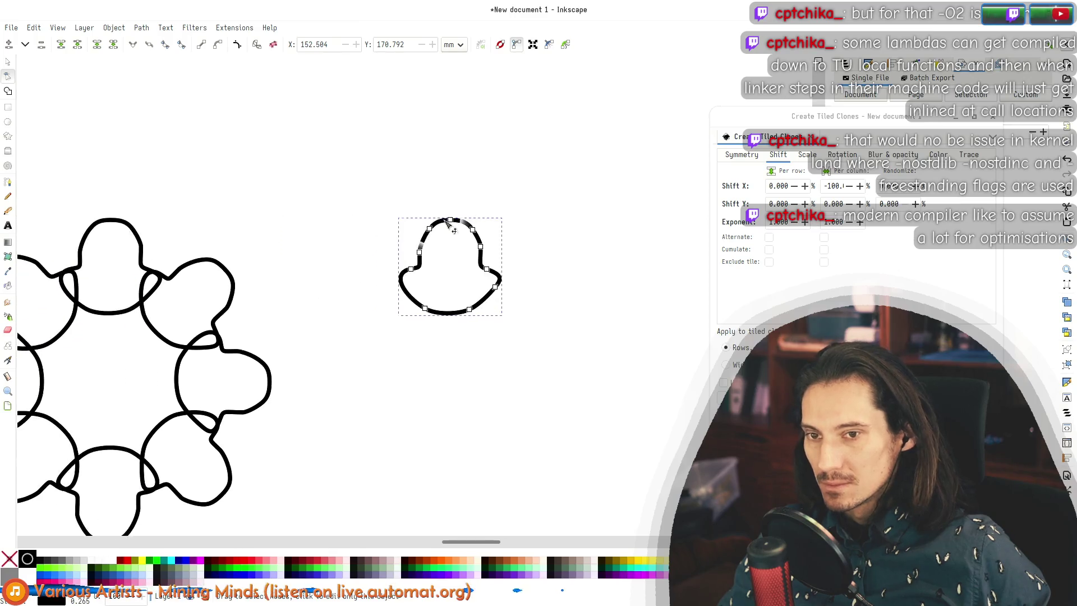
scroll(451, 295, "up", 3)
left_click_drag(441, 284, 443, 294)
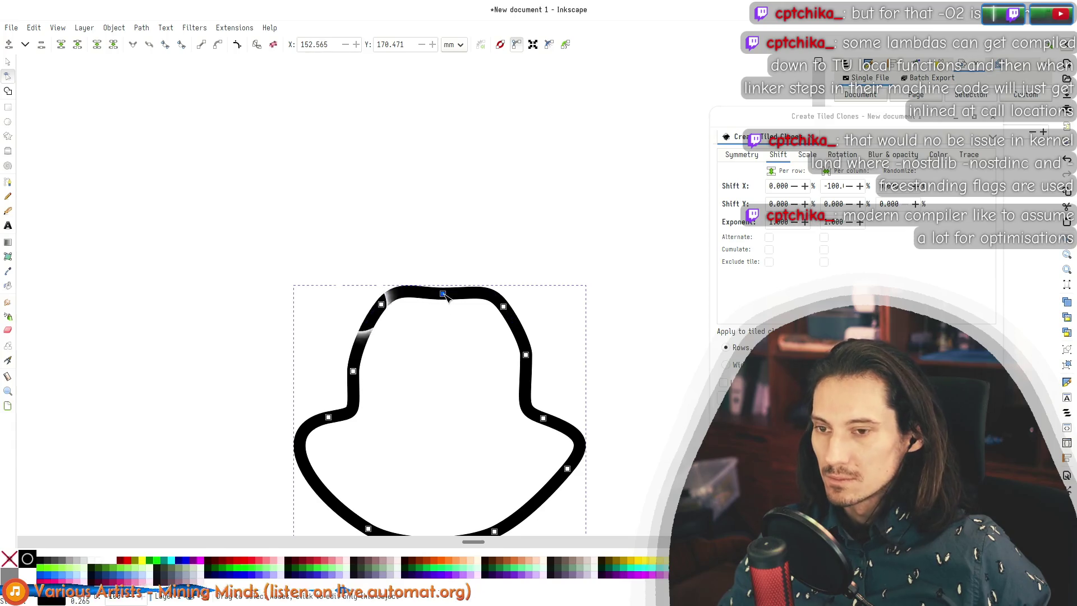
scroll(494, 218, "down", 5)
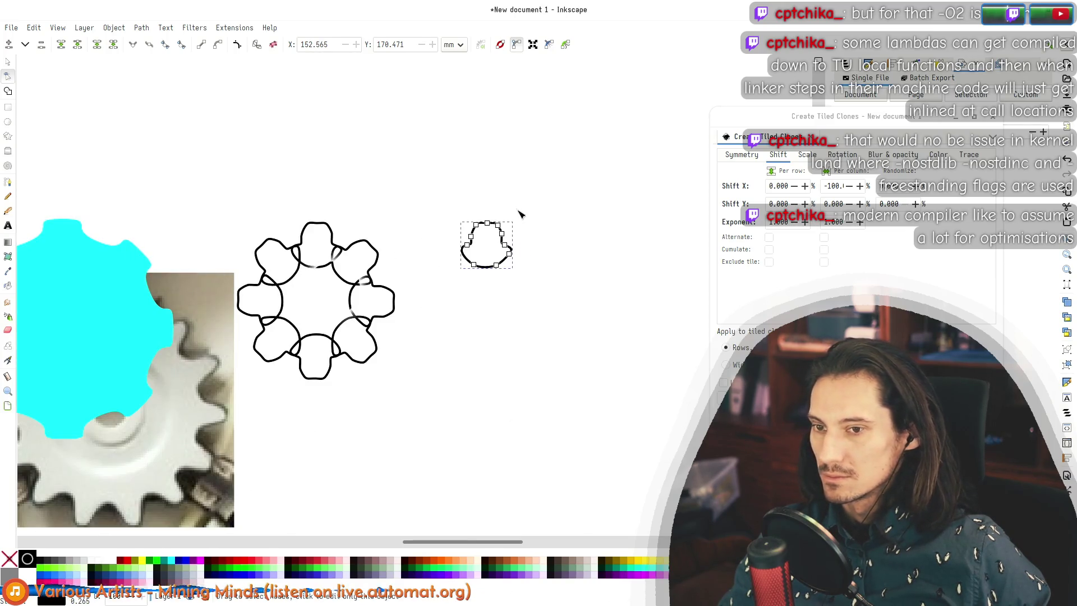
scroll(520, 213, "up", 5)
left_click_drag(403, 198, 404, 201)
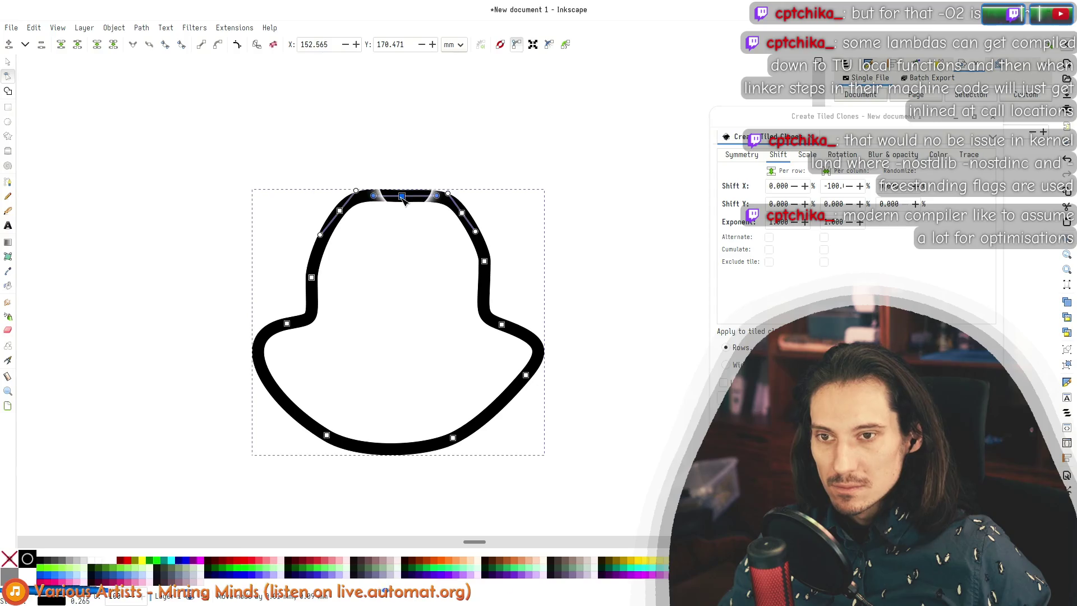
scroll(533, 183, "down", 4)
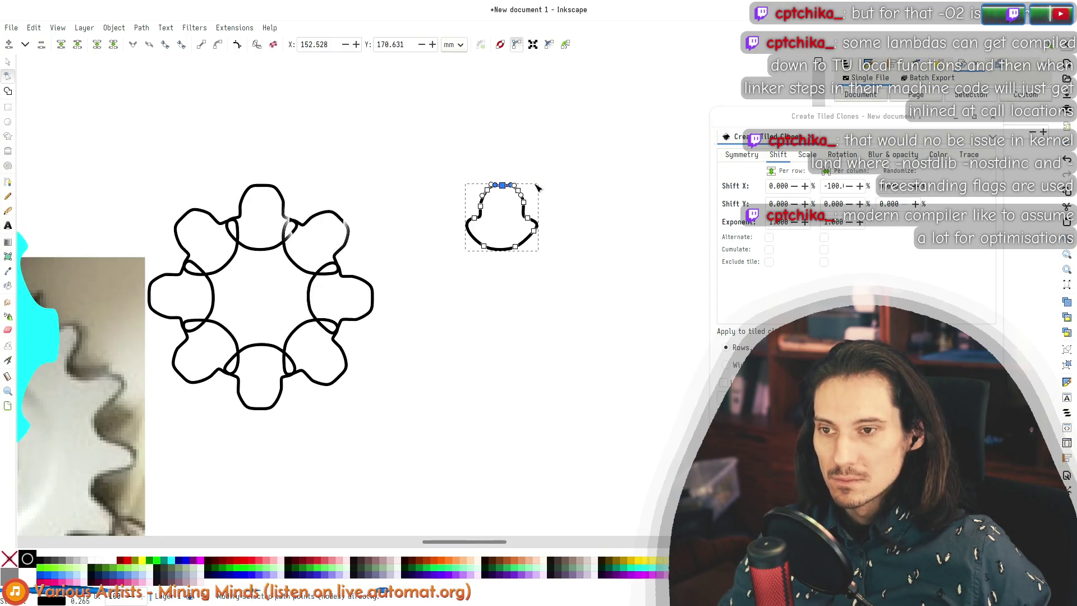
left_click(427, 288)
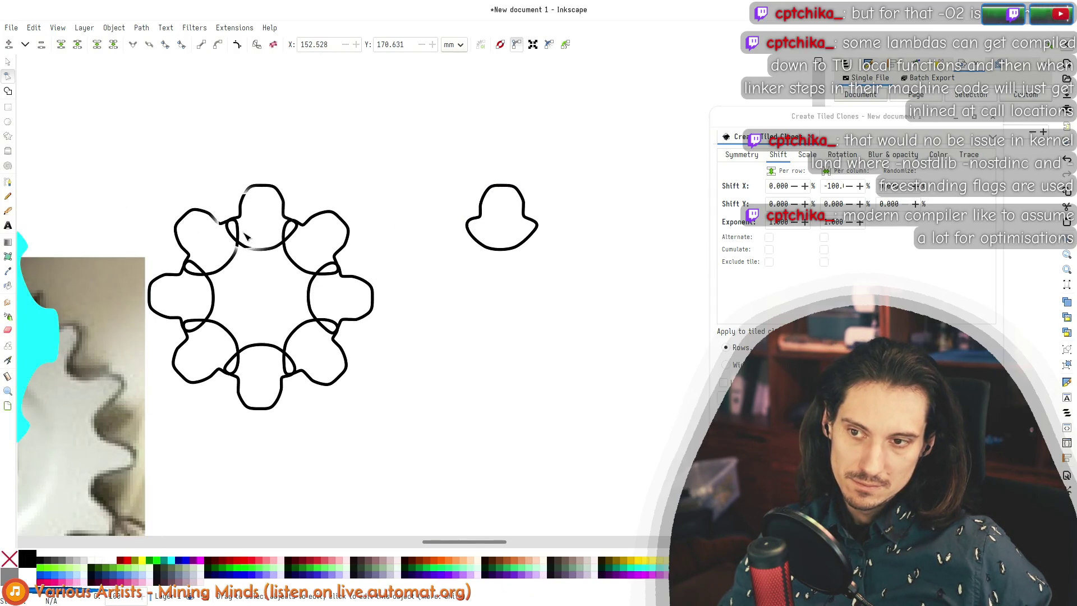
Step: Select the right flange node and drag its curve handle upward
scroll(246, 236, "up", 4)
scroll(269, 221, "down", 2)
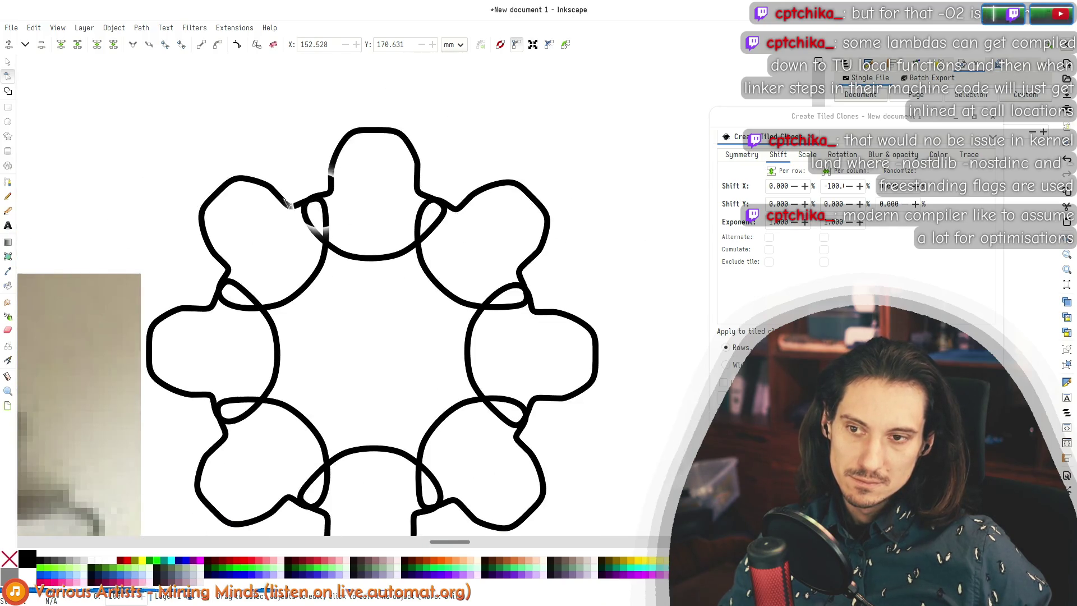
scroll(287, 203, "down", 2)
scroll(631, 200, "up", 5)
left_click(468, 143)
left_click(454, 134)
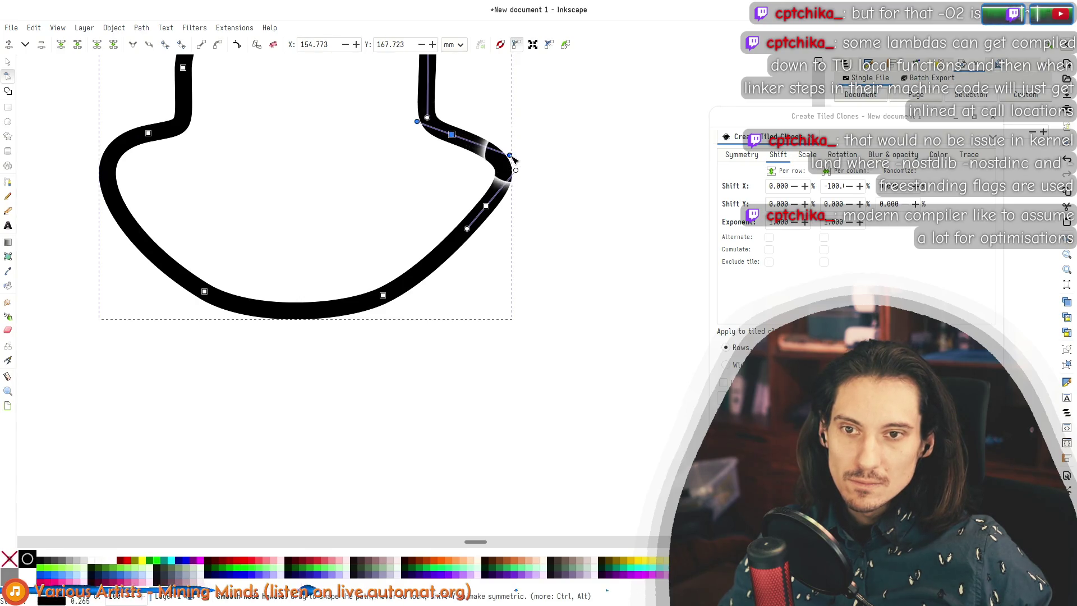
left_click_drag(513, 156, 508, 145)
scroll(508, 146, "down", 4)
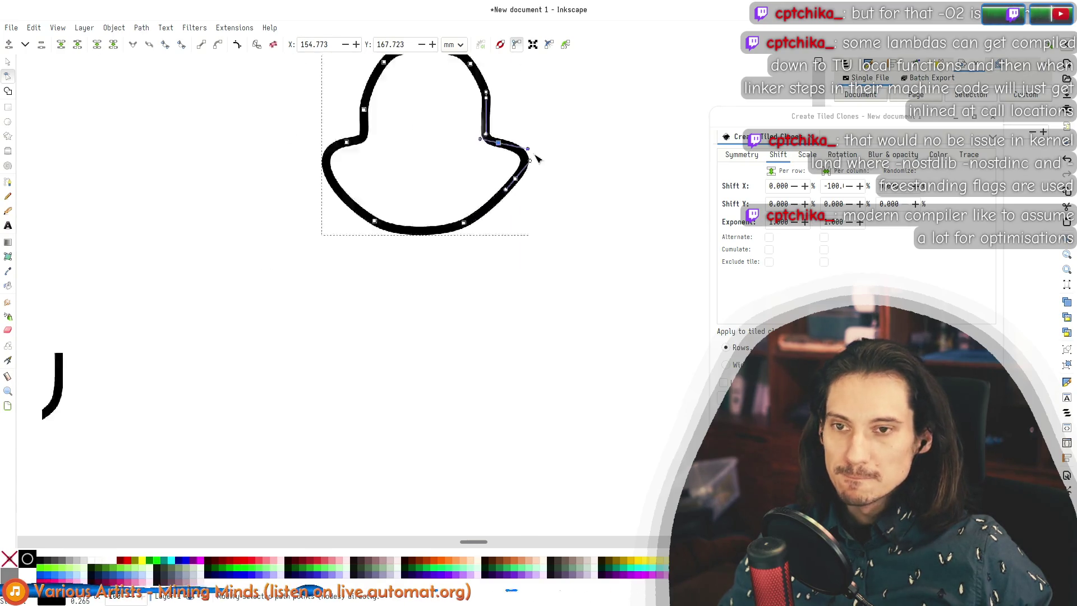
scroll(159, 157, "up", 4)
scroll(233, 157, "down", 3)
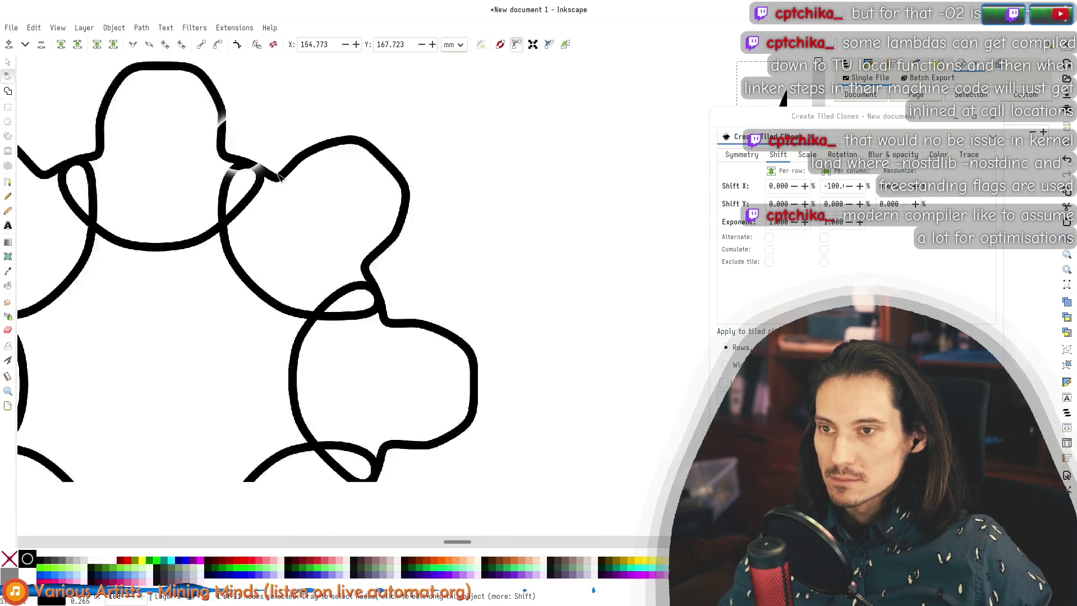
scroll(220, 150, "down", 1)
scroll(365, 162, "down", 3)
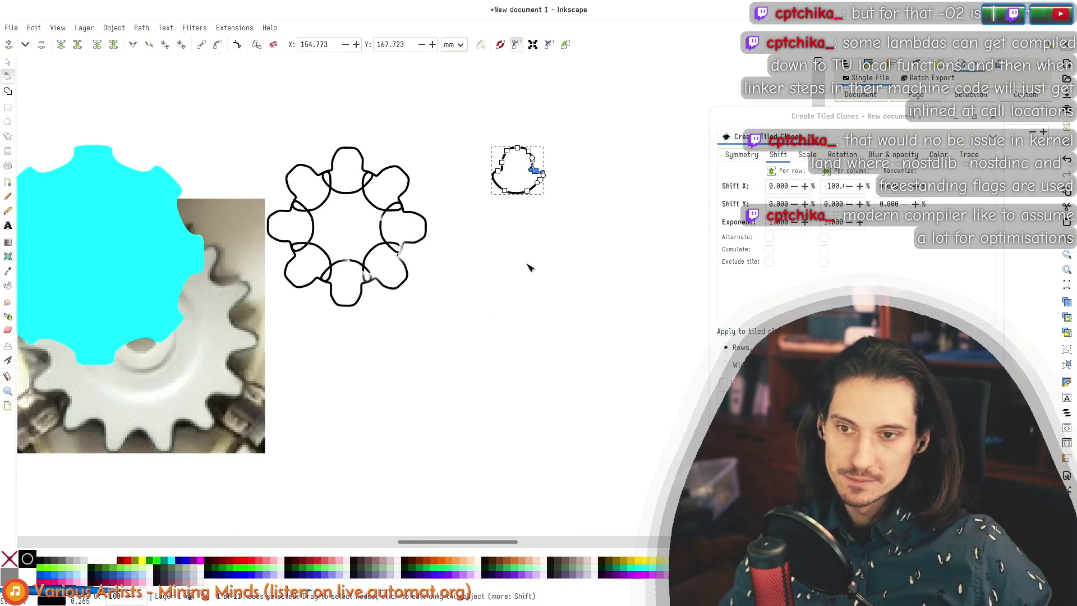
scroll(447, 254, "down", 3)
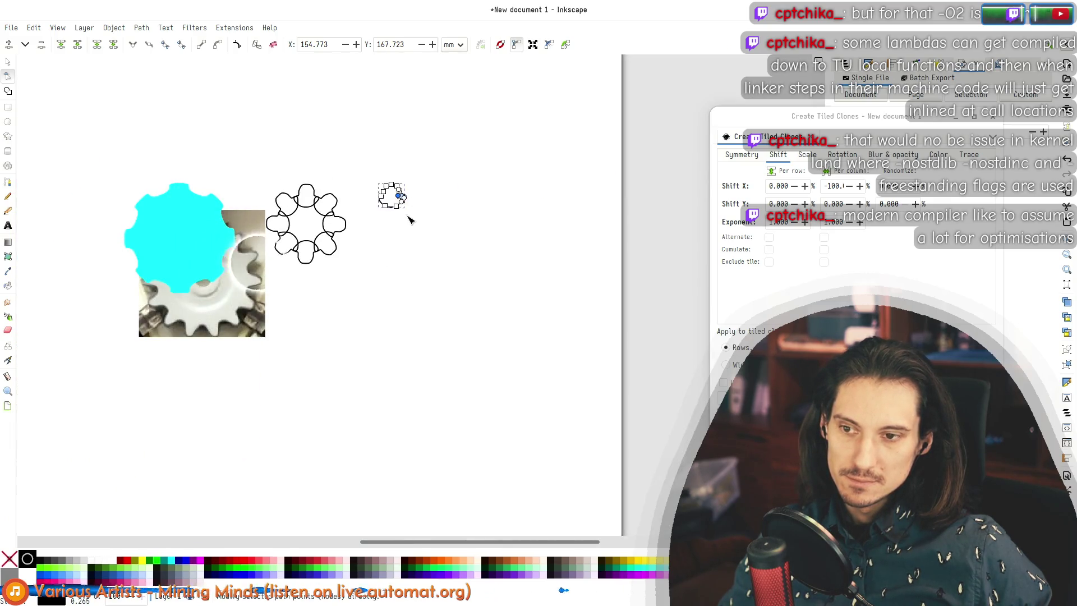
scroll(404, 209, "up", 5)
scroll(421, 227, "down", 2)
scroll(485, 154, "up", 3)
Step: Adjust the curve below the right crown node, then select both matching crown nodes
left_click(495, 242)
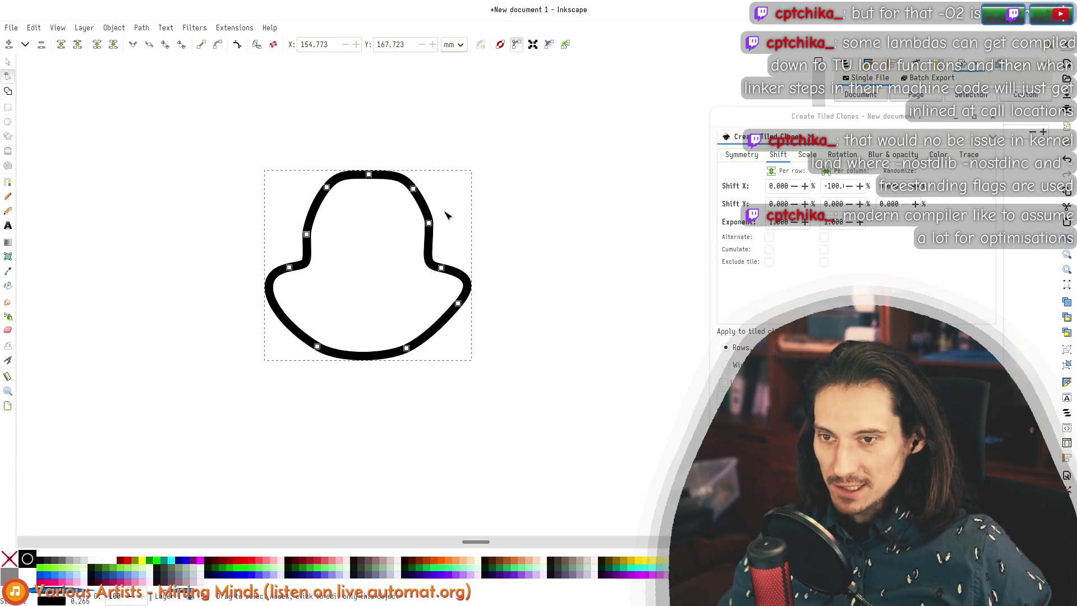
left_click(429, 223)
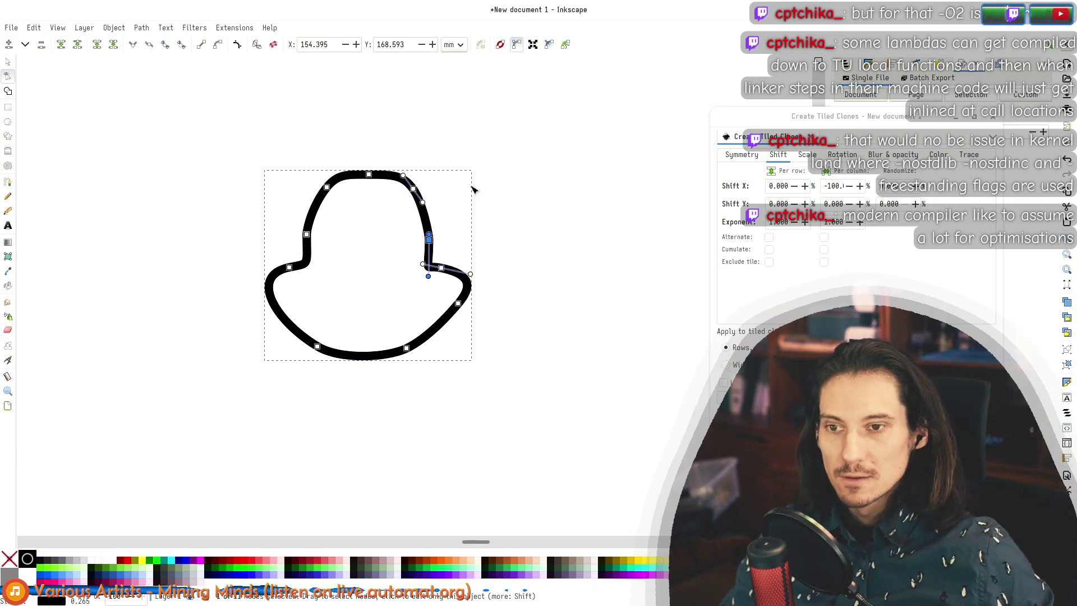
left_click_drag(429, 277, 429, 269)
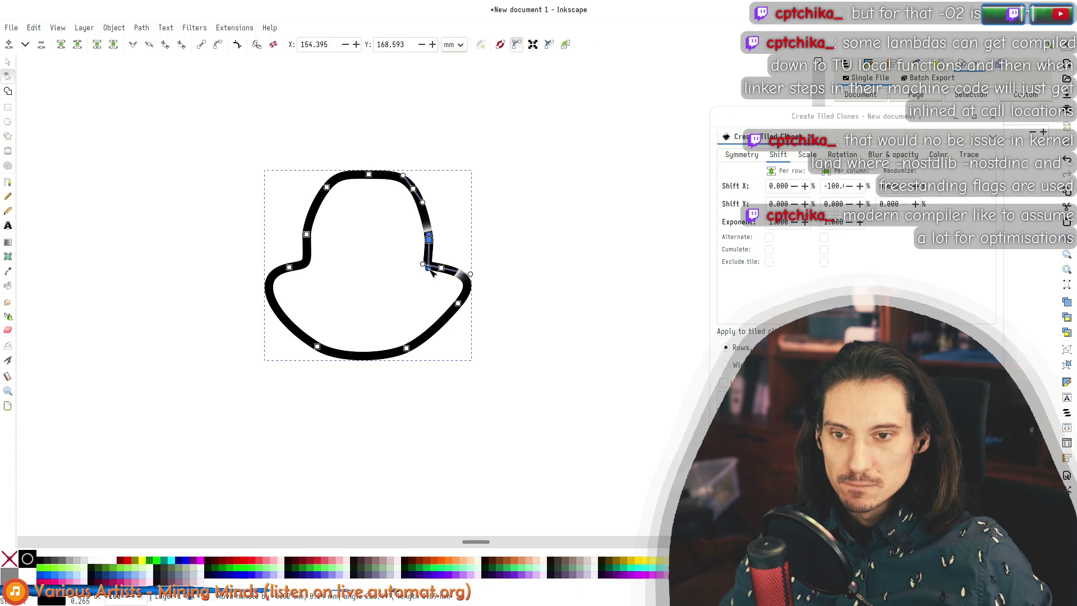
left_click_drag(466, 221, 276, 248)
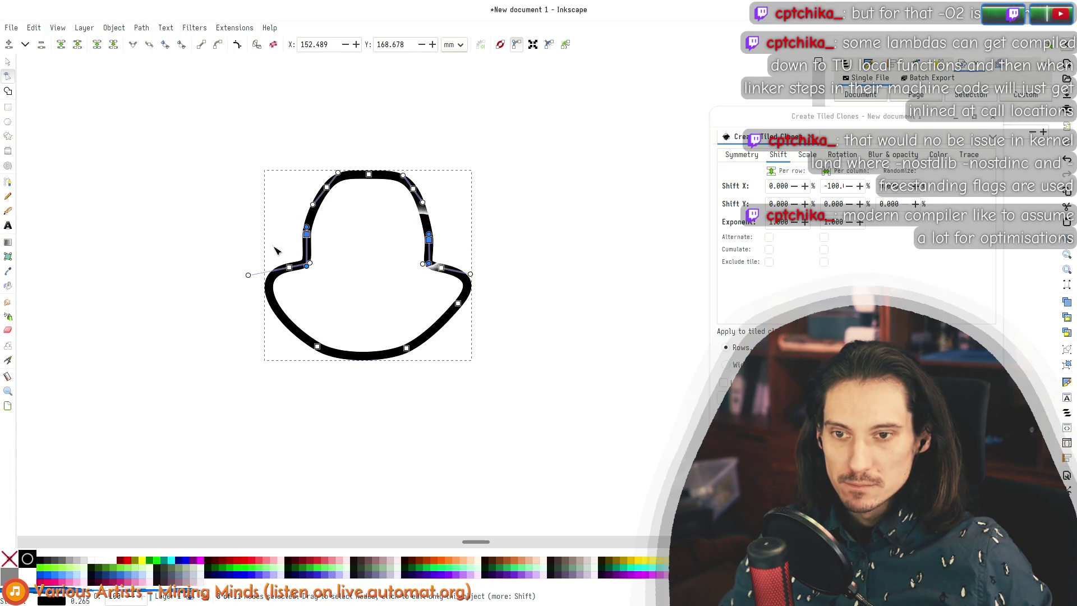
left_click(996, 117)
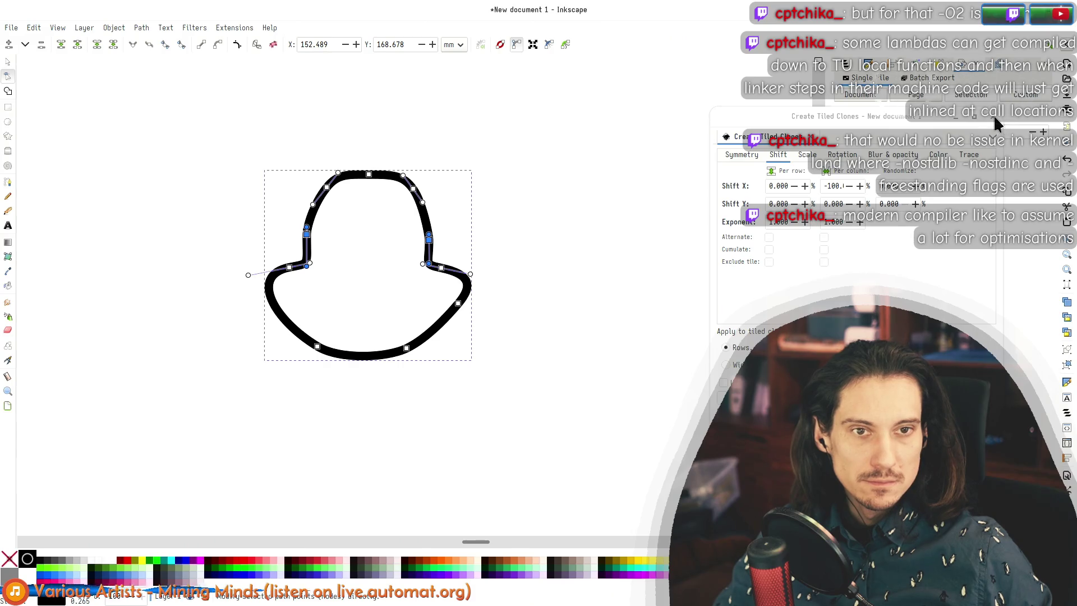
Step: Try distributing and aligning the selected nodes with Align and Distribute, then clear the selection
key("ctrl+shift+a")
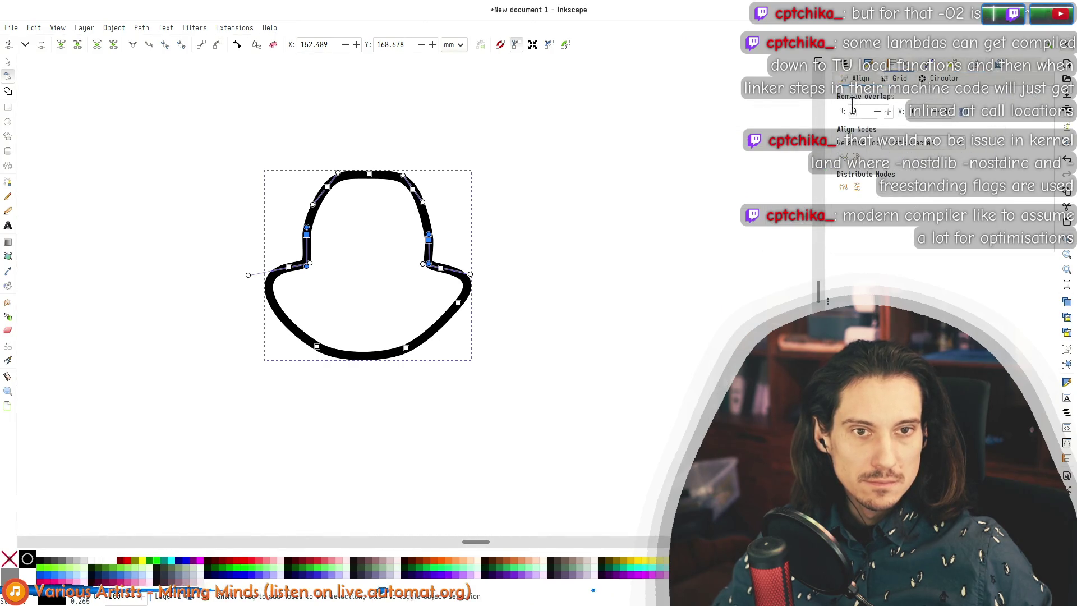
left_click(841, 189)
left_click(836, 189)
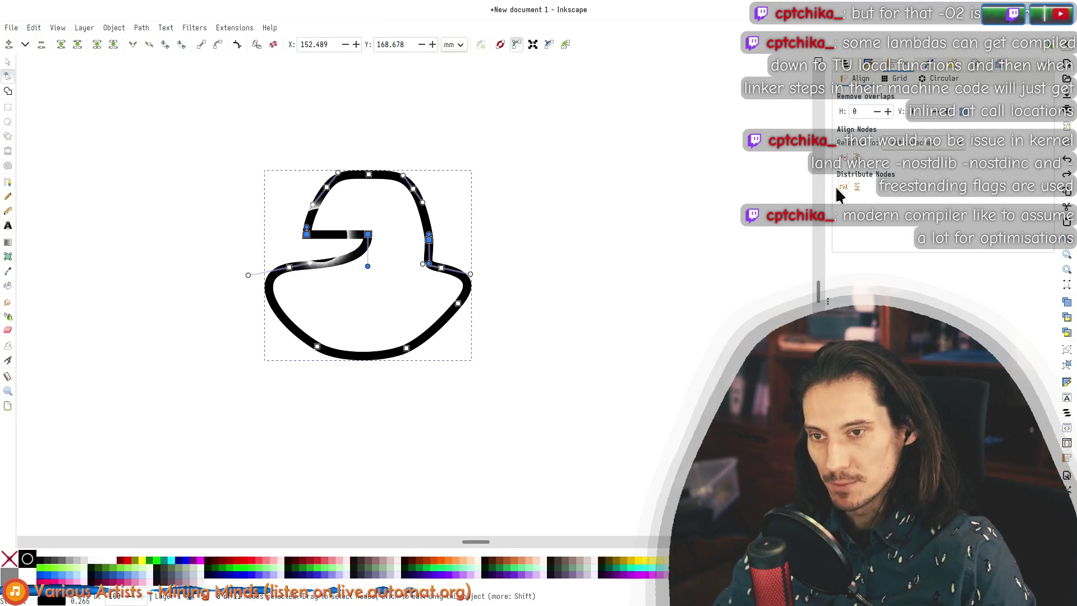
left_click_drag(476, 228, 291, 246)
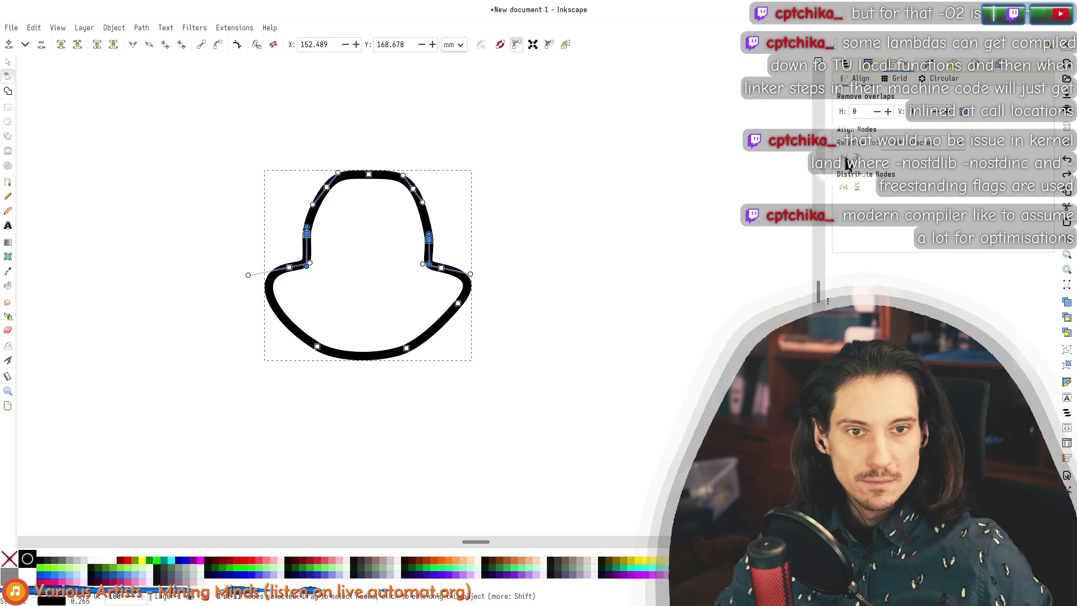
left_click(521, 206)
Step: Select the three top crown nodes, nudge them down, and zoom to the hat outline
scroll(443, 193, "down", 3)
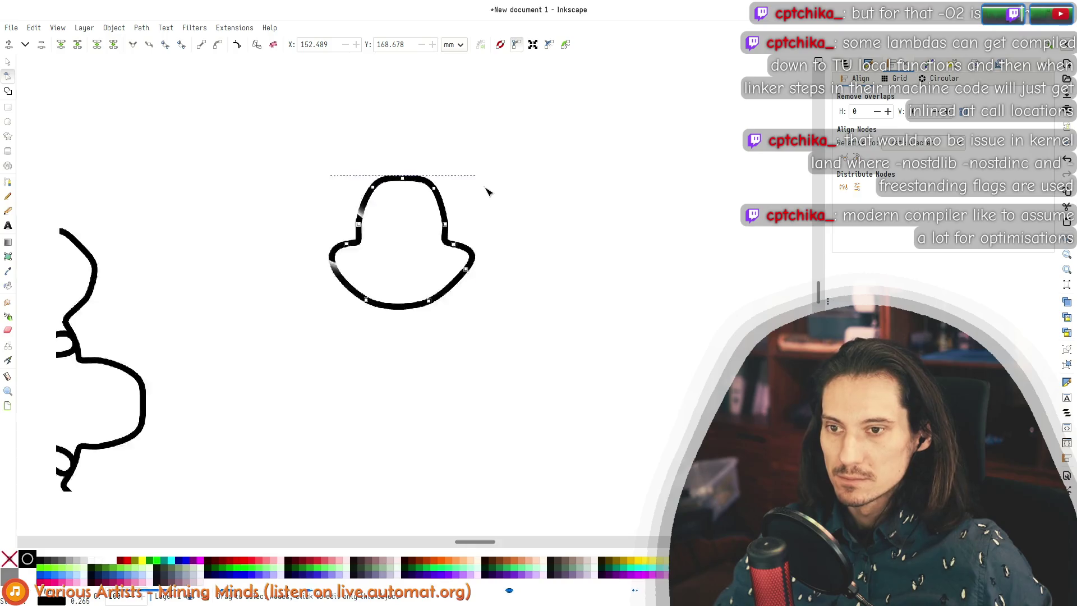
scroll(414, 190, "up", 4)
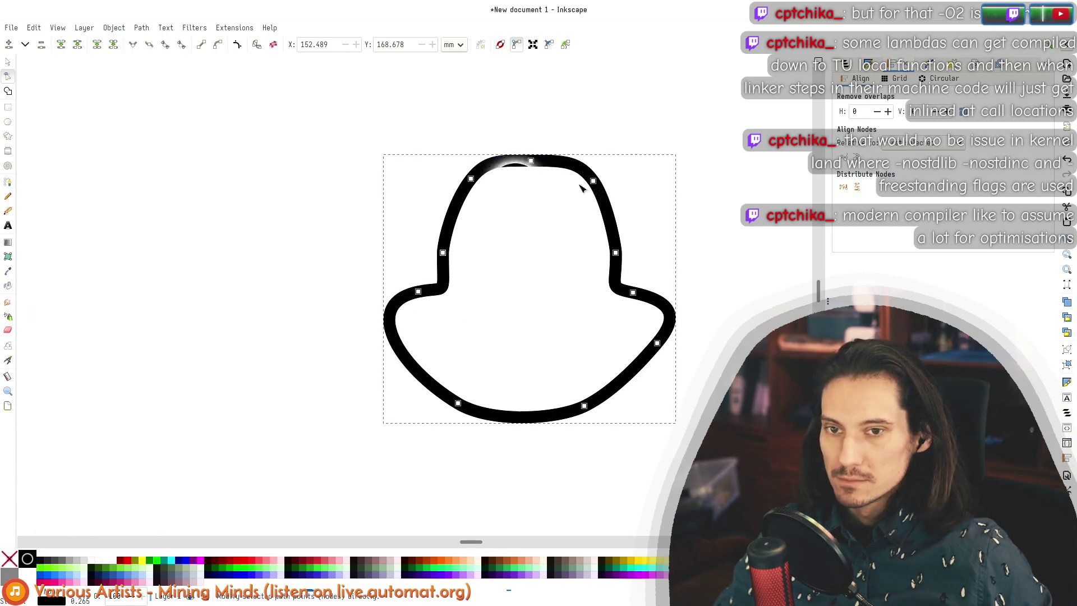
left_click_drag(662, 140, 424, 185)
key("Down")
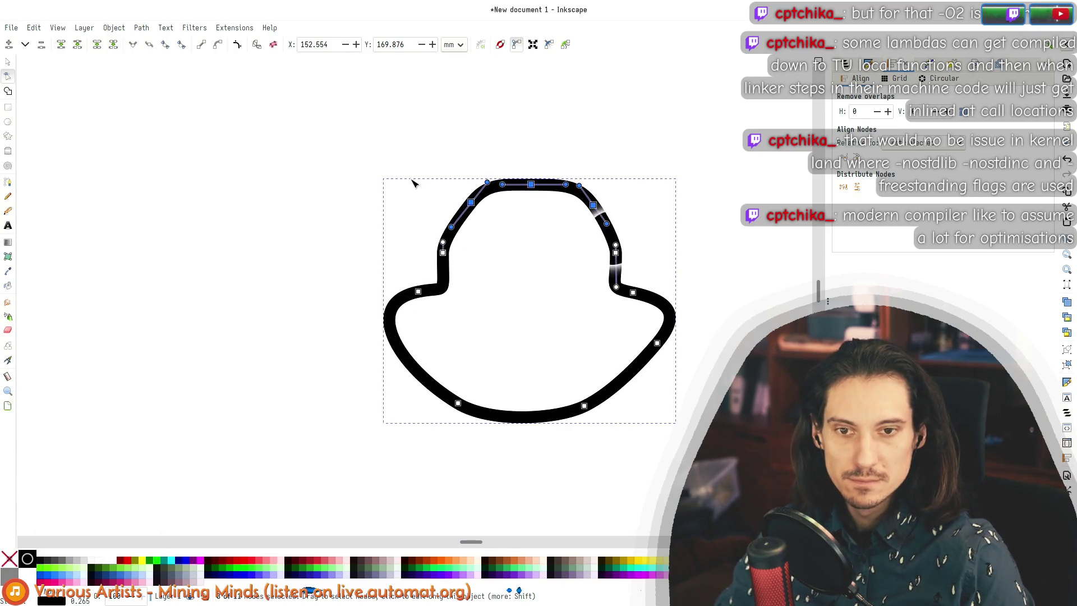
scroll(376, 152, "down", 5)
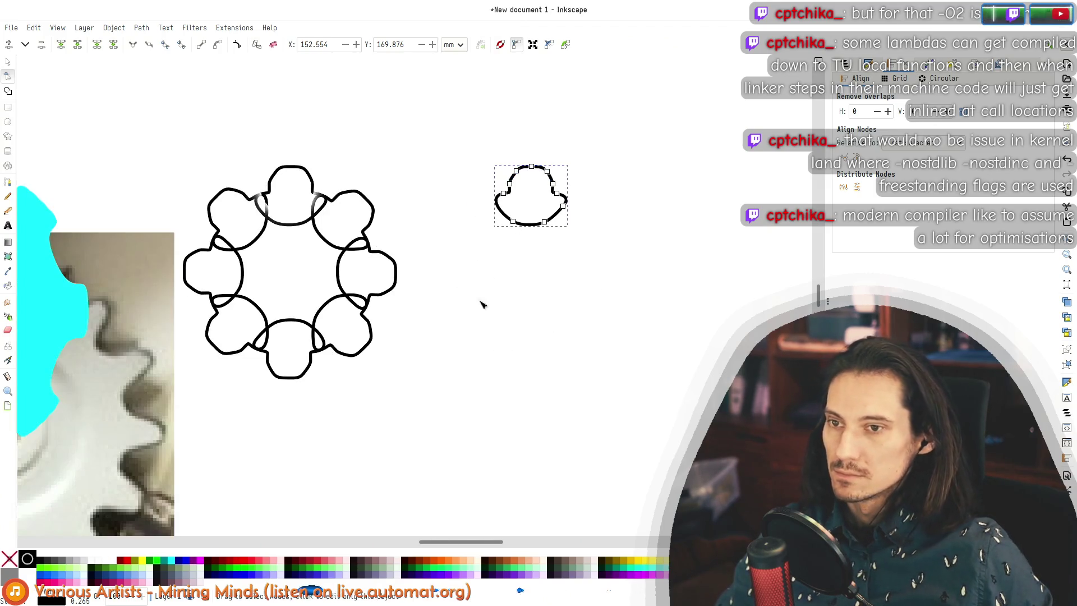
scroll(494, 286, "down", 3)
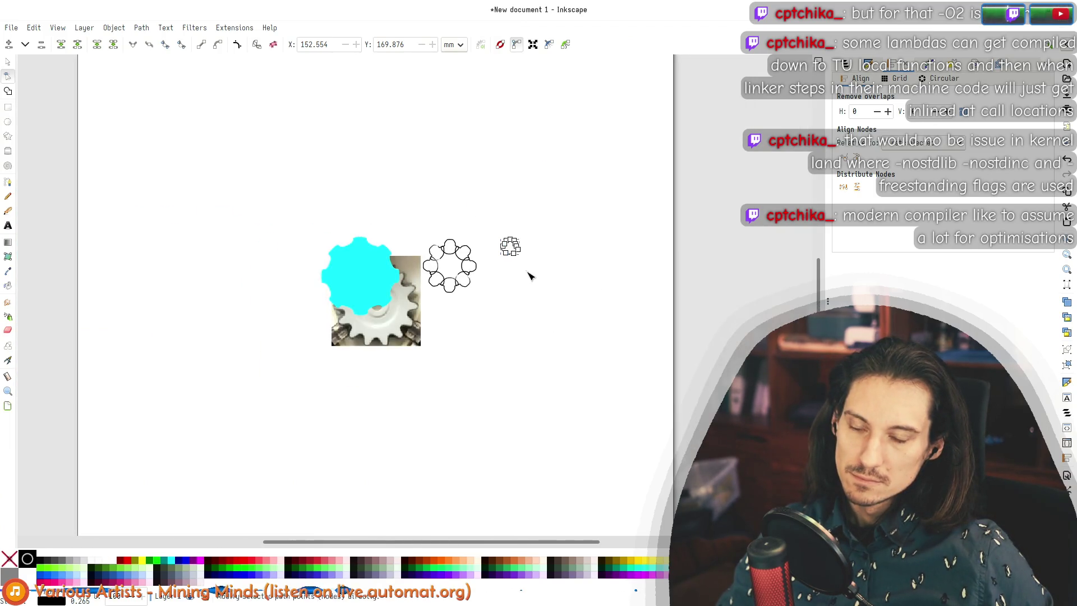
scroll(494, 264, "up", 1)
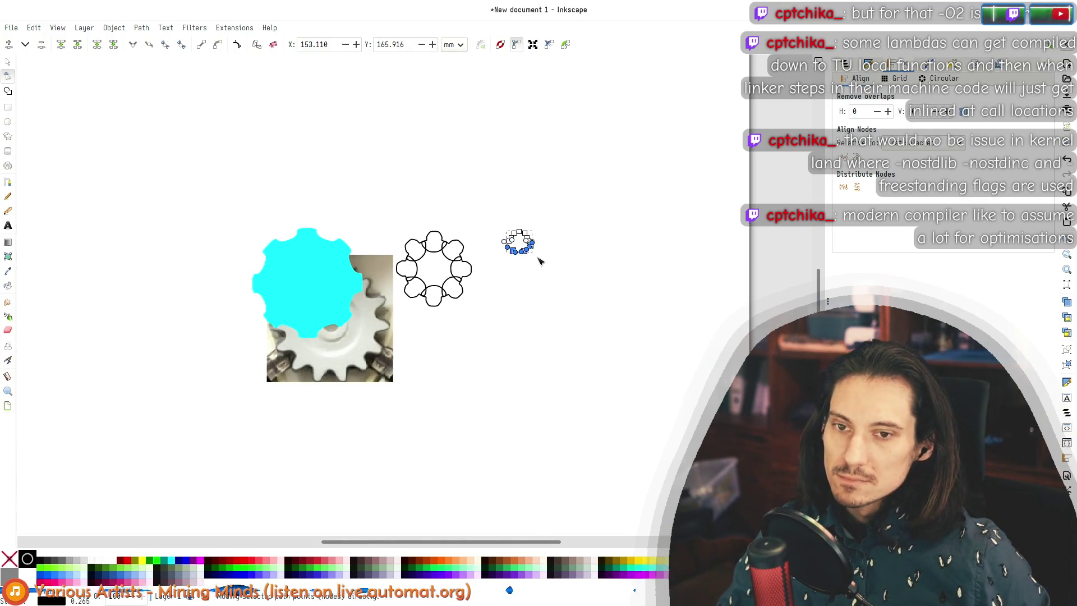
key("3")
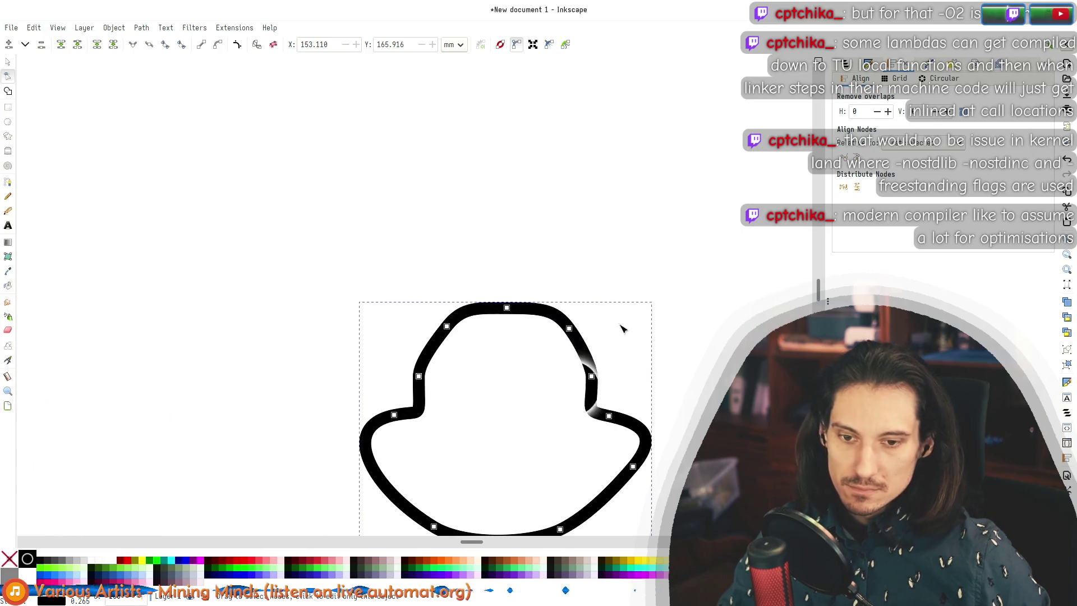
Step: Nudge the left crown nodes right and the right crown nodes left so the crown tapers
mouse_move(412, 292)
left_mouse_down()
mouse_move(466, 396)
mouse_move(469, 375)
left_mouse_up()
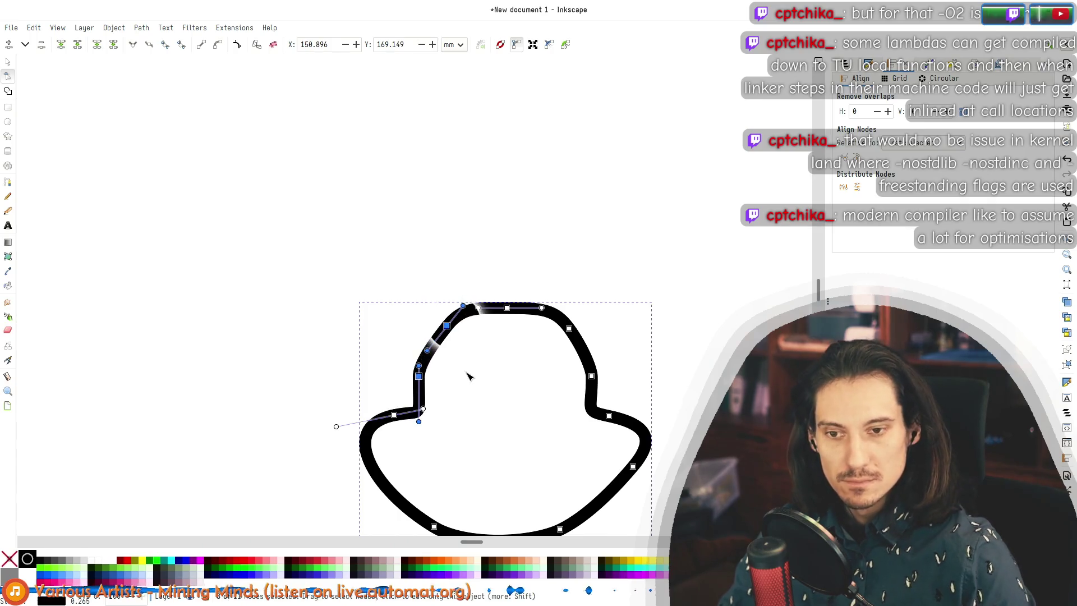
key("Right")
key("Left")
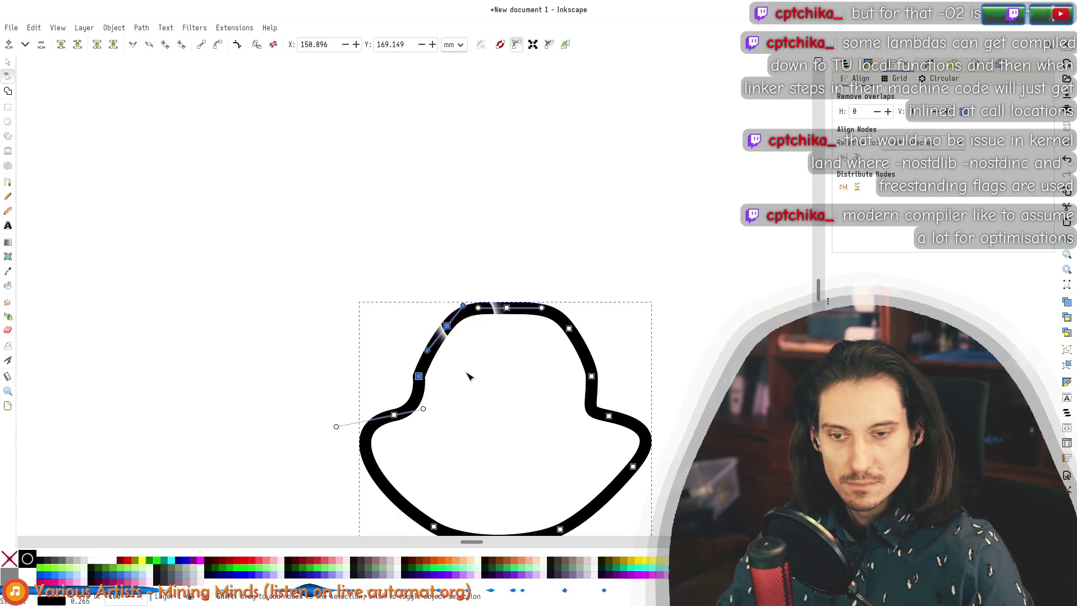
key("Right")
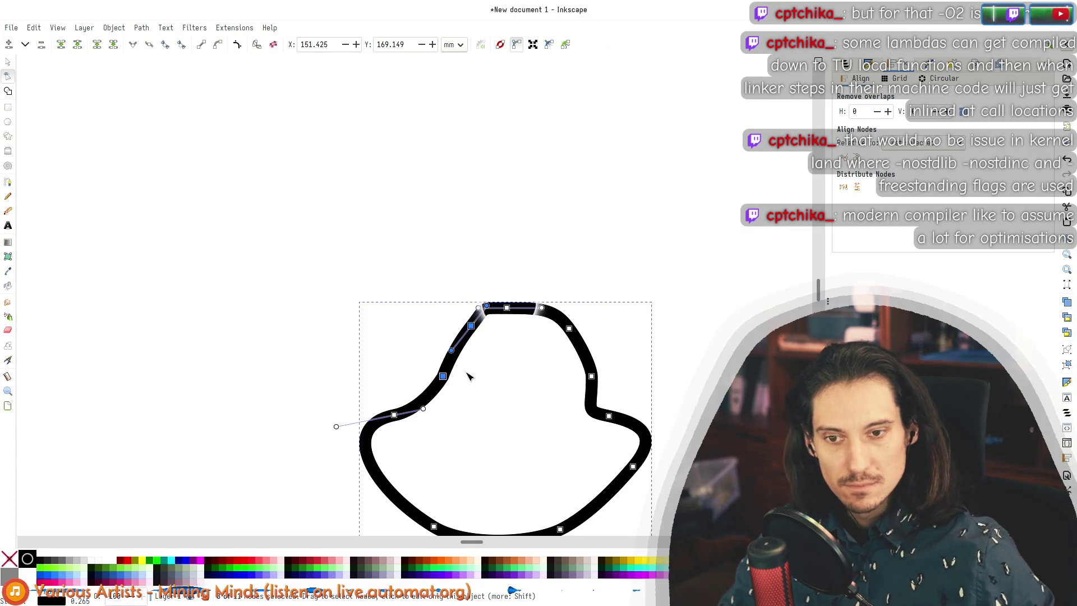
mouse_move(625, 302)
left_mouse_down()
mouse_move(543, 411)
mouse_move(541, 380)
left_mouse_up()
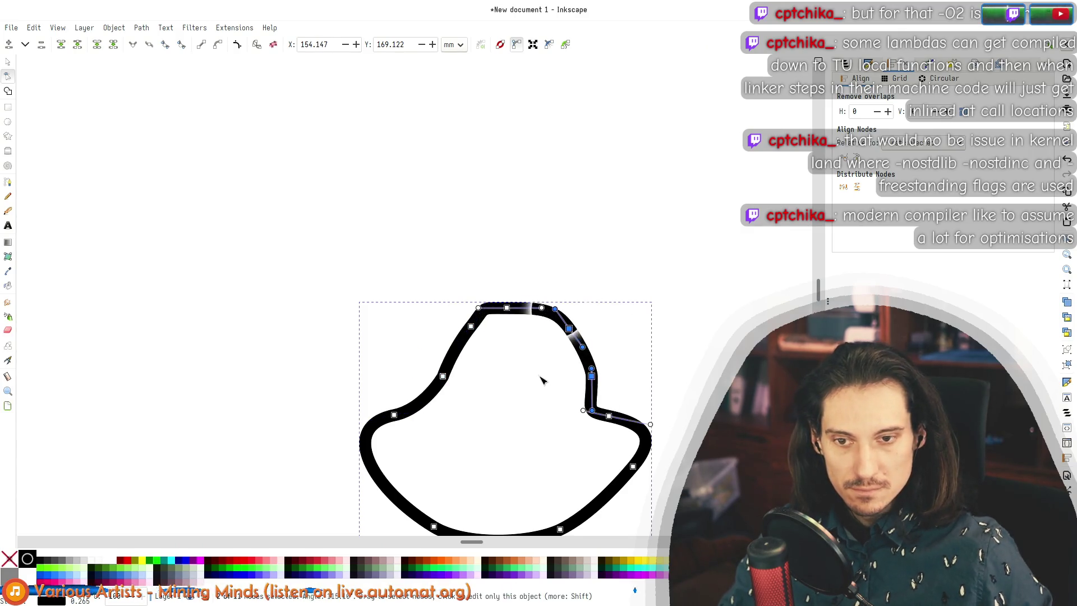
key("Left")
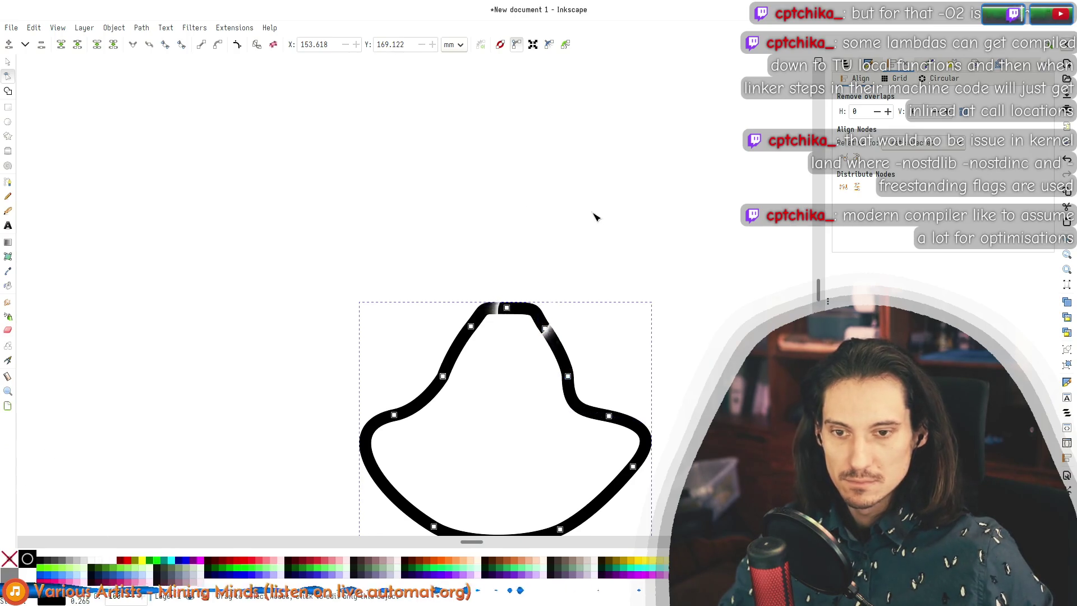
scroll(600, 227, "down", 5)
scroll(612, 237, "up", 5)
key("Left")
key("Left")
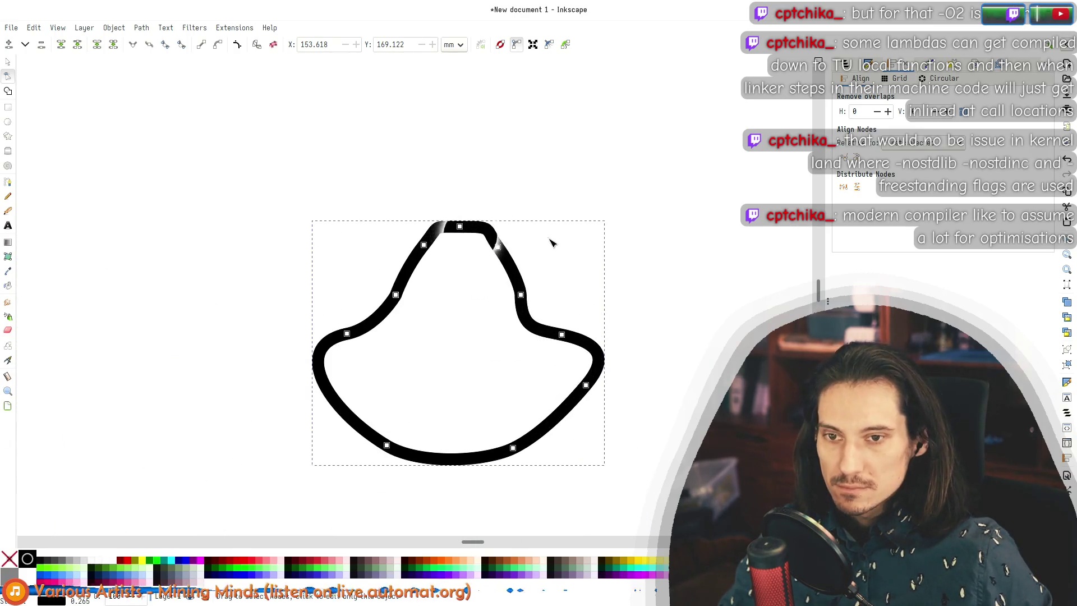
Step: Reshape the crown's left shoulder curve and pull a handle down to steepen the left side
key("Escape")
left_click(424, 247, "shift")
scroll(522, 331, "up", 2)
left_click_drag(558, 328, 375, 366)
key("Escape")
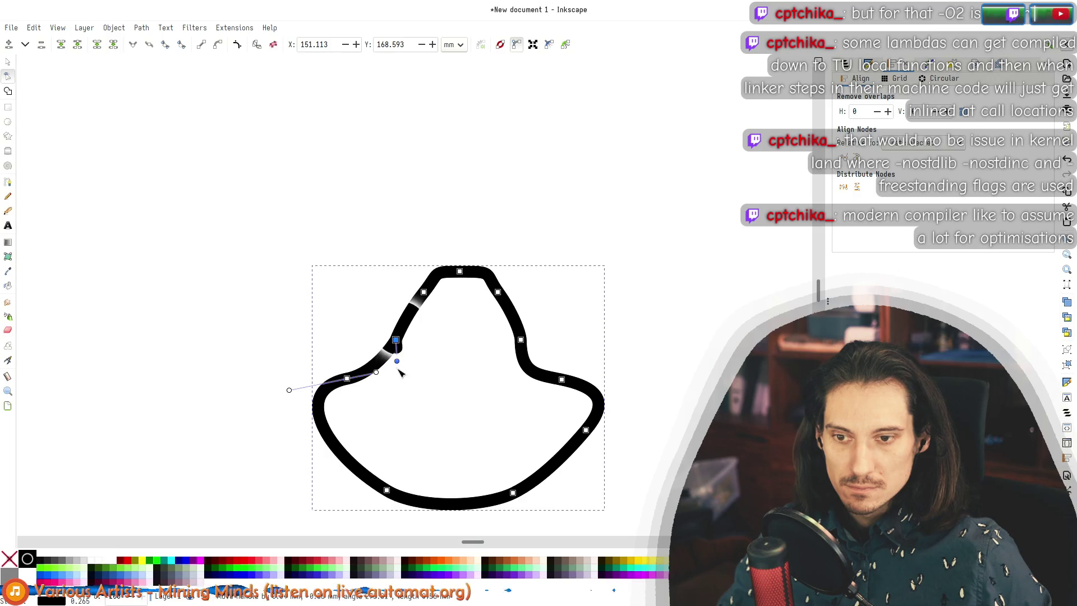
left_click_drag(399, 385, 318, 303)
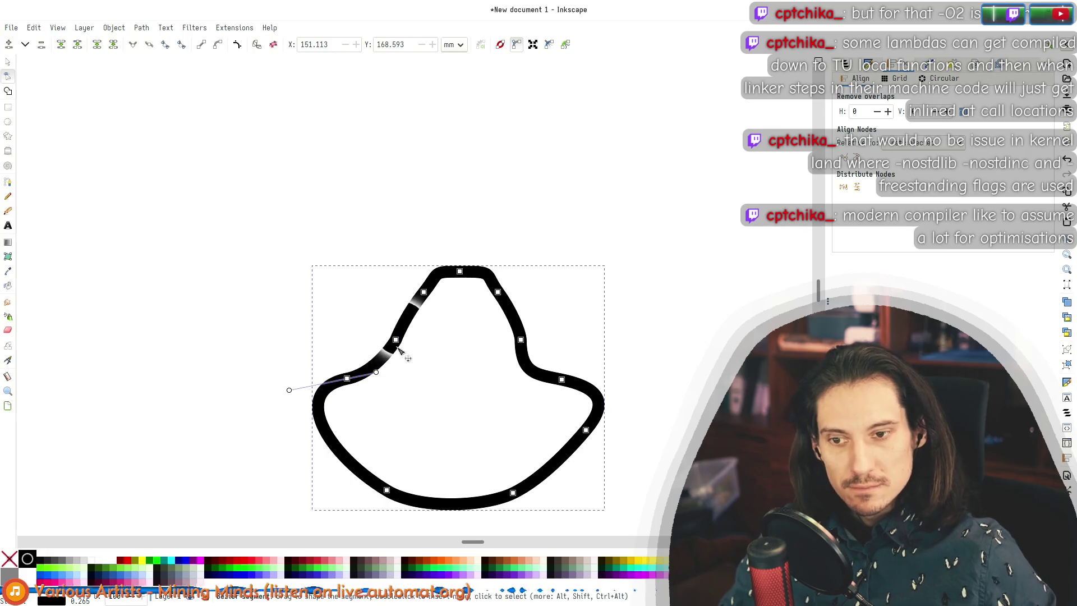
left_click_drag(397, 342, 398, 397)
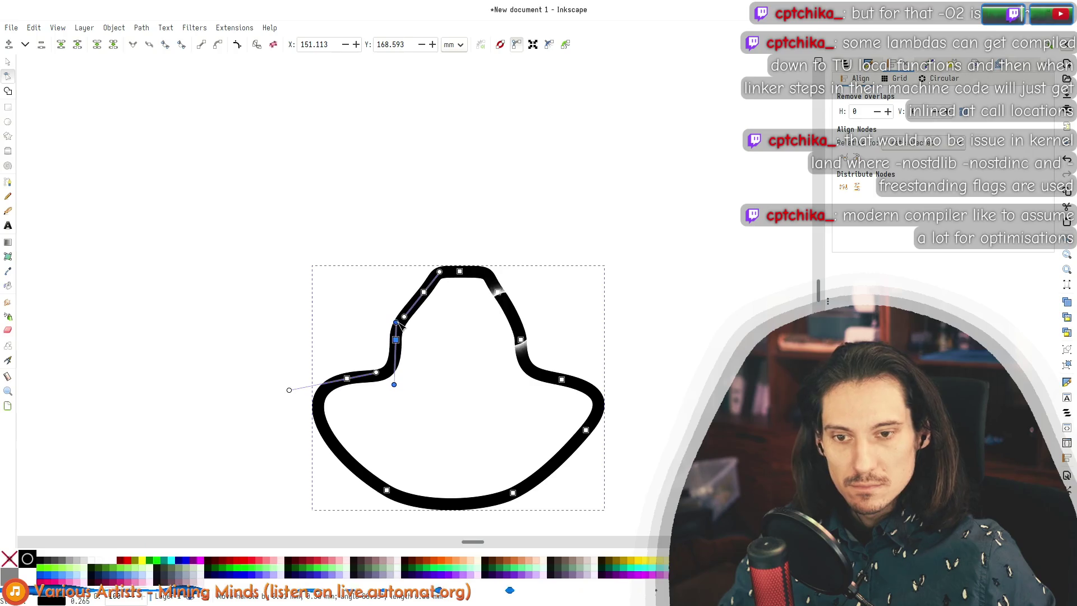
Step: Straighten the crown sides by adjusting the shoulder nodes' handles
mouse_move(557, 325)
left_mouse_down()
mouse_move(413, 359)
mouse_move(426, 353)
left_mouse_up()
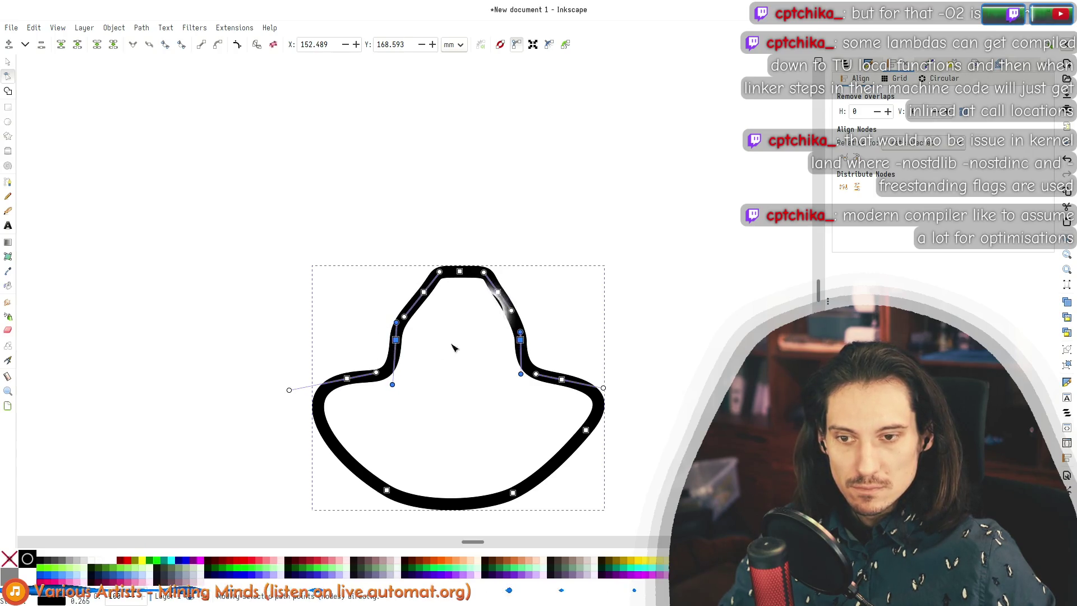
scroll(422, 338, "up", 4)
left_click_drag(323, 276, 319, 325)
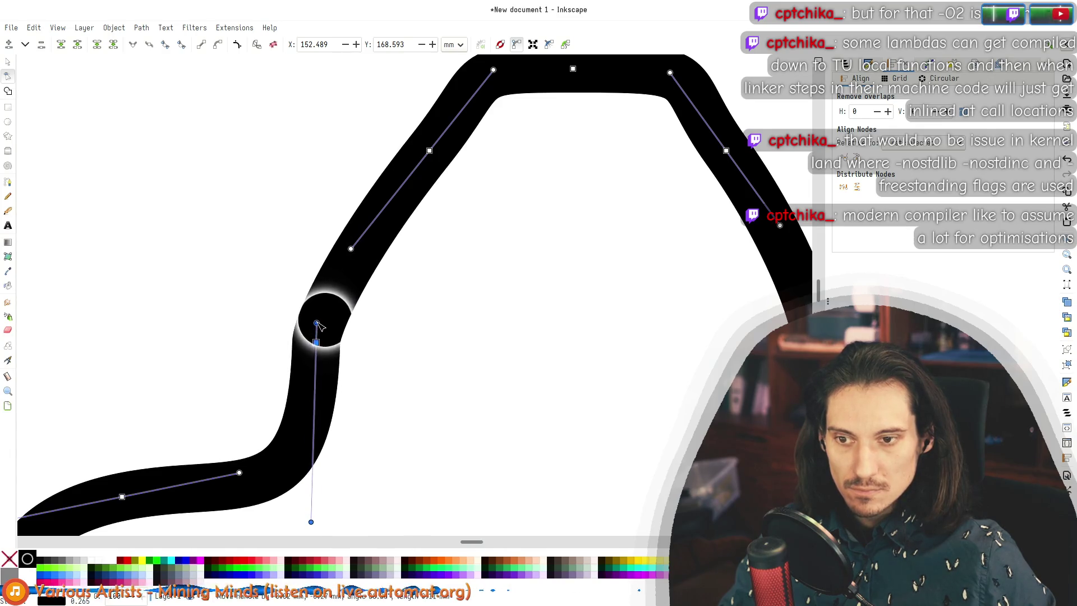
scroll(393, 342, "down", 4)
scroll(389, 395, "up", 2)
left_click_drag(342, 389, 342, 367)
left_click(397, 395)
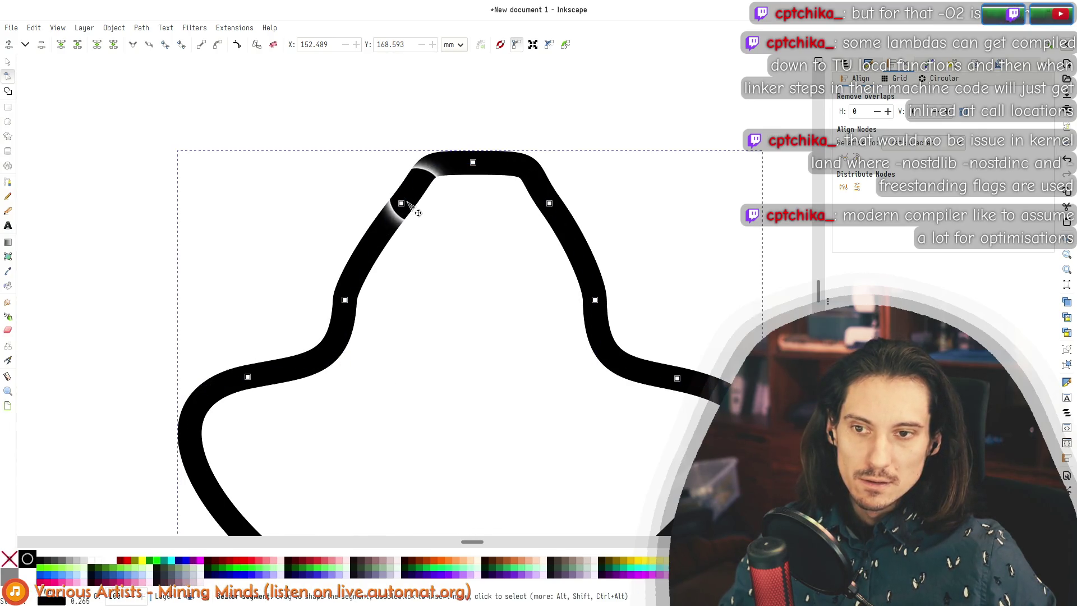
Step: Widen the crown top by moving its upper corner nodes outward and shifting the top nodes
left_click_drag(401, 204, 386, 202)
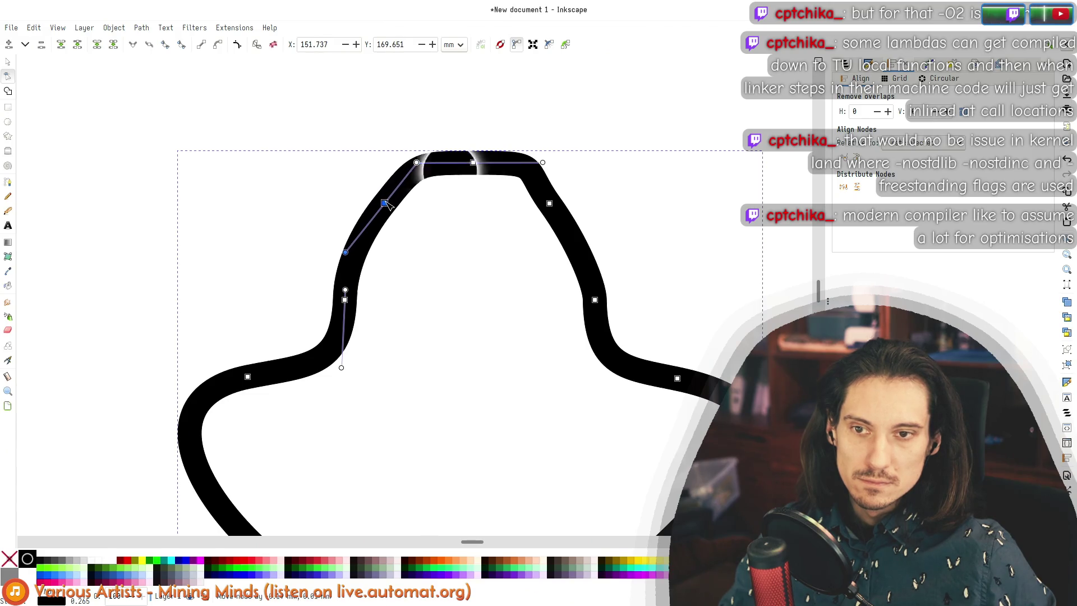
left_click_drag(551, 204, 572, 206)
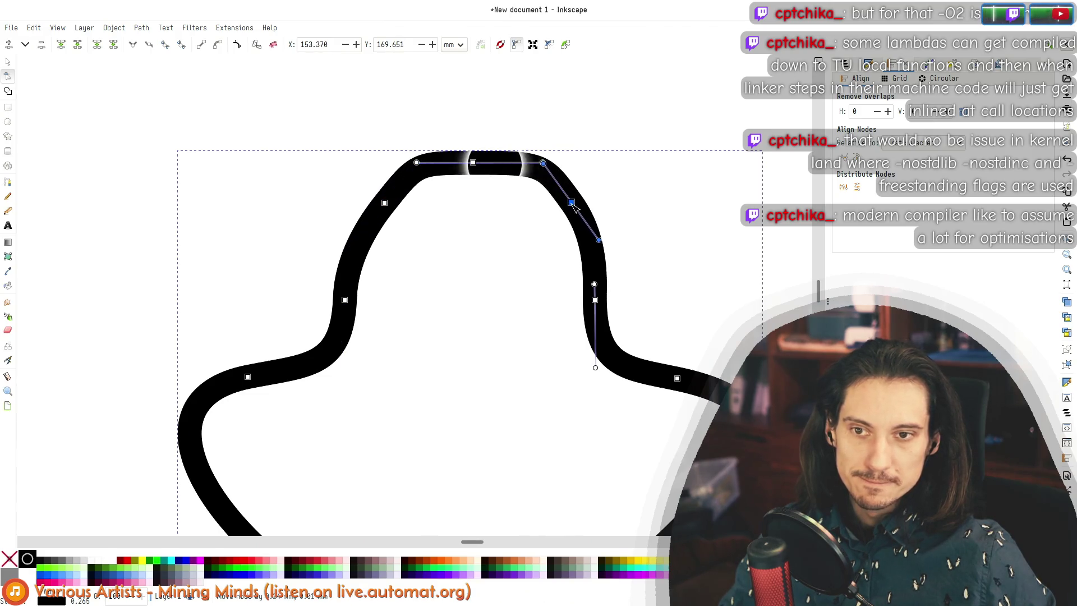
left_click_drag(656, 144, 313, 208)
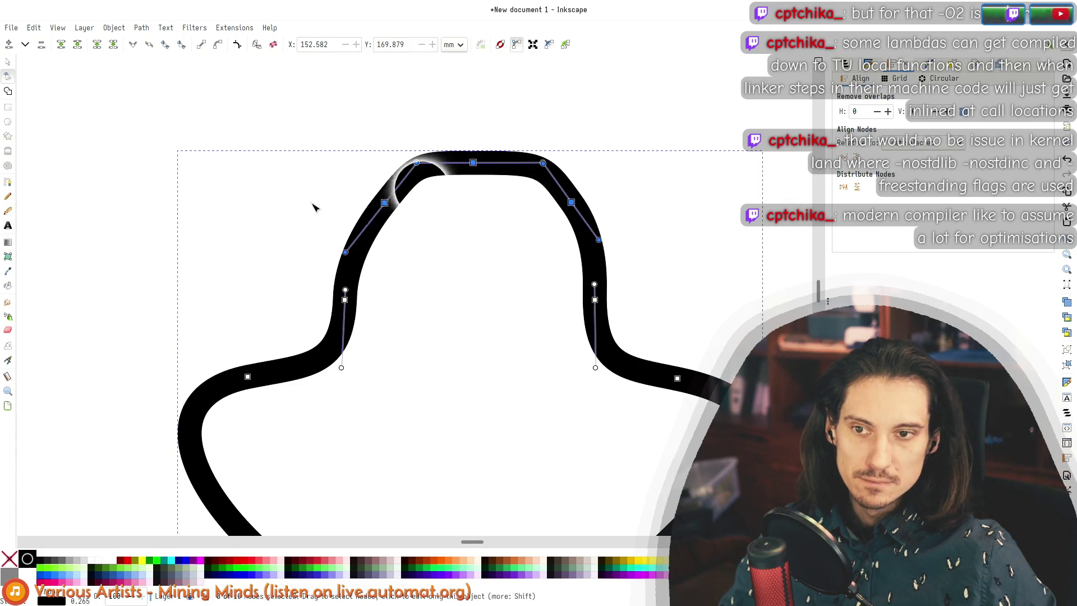
left_click_drag(476, 161, 468, 165)
Step: Smooth the curve at the crown's upper-left side, then deselect the nodes
left_click(476, 324)
left_click(367, 273)
left_click_drag(265, 107, 661, 348)
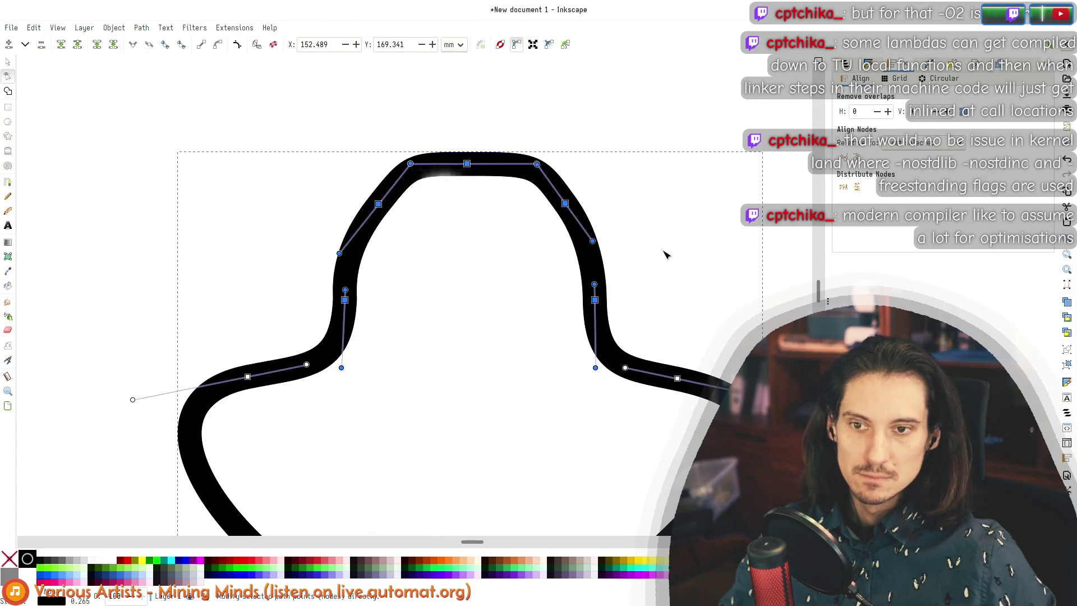
left_click_drag(339, 253, 346, 245)
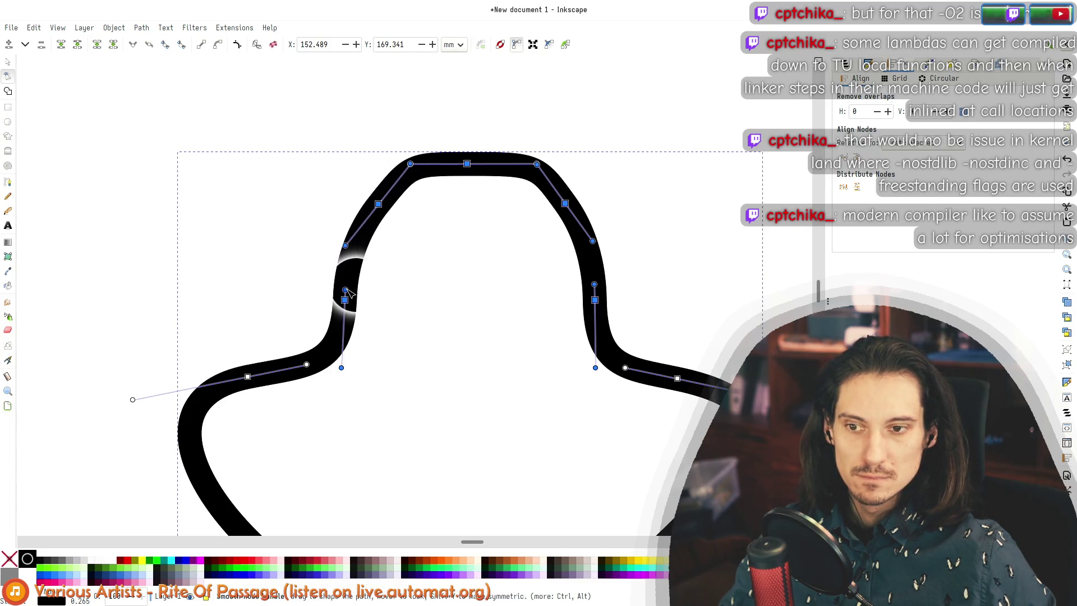
left_click(443, 302)
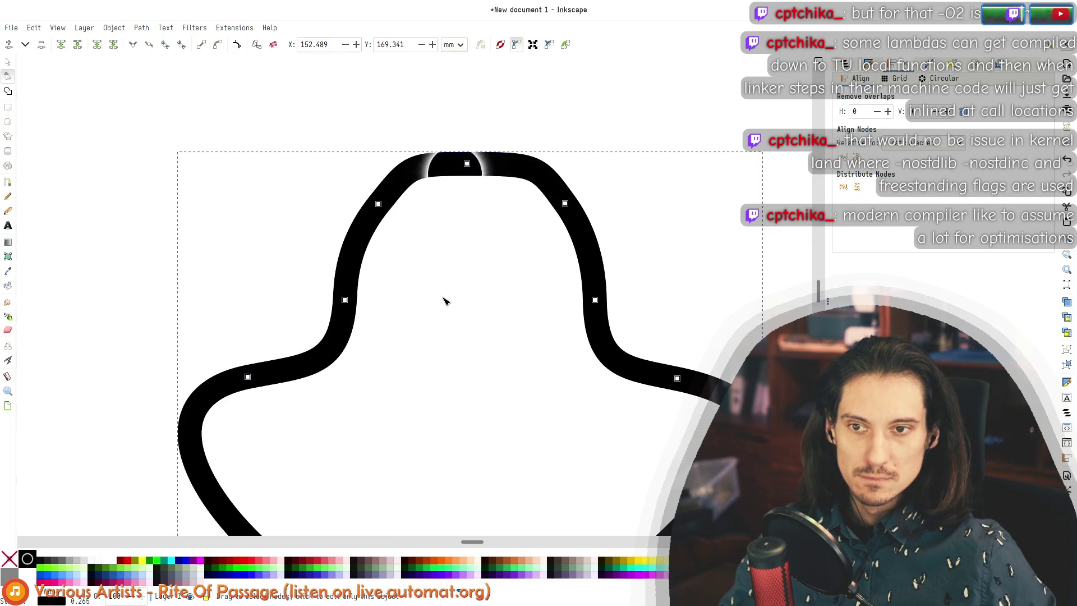
scroll(555, 288, "down", 8)
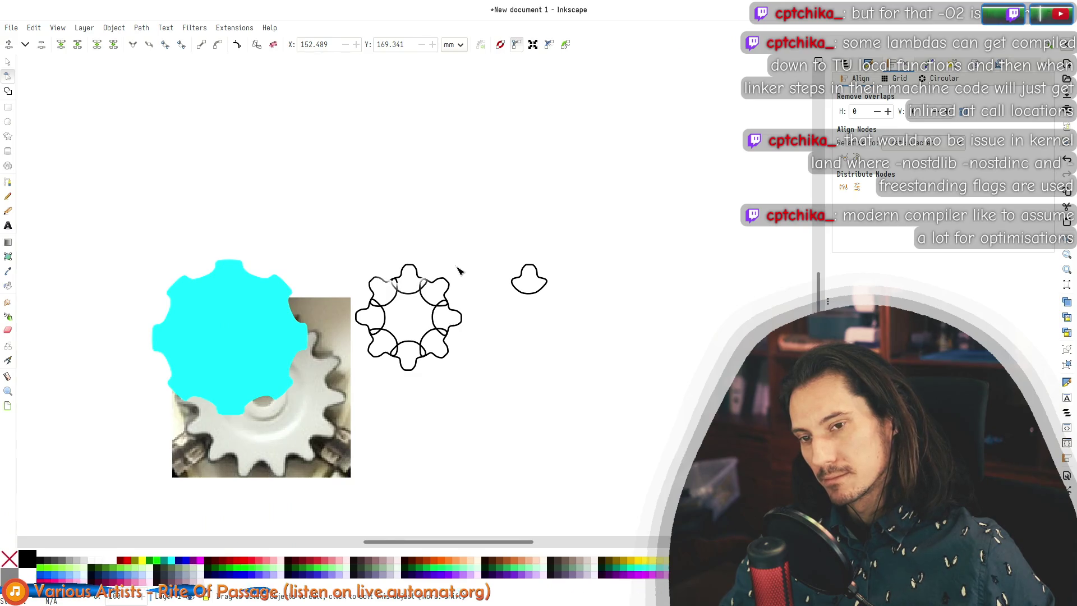
Step: Drag the cyan gear up and left off the gear photo using the Selector tool, then deselect it
scroll(449, 279, "up", 3)
scroll(659, 211, "up", 3)
left_click(549, 240)
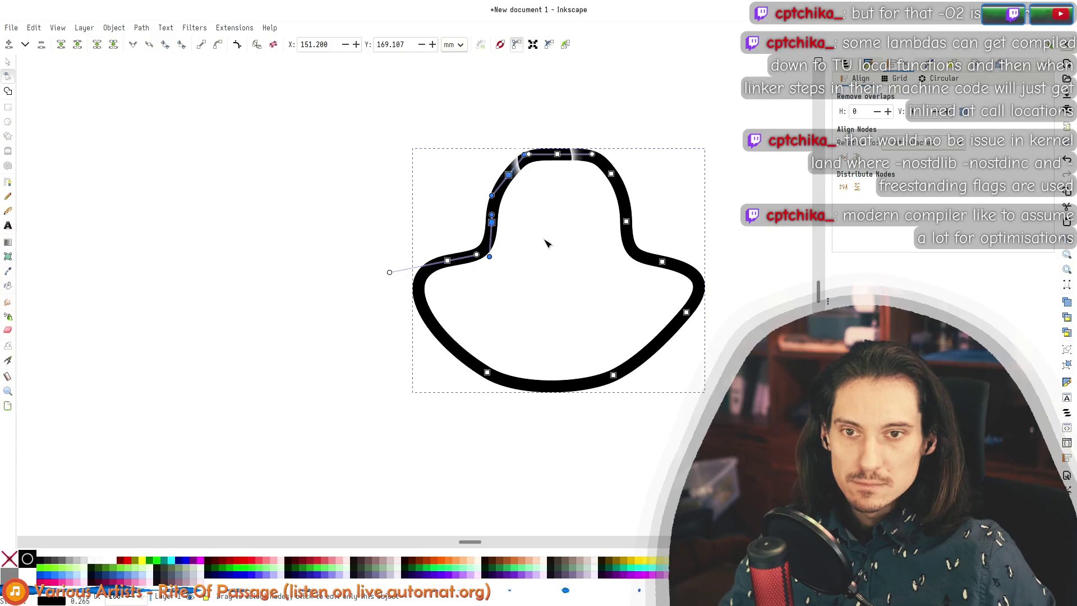
scroll(592, 246, "down", 4)
scroll(453, 298, "down", 2)
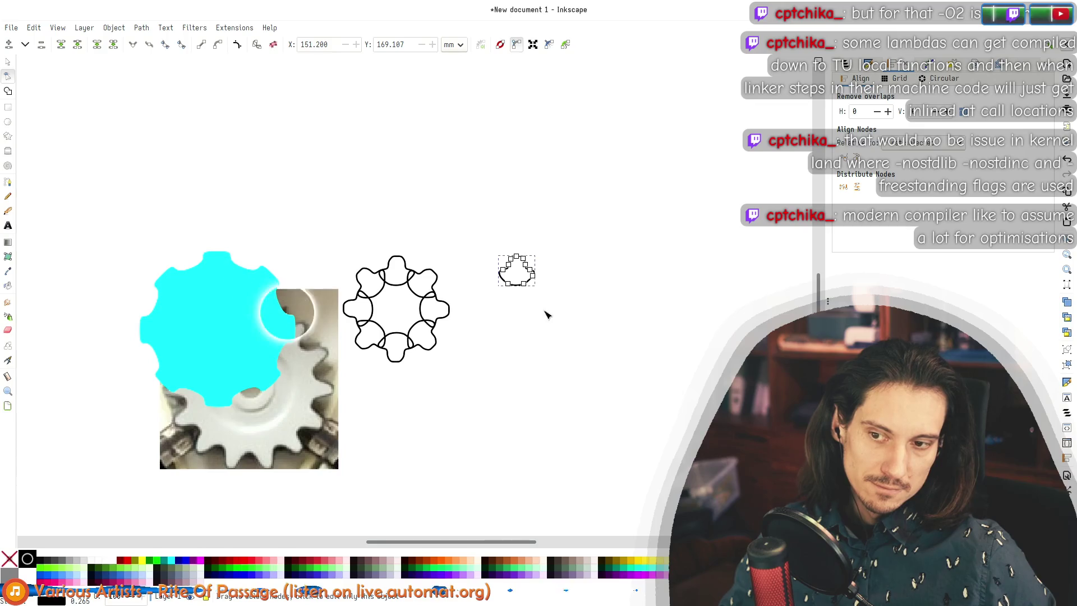
mouse_move(293, 336)
left_mouse_down()
mouse_move(140, 252)
mouse_move(149, 228)
left_mouse_up()
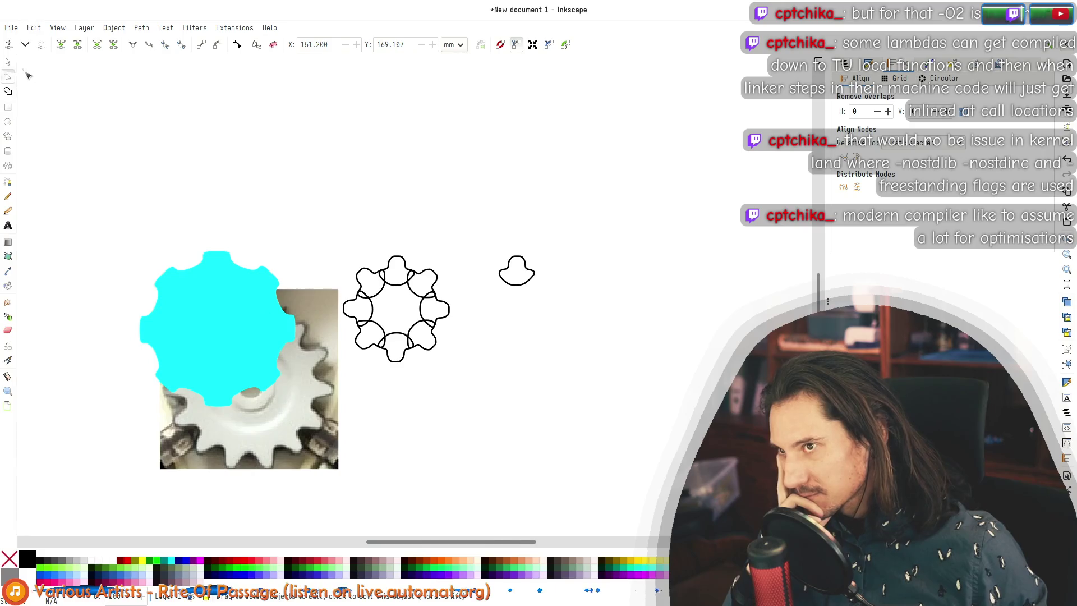
key("s")
left_click_drag(188, 259, 124, 93)
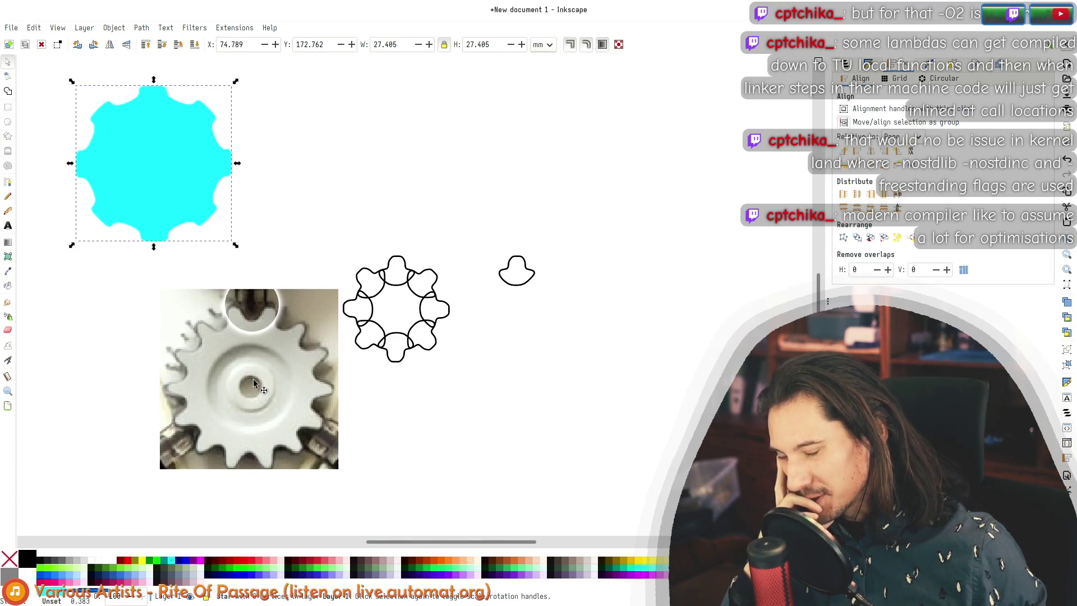
left_click(564, 318)
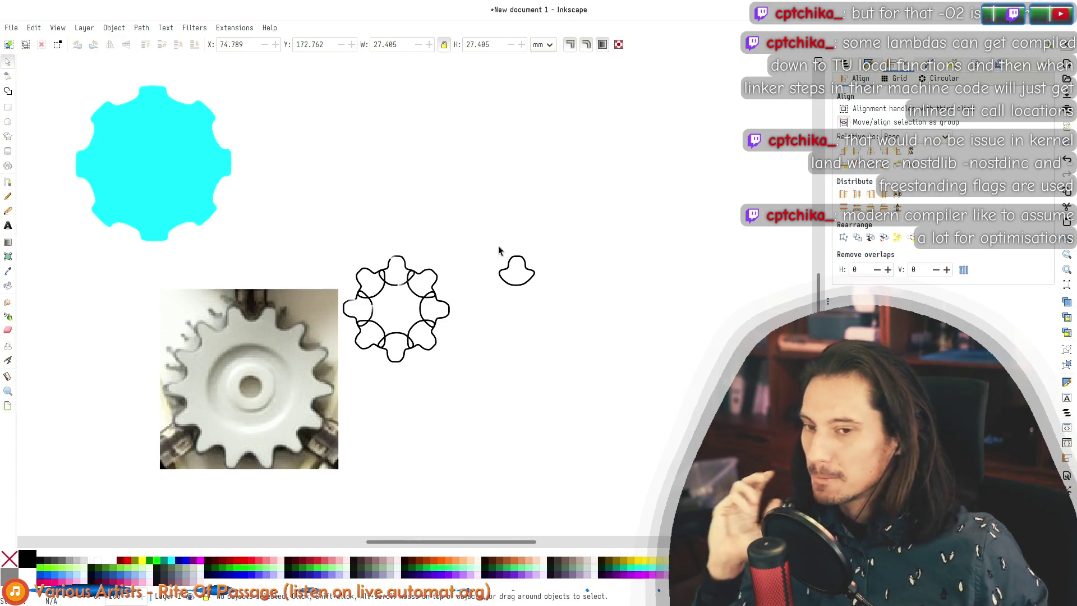
scroll(477, 278, "up", 3, "ctrl")
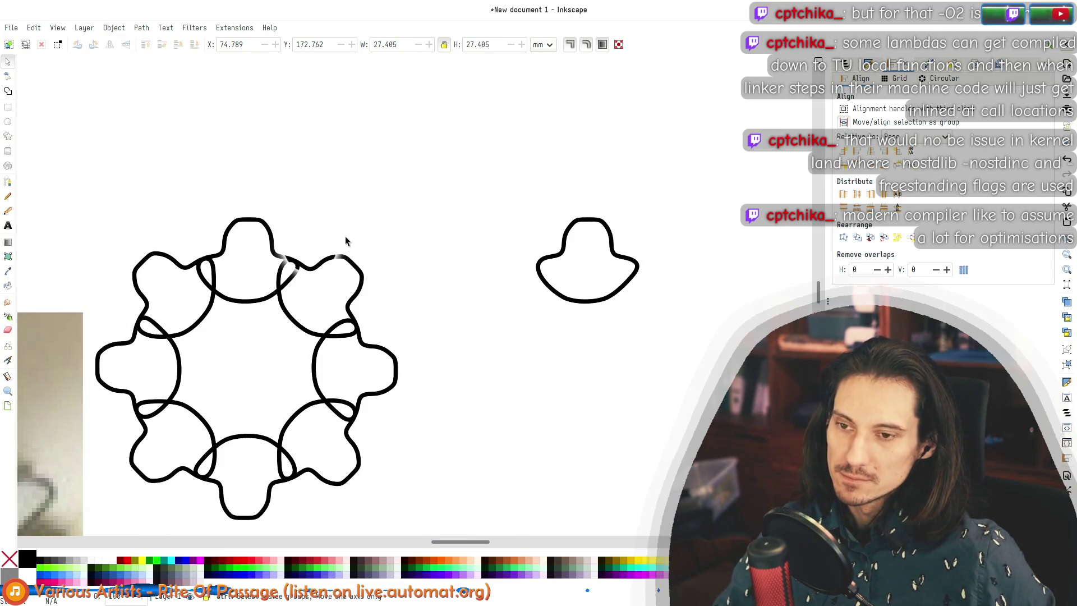
scroll(380, 194, "down", 2, "ctrl")
scroll(365, 247, "up", 3)
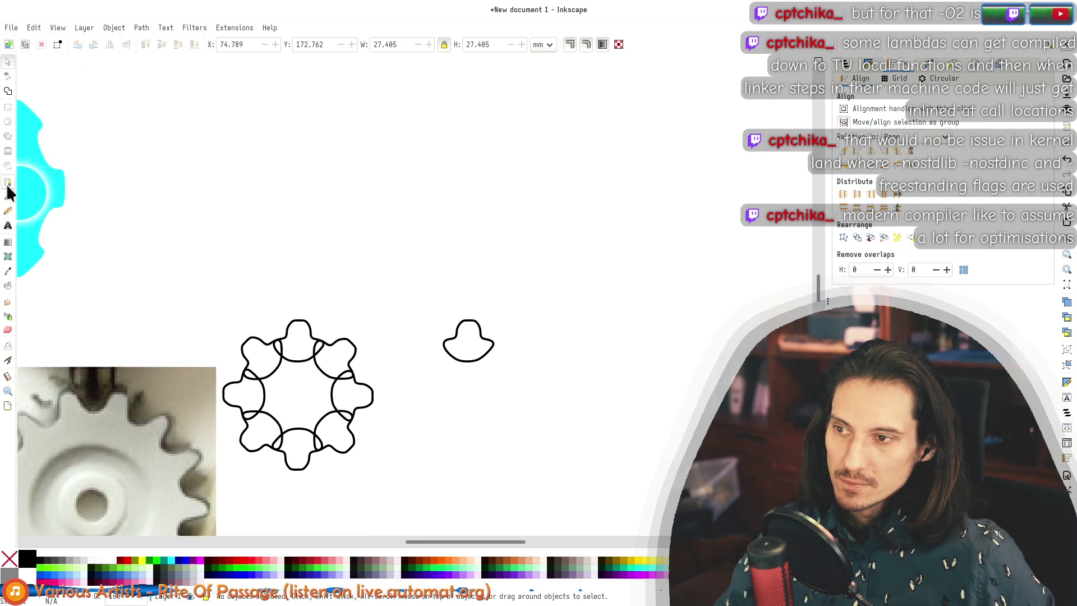
Step: Draw a straight horizontal line about 26.9 mm wide above the petal ring and hat
left_click(7, 182)
left_click(220, 231)
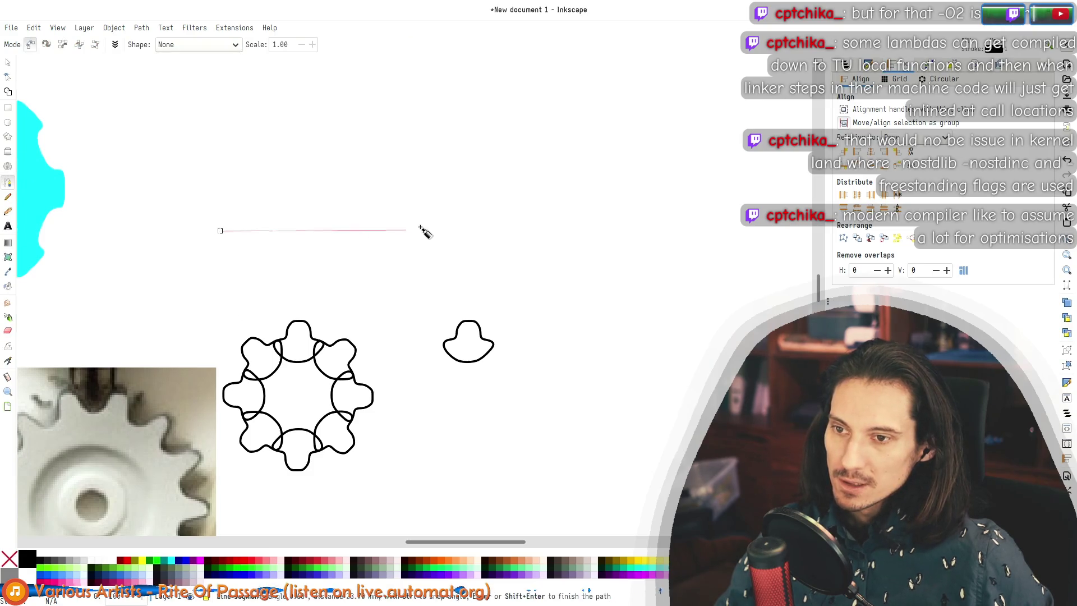
left_click(436, 230)
key("Return")
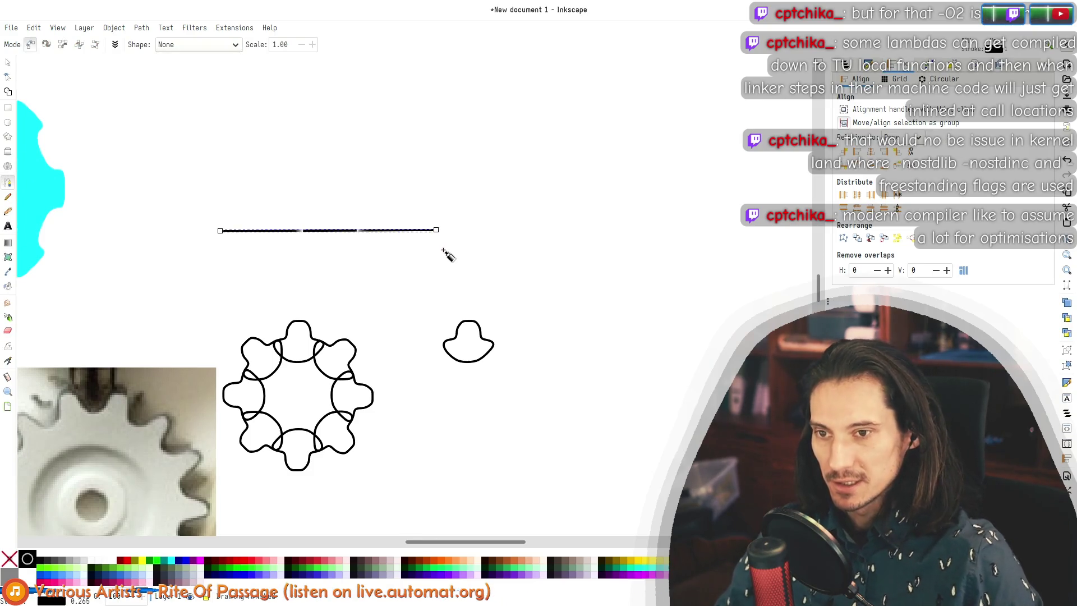
scroll(320, 236, "up", 5)
scroll(342, 370, "up", 2)
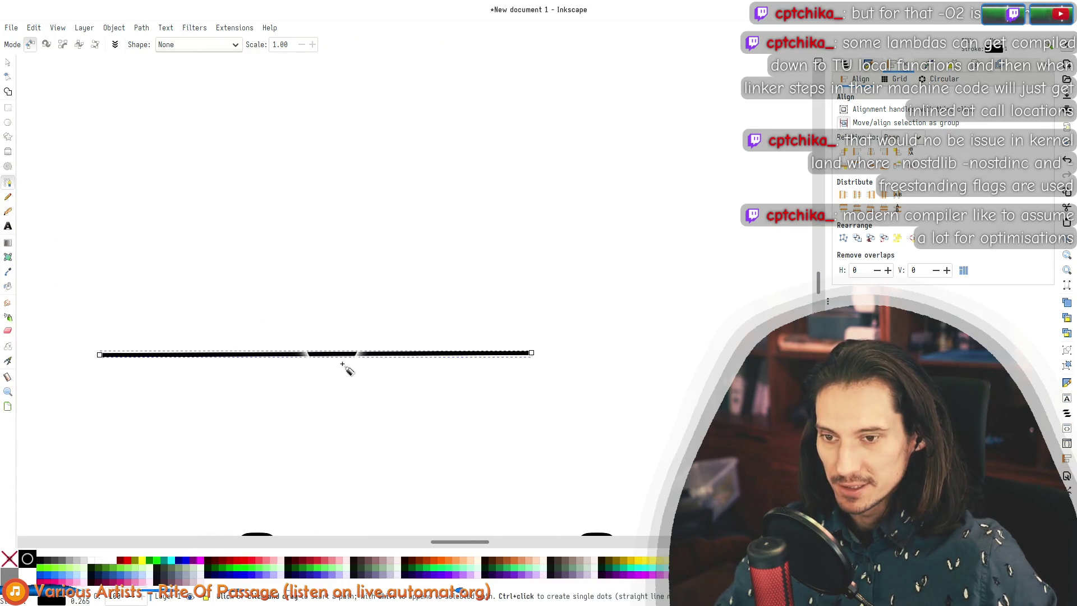
key("Escape")
Step: Add an extra node partway along the line with the Node tool
left_click(358, 355)
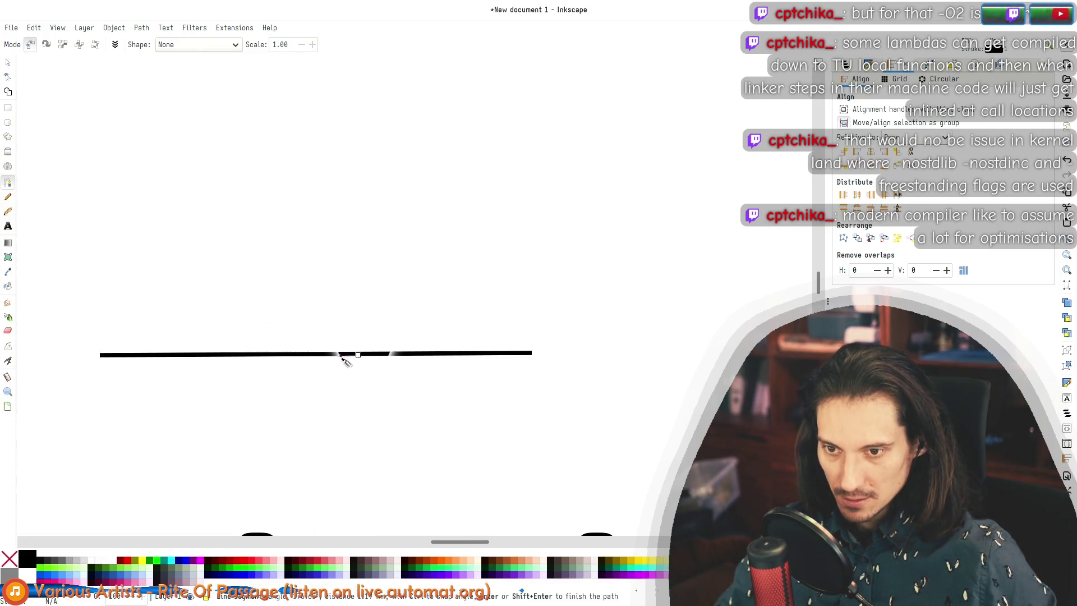
left_click(7, 64)
key("n")
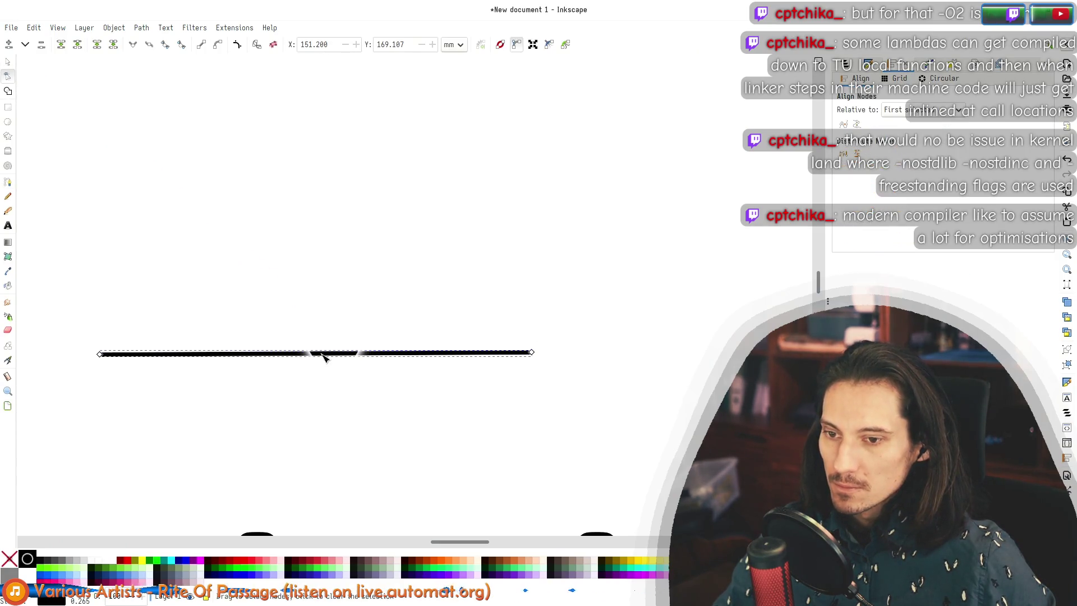
left_click(368, 353)
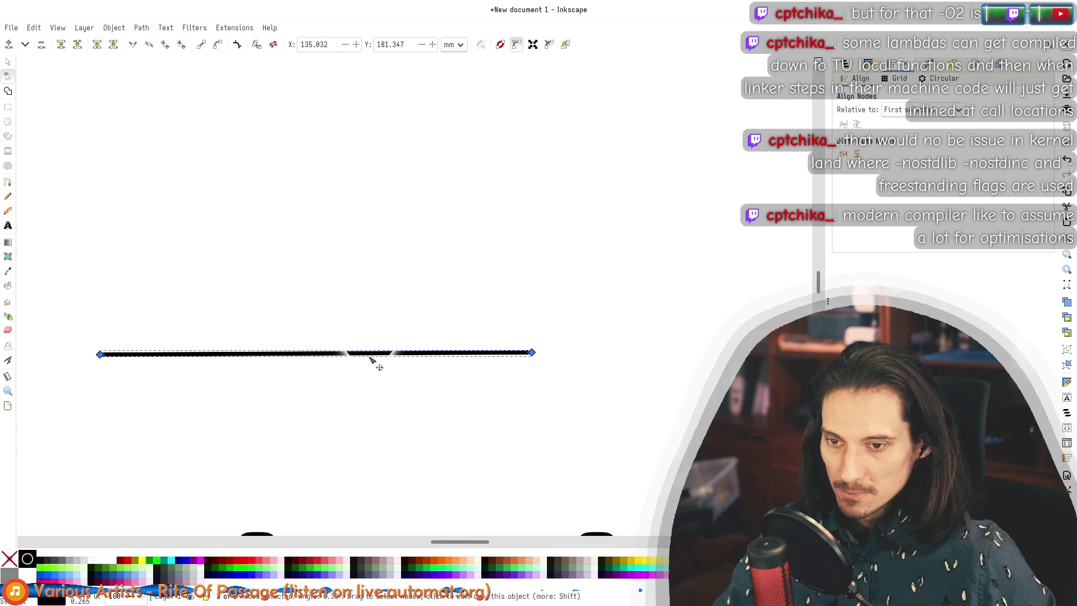
double_click(307, 353)
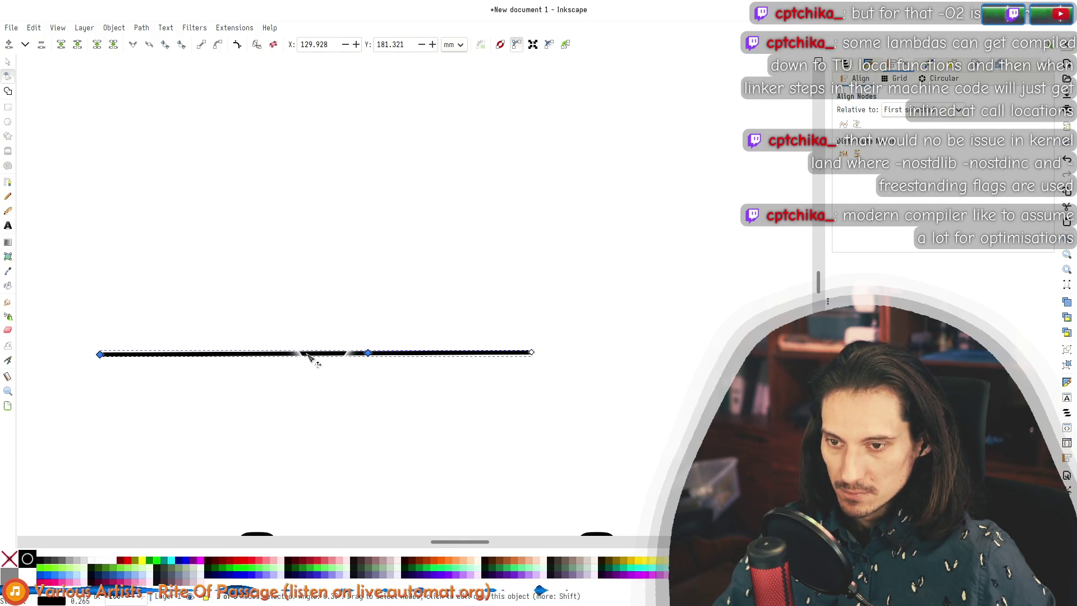
scroll(365, 356, "down", 2)
scroll(401, 414, "up", 1)
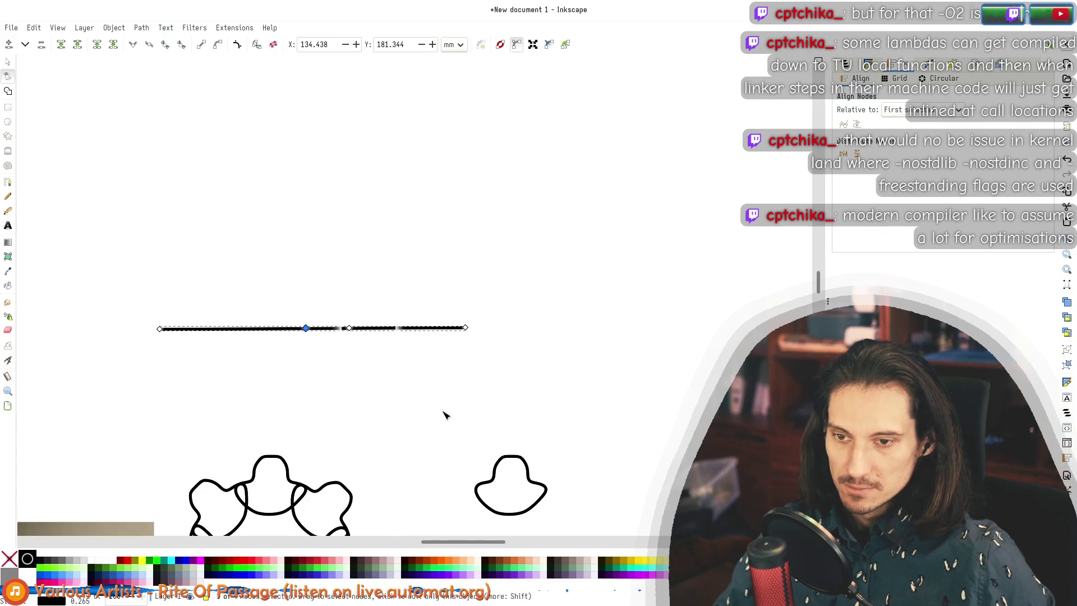
scroll(445, 415, "down", 3)
scroll(445, 415, "right", 3)
left_click(7, 62)
left_click(421, 369)
Step: Duplicate the hat blob, rotate the copy about 90° into the ring's gap, then delete it
left_click(418, 358)
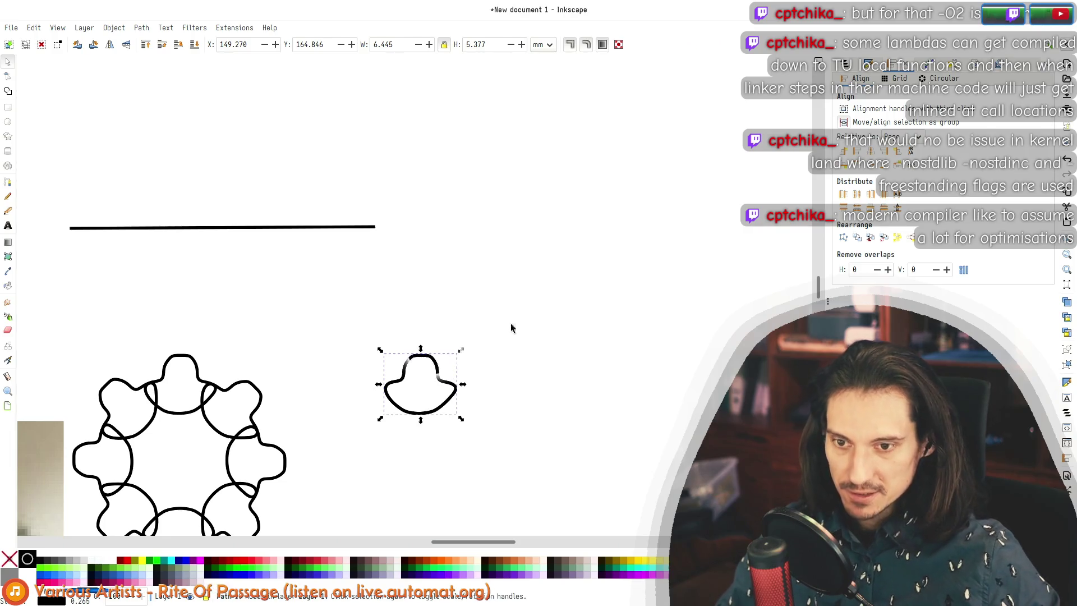
key("ctrl+d")
mouse_move(454, 391)
left_mouse_down()
mouse_move(352, 447)
mouse_move(326, 416)
mouse_move(339, 416)
left_mouse_up()
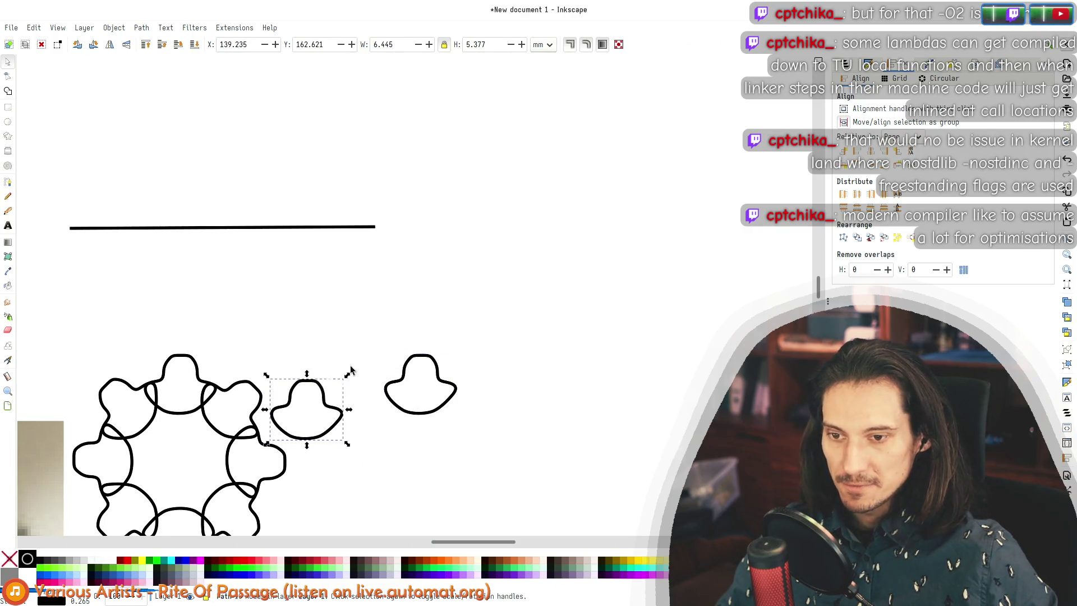
mouse_move(348, 379)
left_mouse_down()
mouse_move(284, 346)
mouse_move(294, 373)
mouse_move(185, 445)
left_mouse_up()
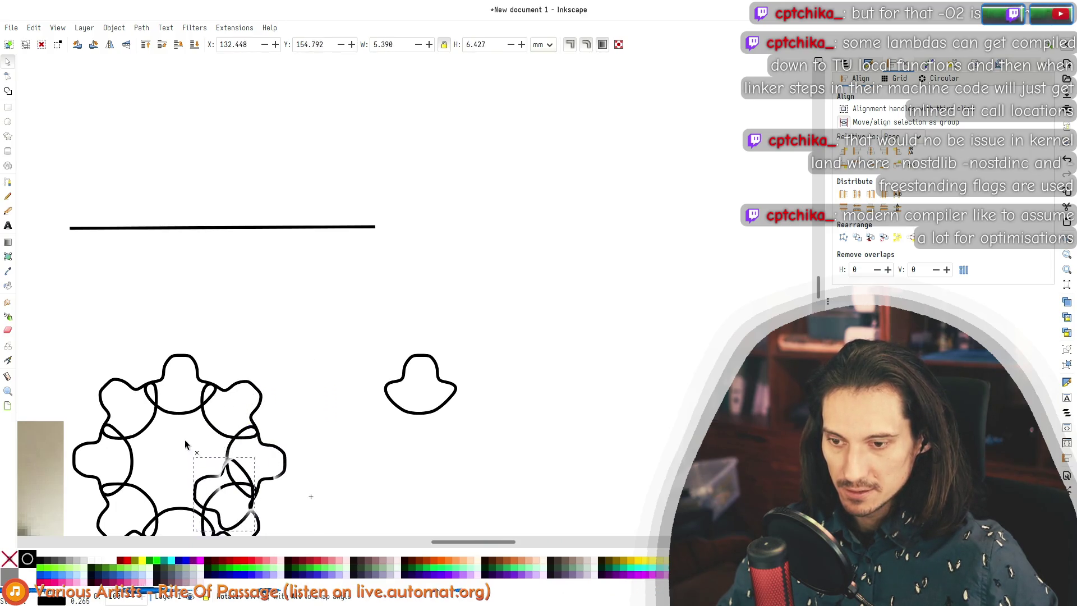
mouse_move(255, 484)
left_mouse_down()
mouse_move(317, 488)
mouse_move(351, 247)
left_mouse_up()
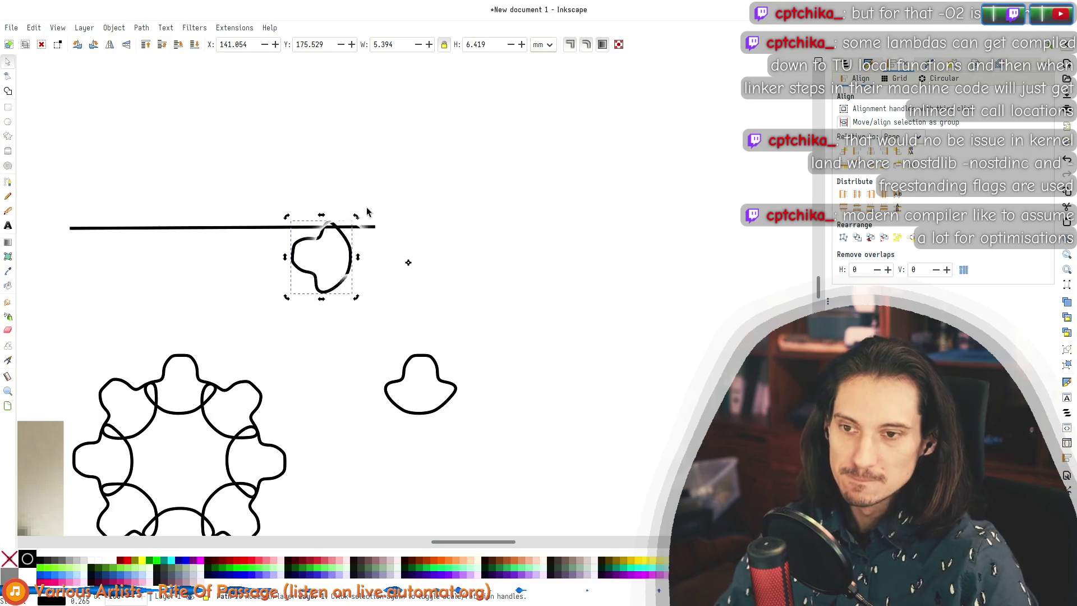
key("Delete")
Step: Open the standalone hat-shaped blob for node editing
left_click(417, 385)
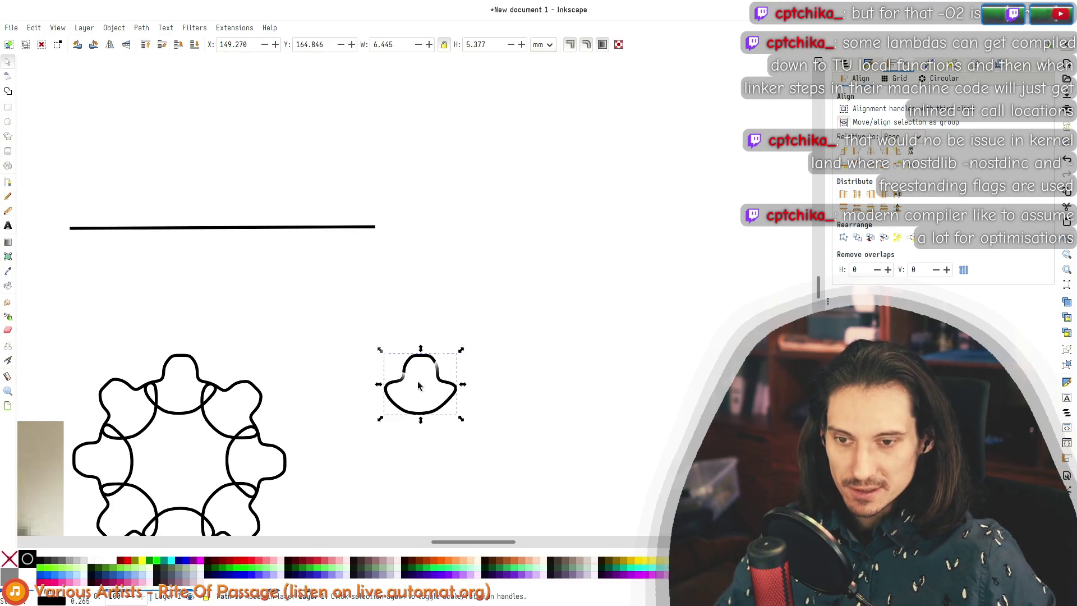
scroll(425, 414, "up", 3, "ctrl")
double_click(460, 307)
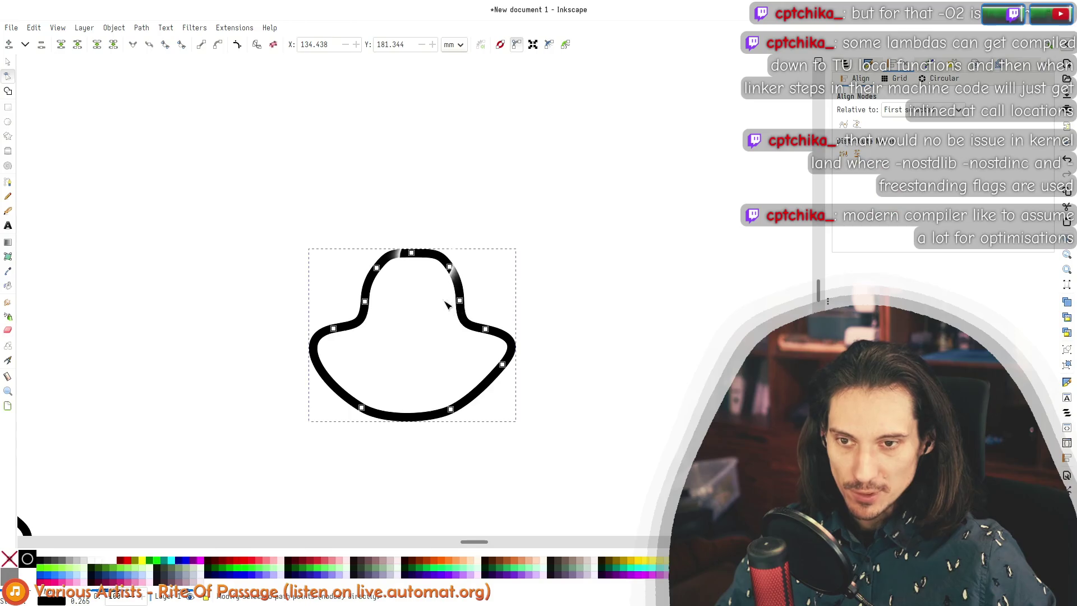
Step: Reshape the hat's upper curve by dragging its top nodes
scroll(464, 360, "up", 3, "ctrl")
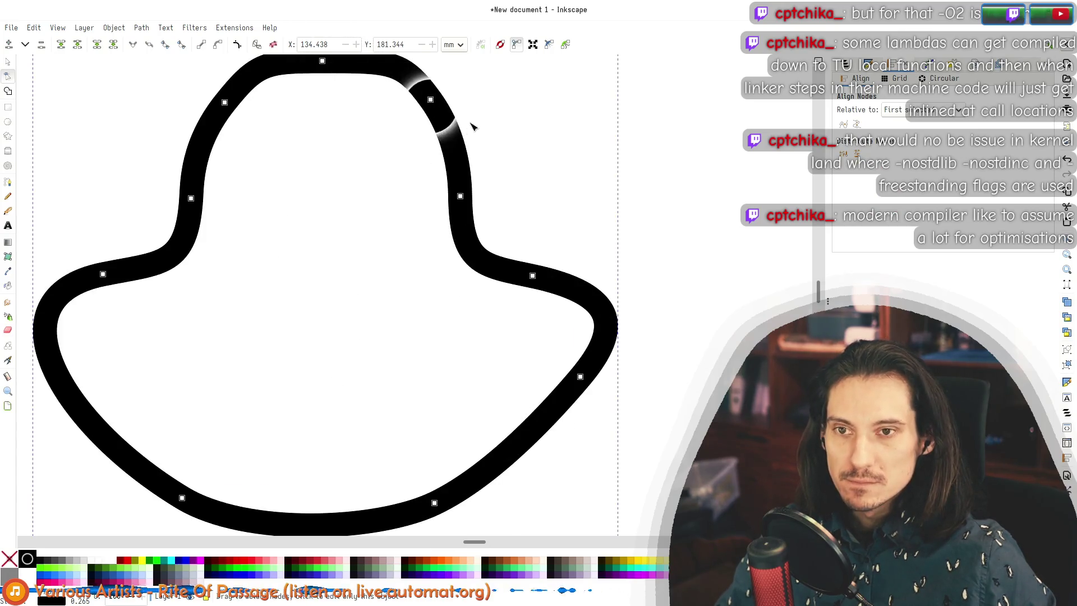
left_click_drag(402, 207, 466, 197)
left_click_drag(233, 92, 214, 137)
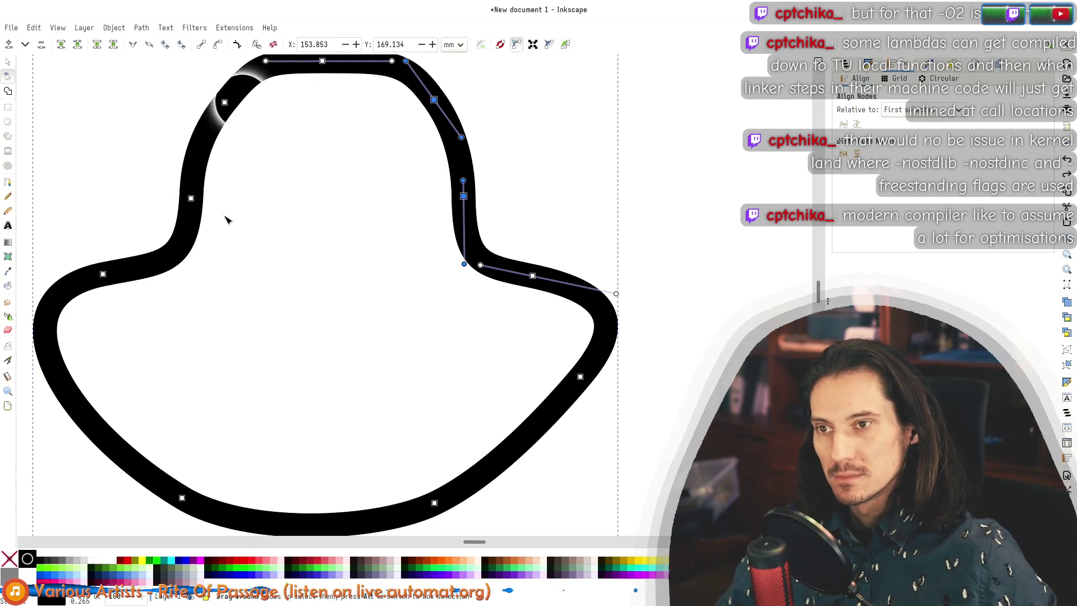
left_click(194, 193)
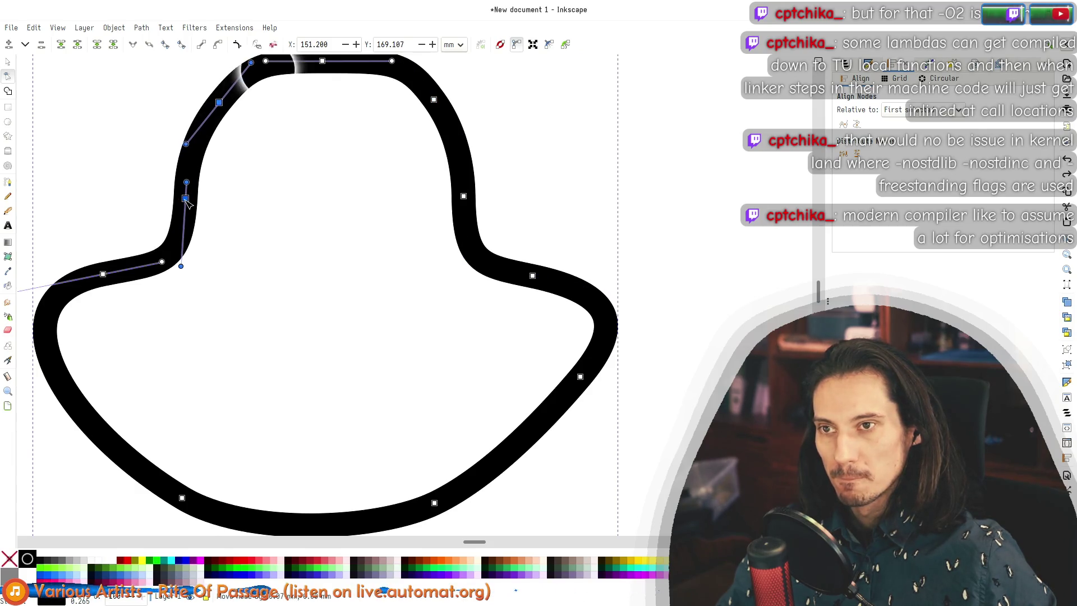
scroll(372, 216, "down", 7)
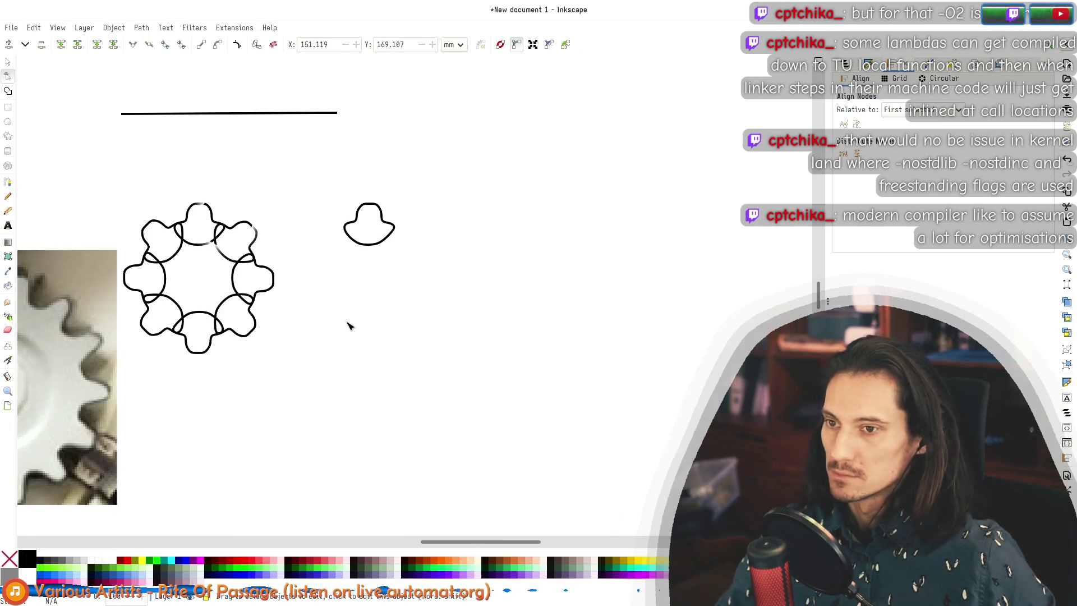
scroll(371, 222, "up", 5)
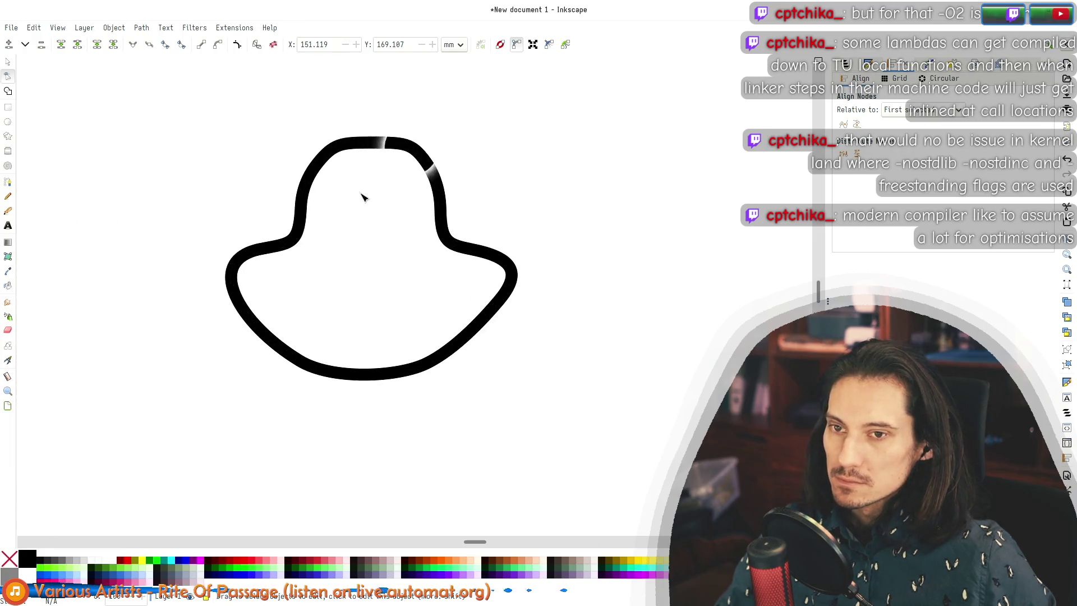
left_click(368, 178)
scroll(368, 178, "up", 3)
left_click(374, 77)
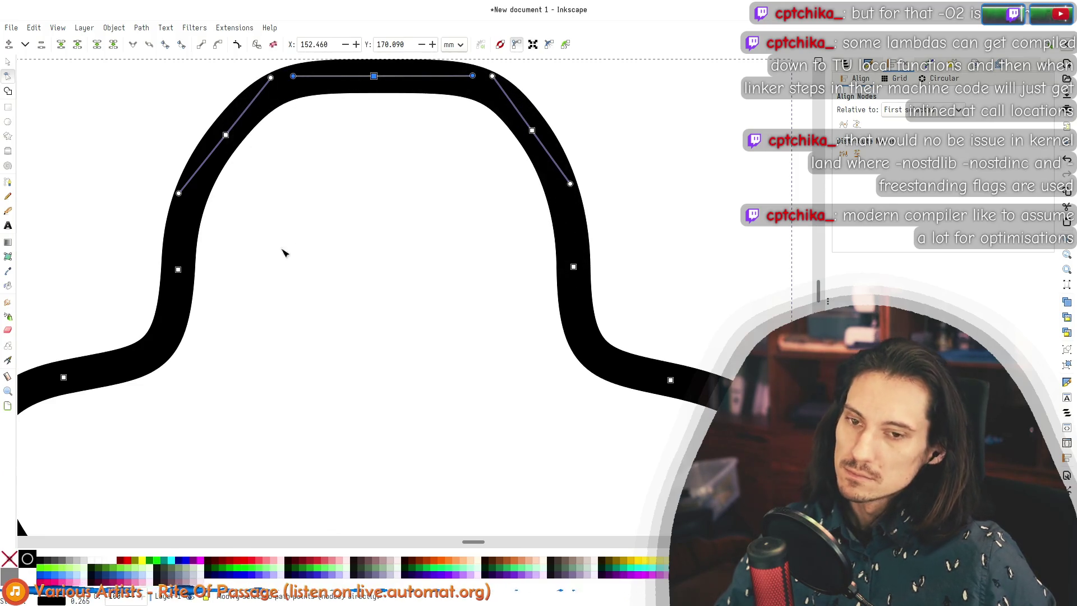
left_click(178, 269)
key("ctrl+a")
scroll(386, 287, "down", 2)
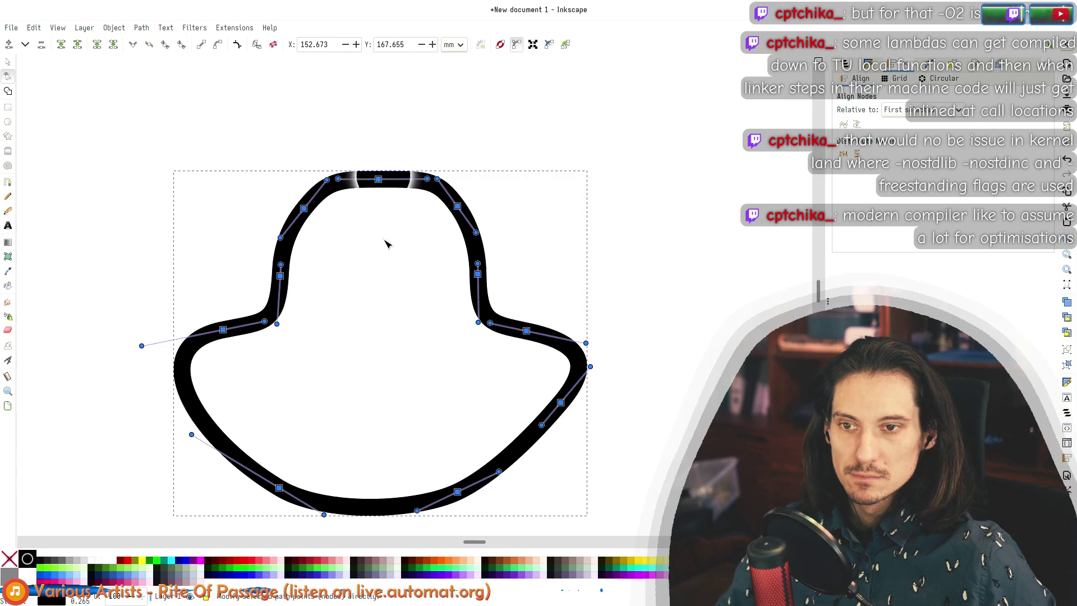
key("Escape")
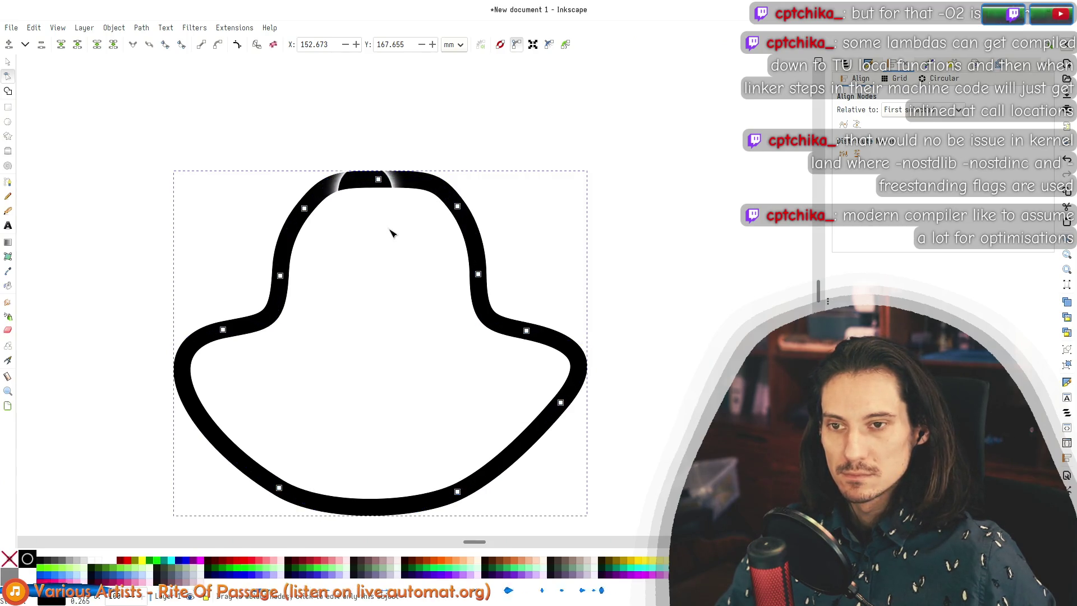
Step: Distribute the hat's top nodes evenly and spread them wider to widen the top
left_click_drag(247, 134, 496, 367)
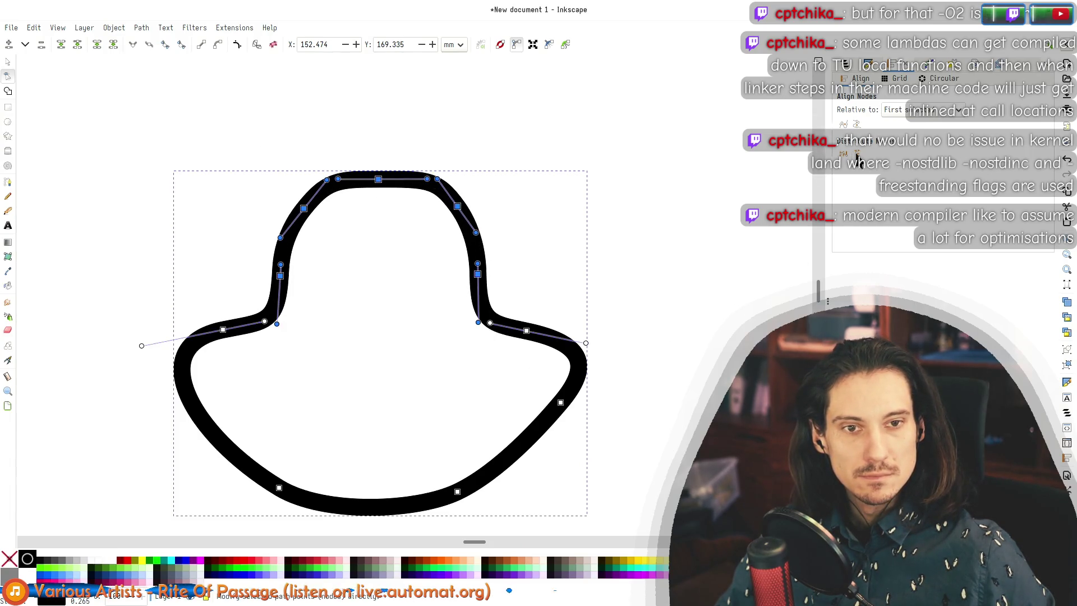
left_click(843, 158)
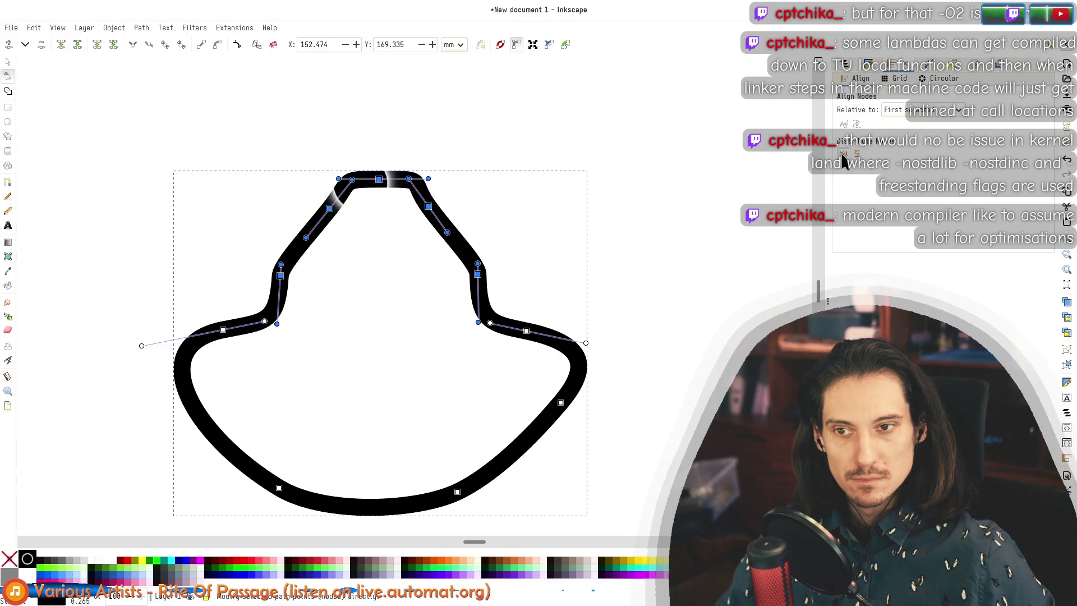
left_click(825, 149)
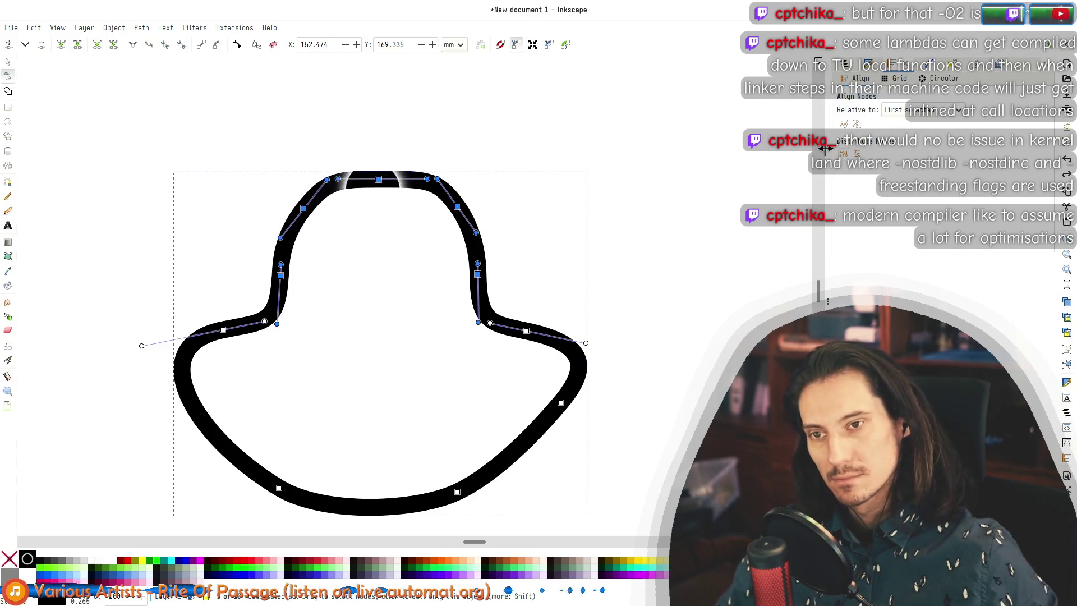
left_click_drag(221, 111, 587, 233)
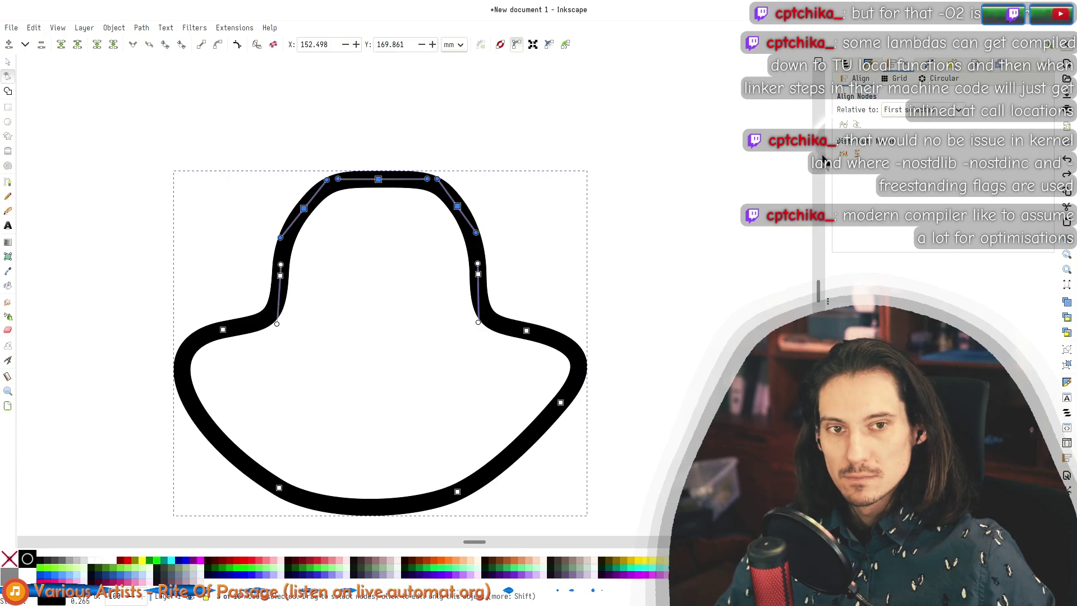
Step: Reshape the left shoulder by pulling out a node handle, then the right side
left_click(280, 275)
left_click_drag(182, 338, 143, 345)
mouse_move(430, 247)
left_mouse_down()
mouse_move(496, 295)
mouse_move(496, 325)
left_mouse_up()
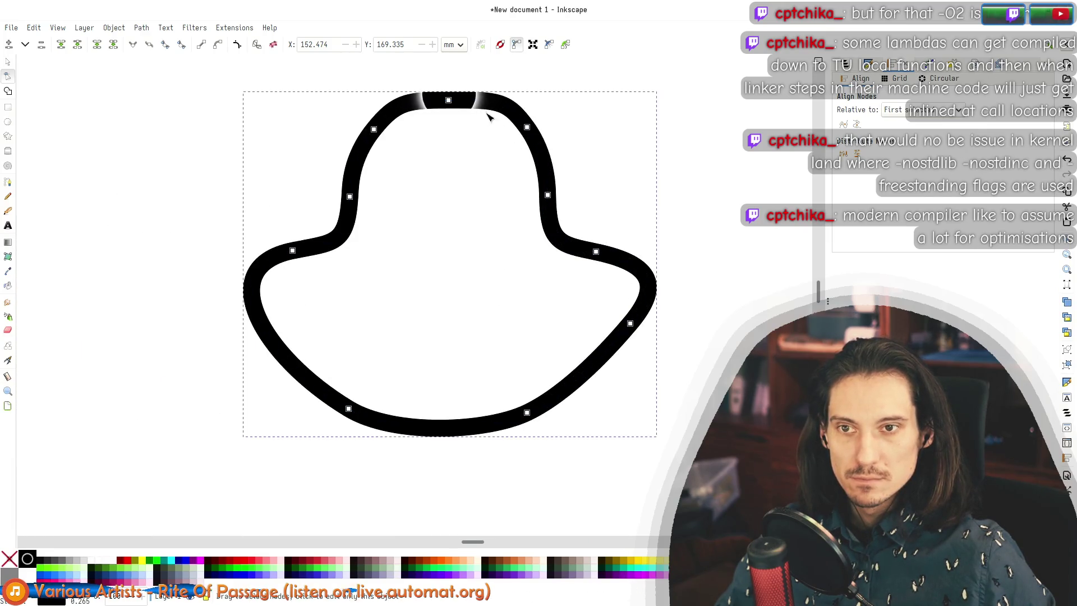
scroll(508, 94, "up", 2)
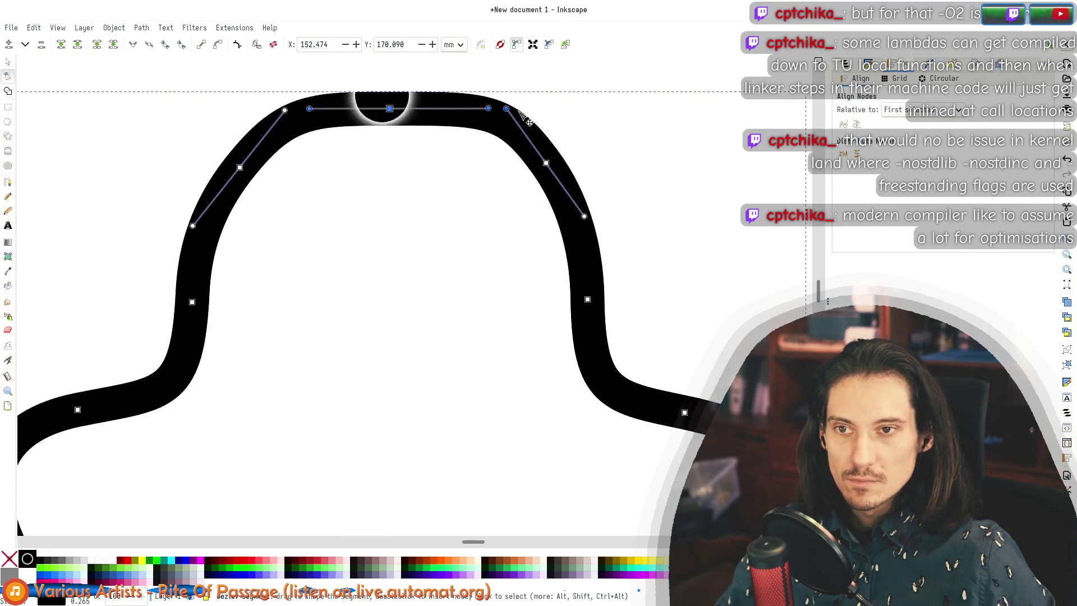
scroll(679, 149, "down", 4)
left_click(459, 140)
scroll(458, 168, "down", 4)
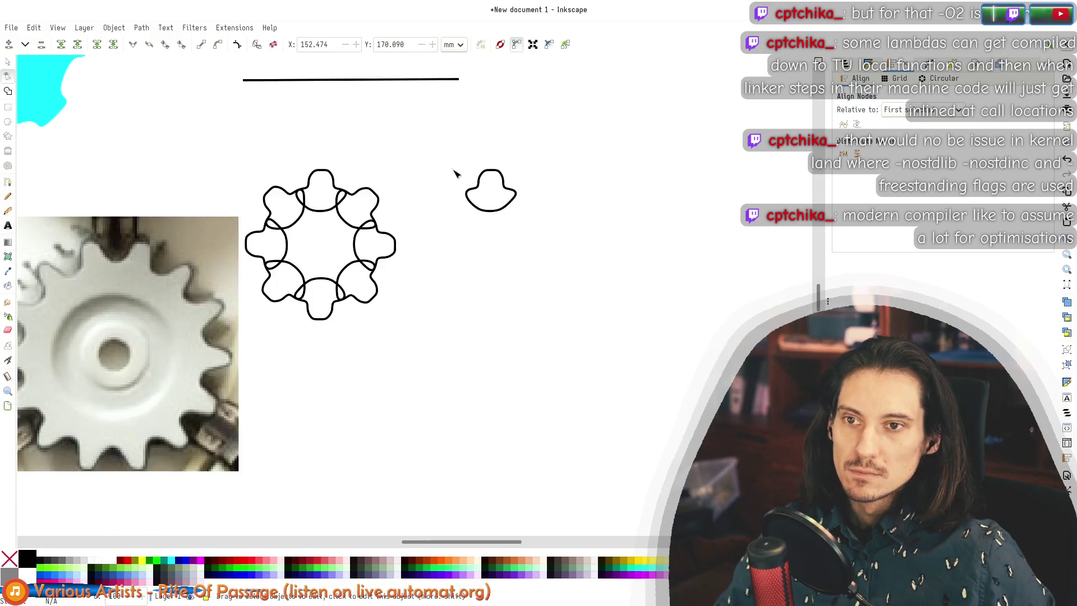
Step: Duplicate the hat outline and move the copy beside the line's end
key("s")
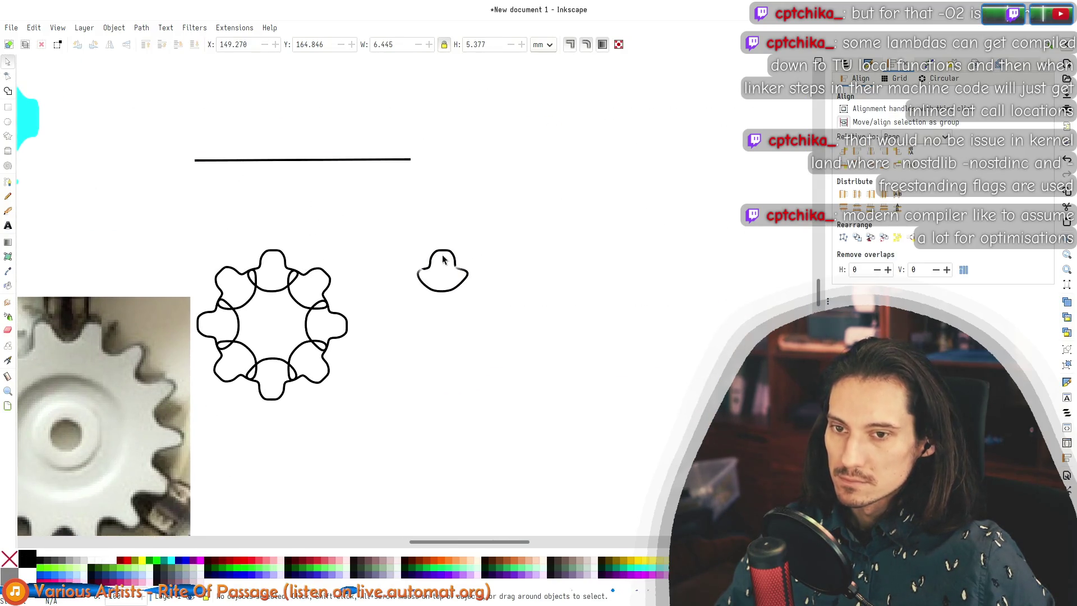
left_click(438, 255)
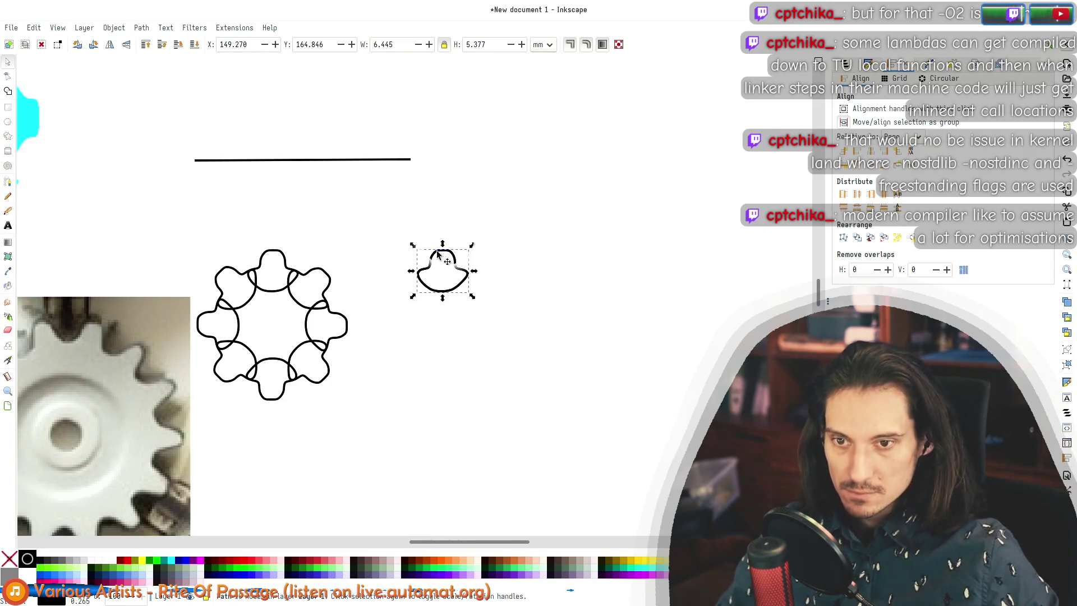
key("ctrl+d")
left_click_drag(437, 247, 442, 122)
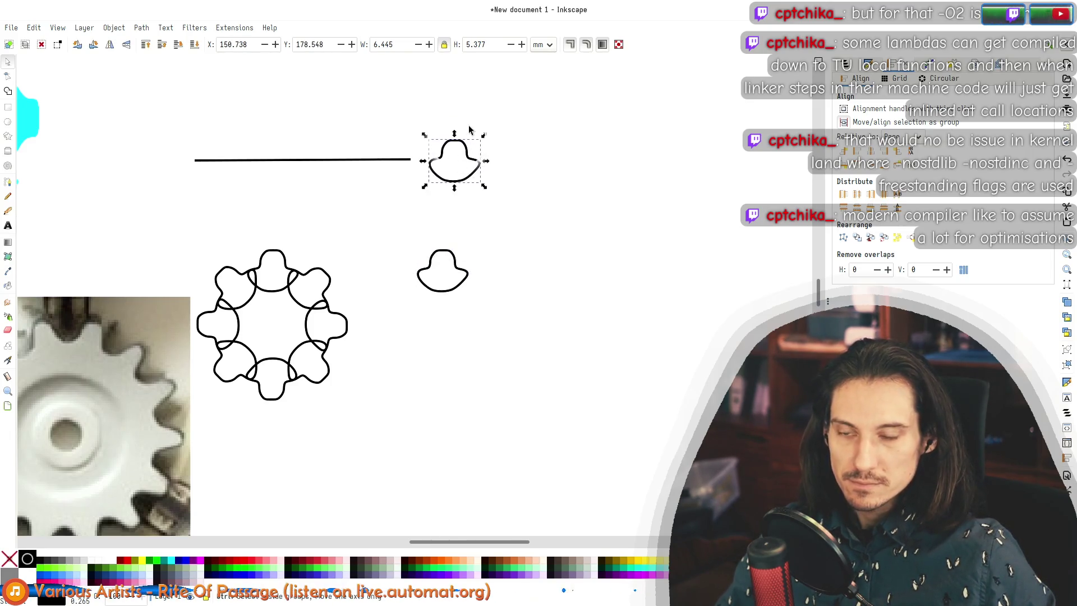
key("3")
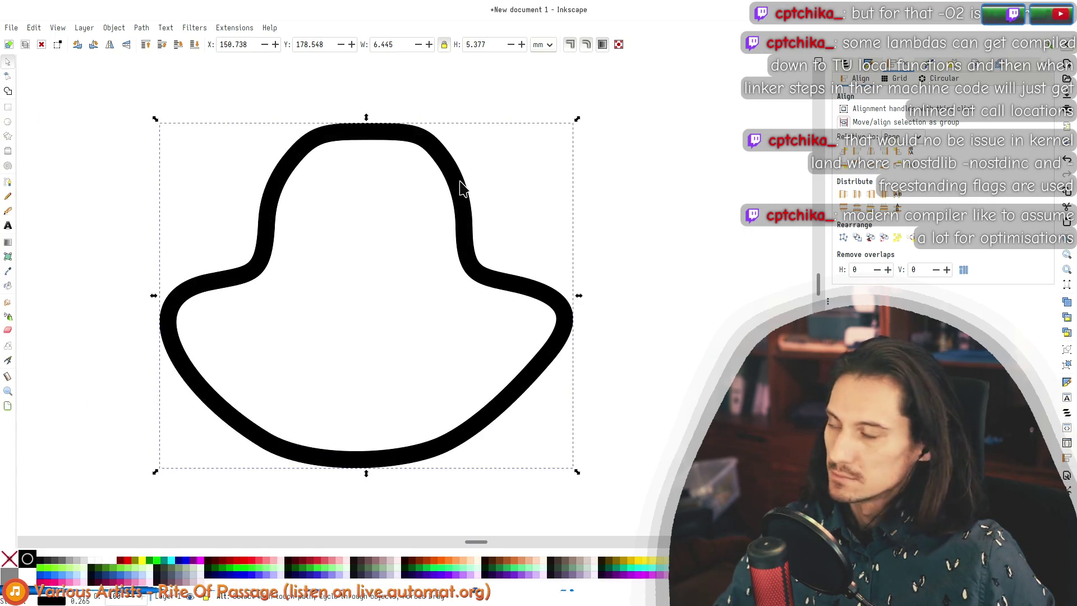
key("alt+Tab")
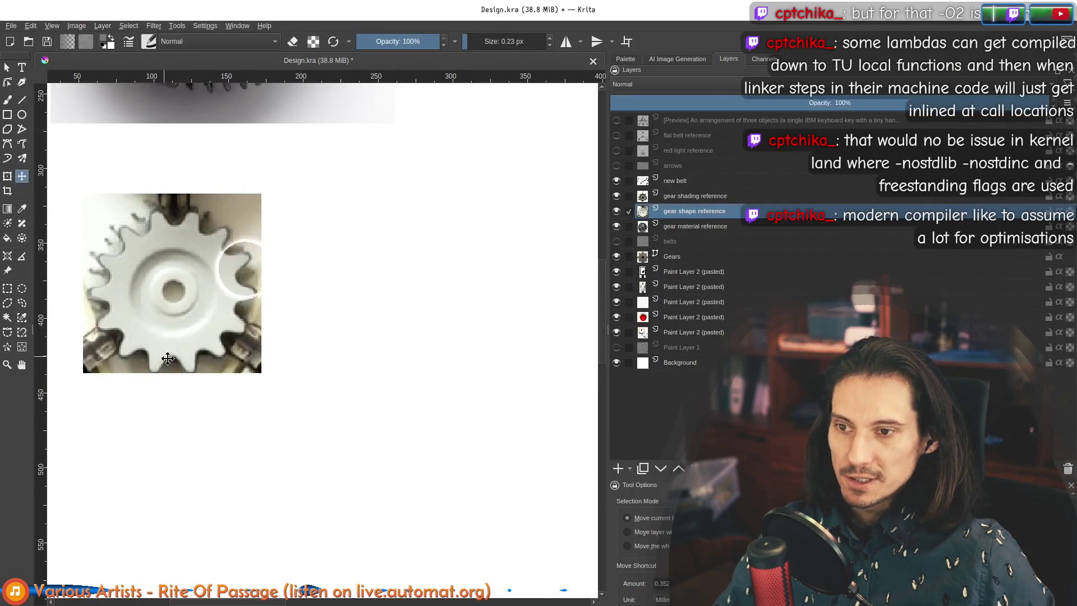
Step: Toggle layer visibility so arrows, new belt, belts and gear shading are hidden and Paint Layer 1 shows
scroll(228, 318, "down", 3)
scroll(254, 323, "up", 3)
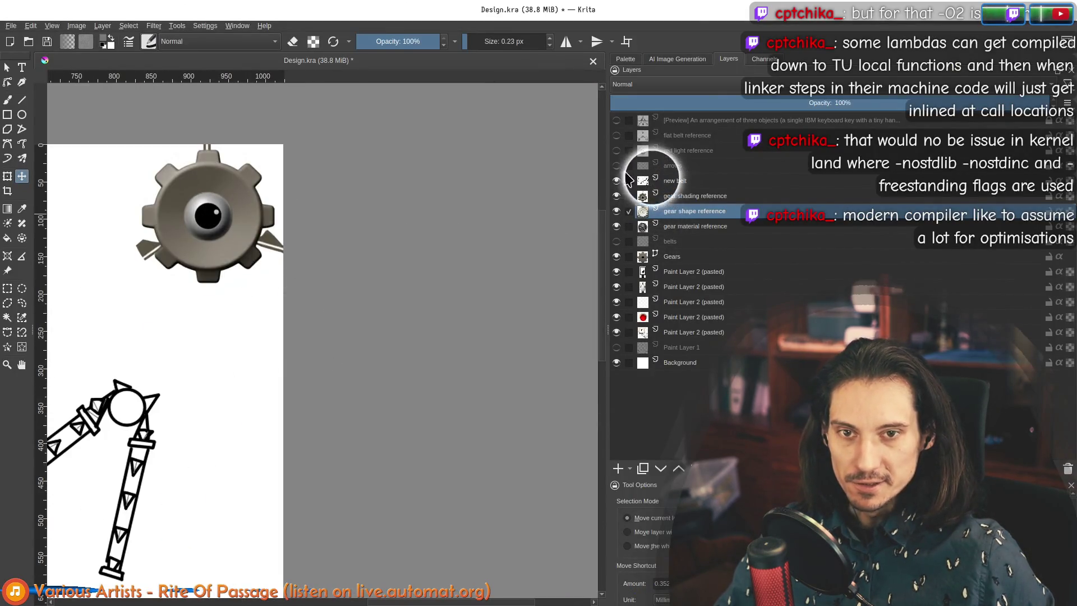
left_click(617, 166)
left_click(616, 181)
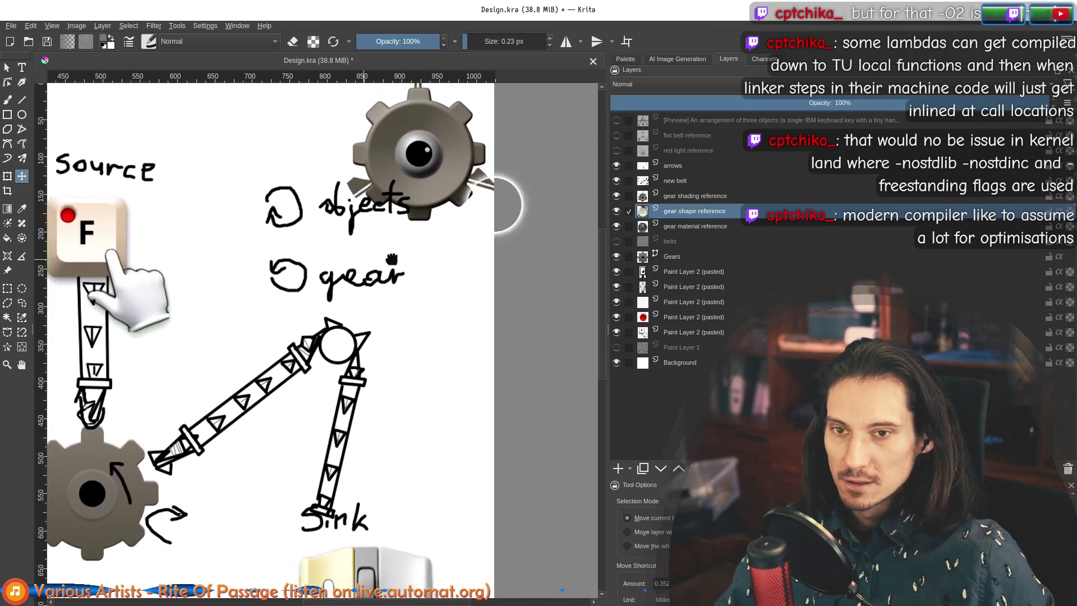
left_click(616, 241)
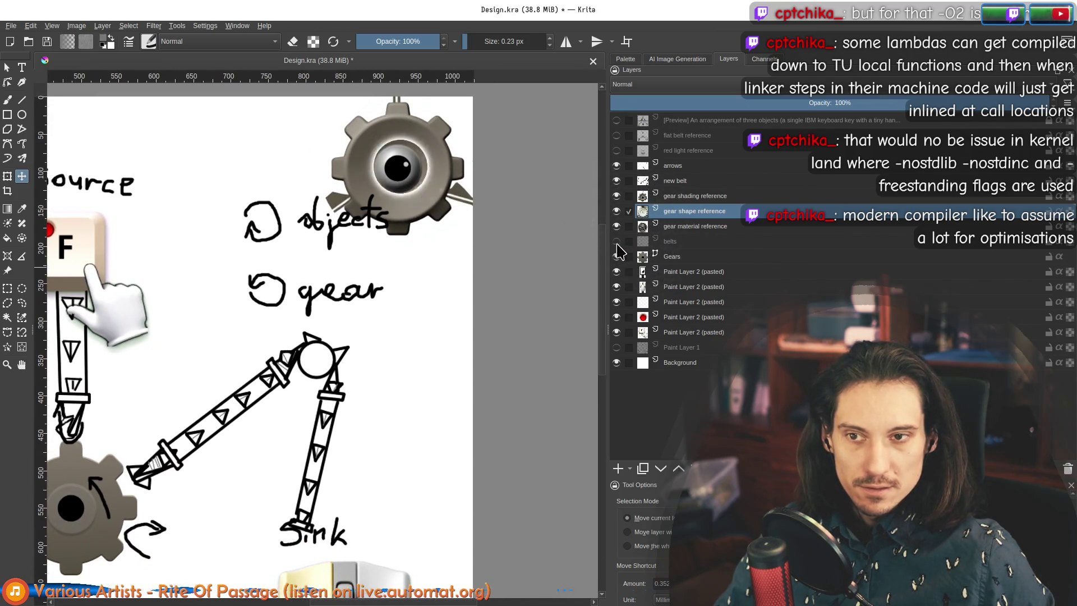
left_click(617, 196)
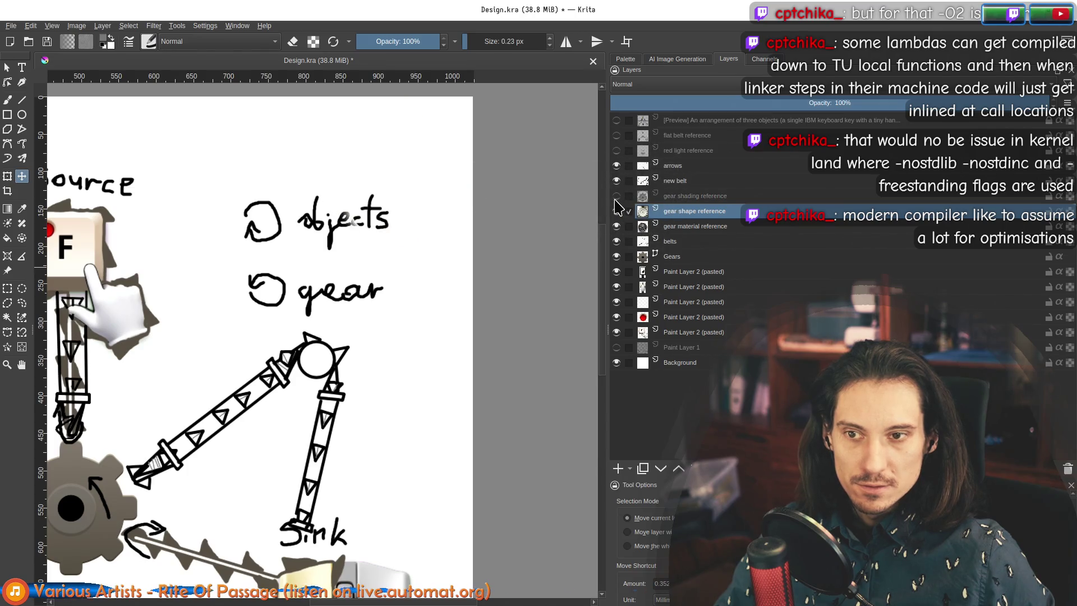
left_click(617, 347)
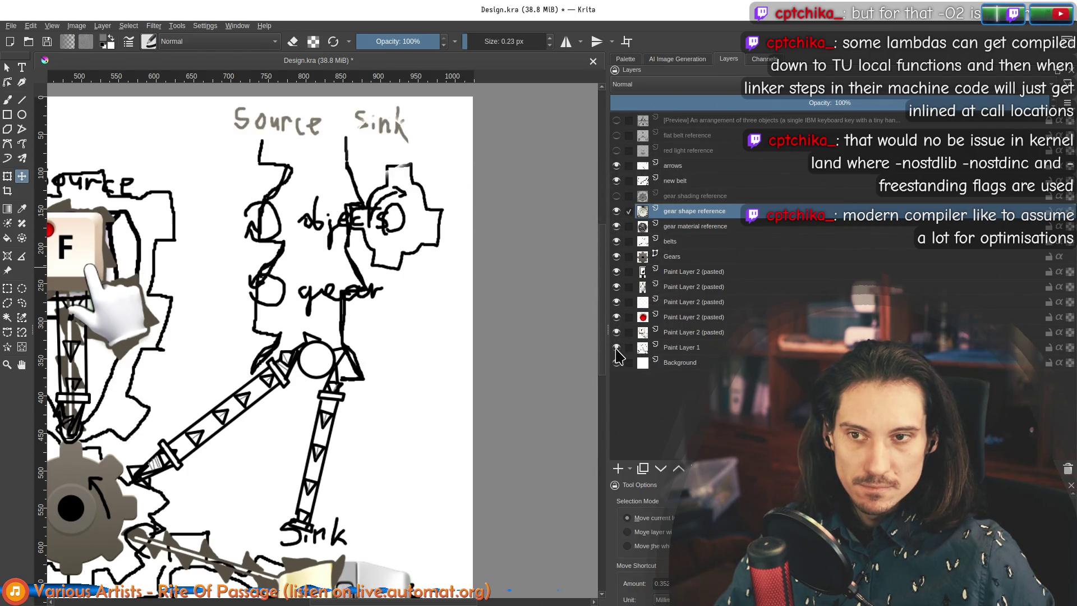
left_click(616, 241)
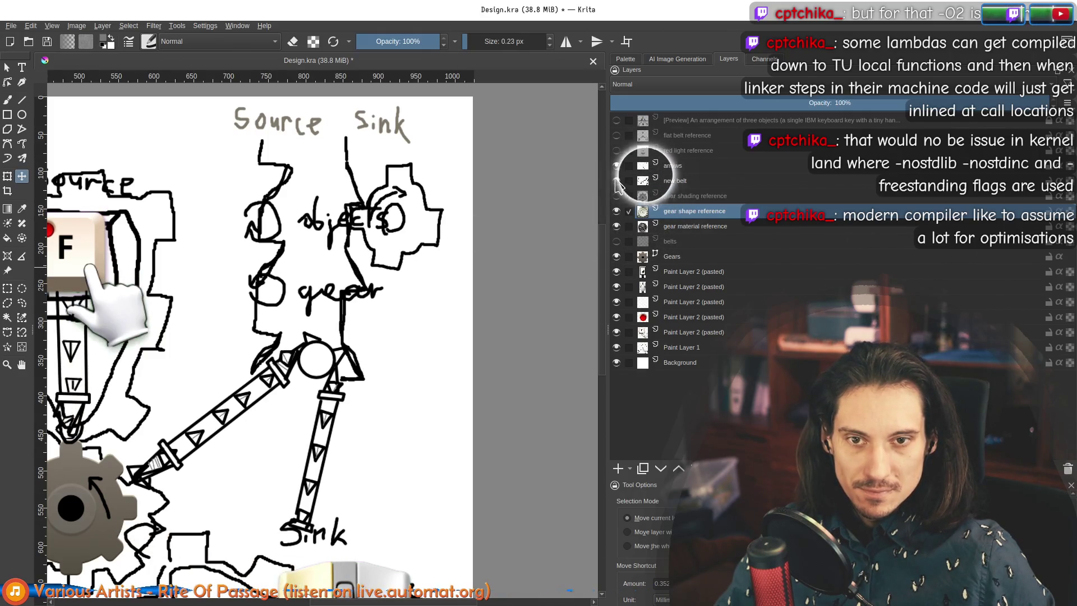
left_click(617, 181)
left_click(616, 165)
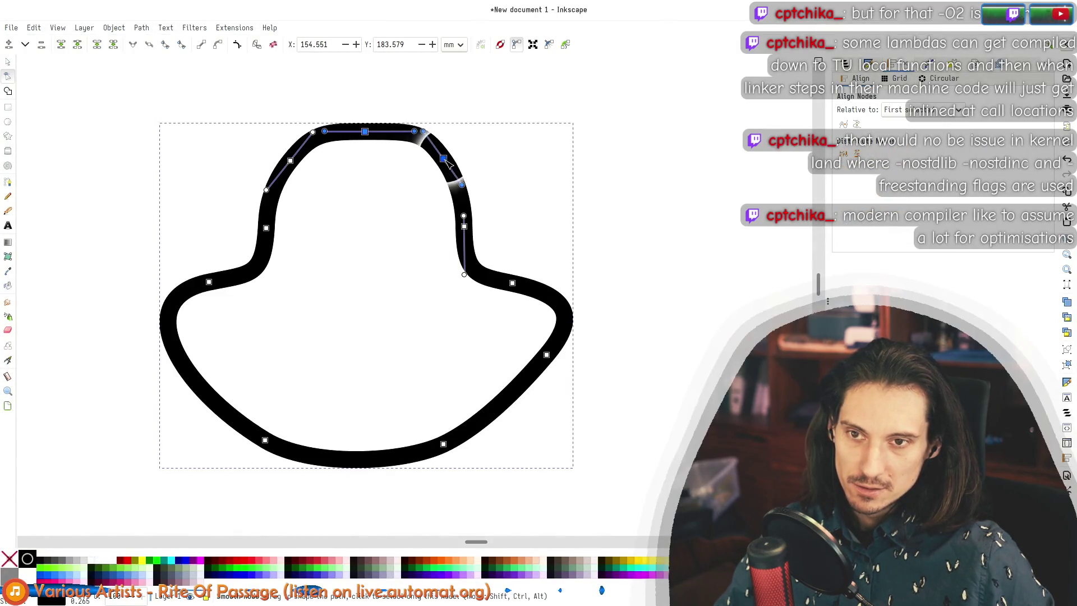
Step: Add a node on the crown's upper-left curve and delete the crown's top node
left_click(464, 226)
left_click(365, 132)
double_click(318, 137)
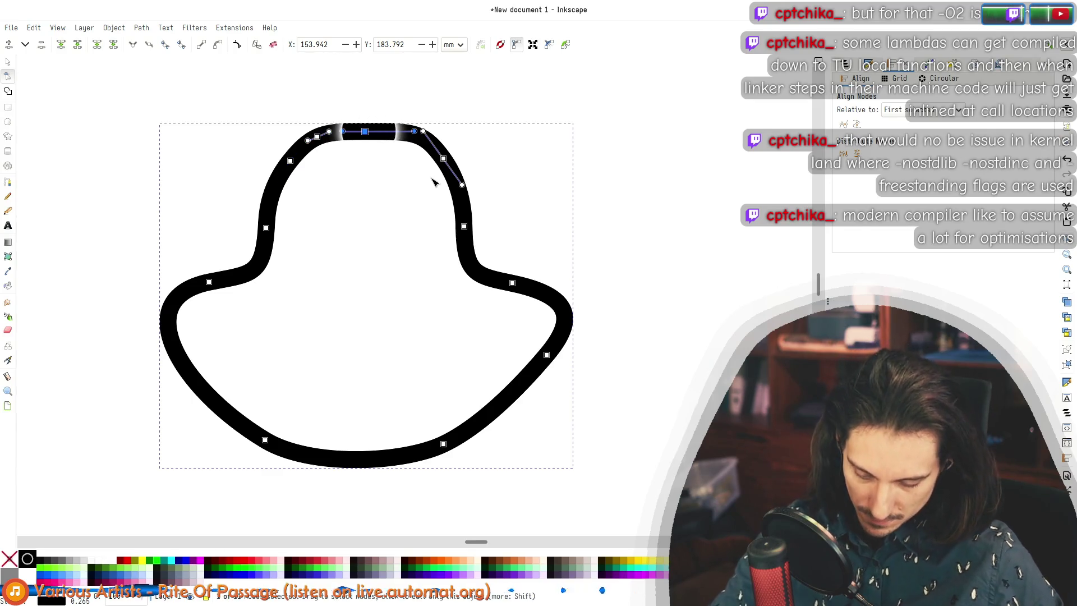
key("Delete")
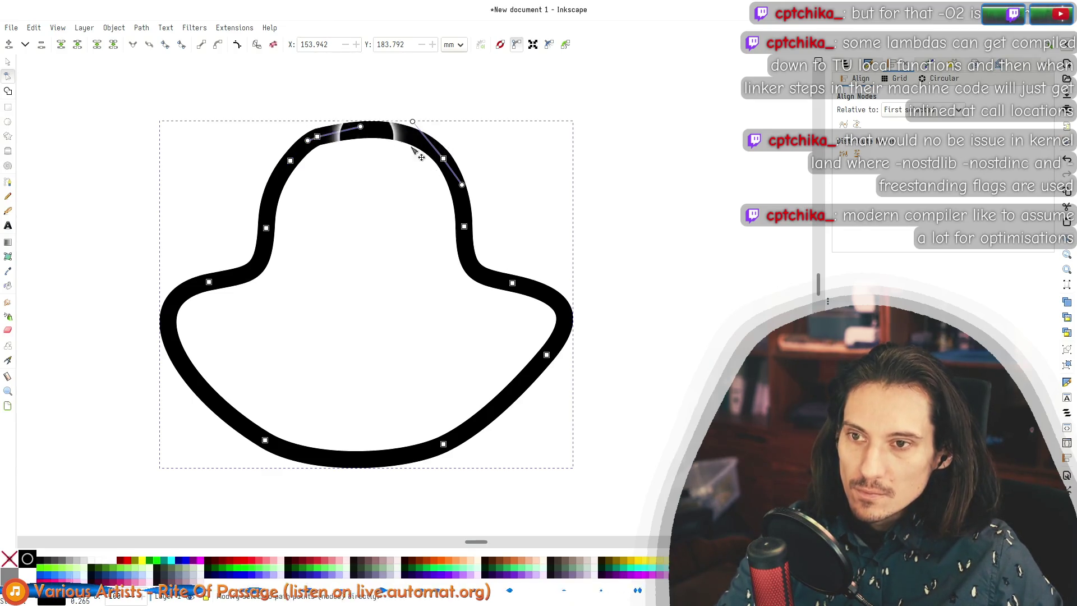
Step: Delete two right-side crown nodes and drag the top curve left into a lopsided peak
left_click_drag(459, 150, 422, 183)
key("Delete")
left_click_drag(490, 207, 429, 246)
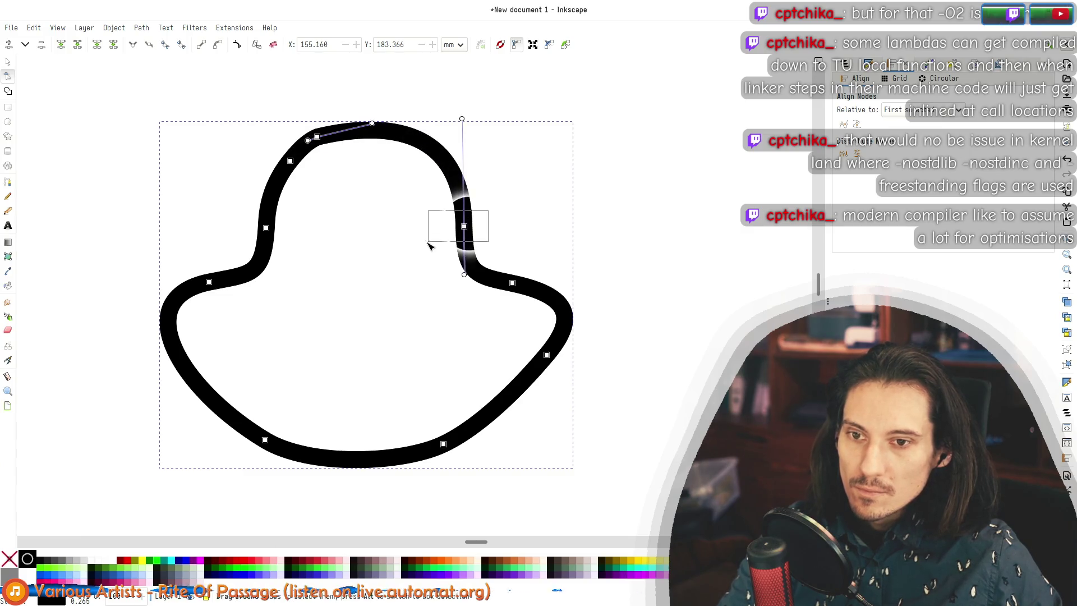
key("Delete")
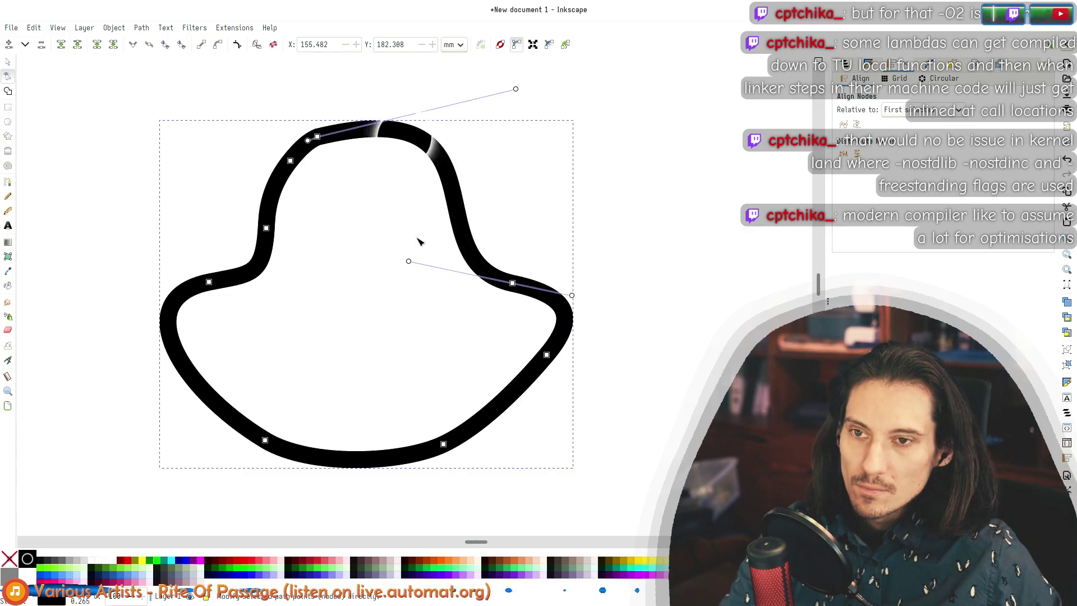
left_click_drag(516, 90, 358, 112)
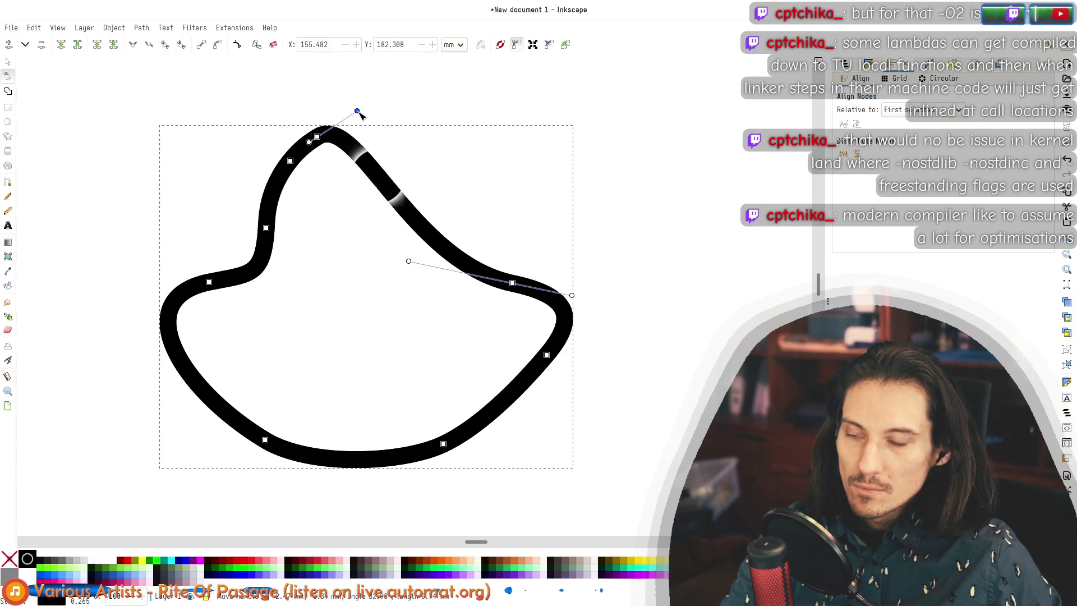
left_click(605, 207)
scroll(606, 206, "down", 6)
scroll(592, 218, "down", 1)
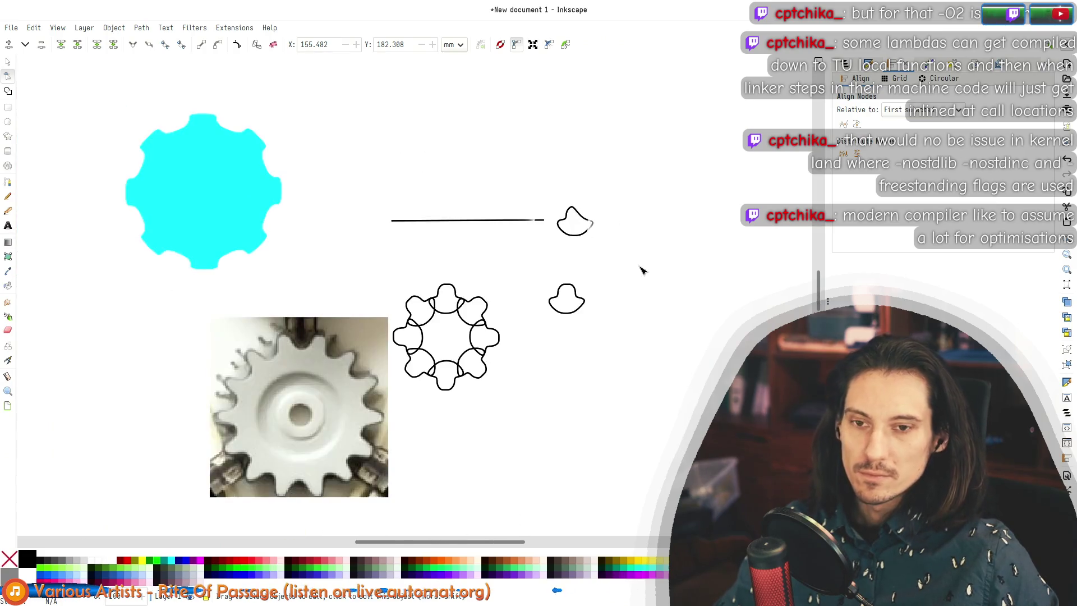
left_click(7, 66)
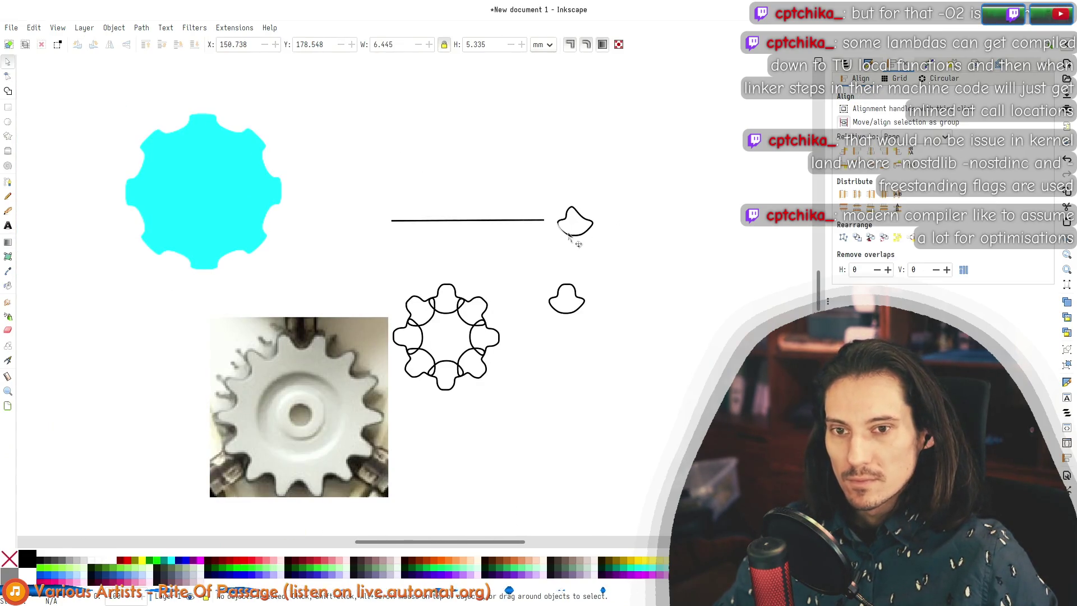
left_click_drag(583, 237, 569, 364)
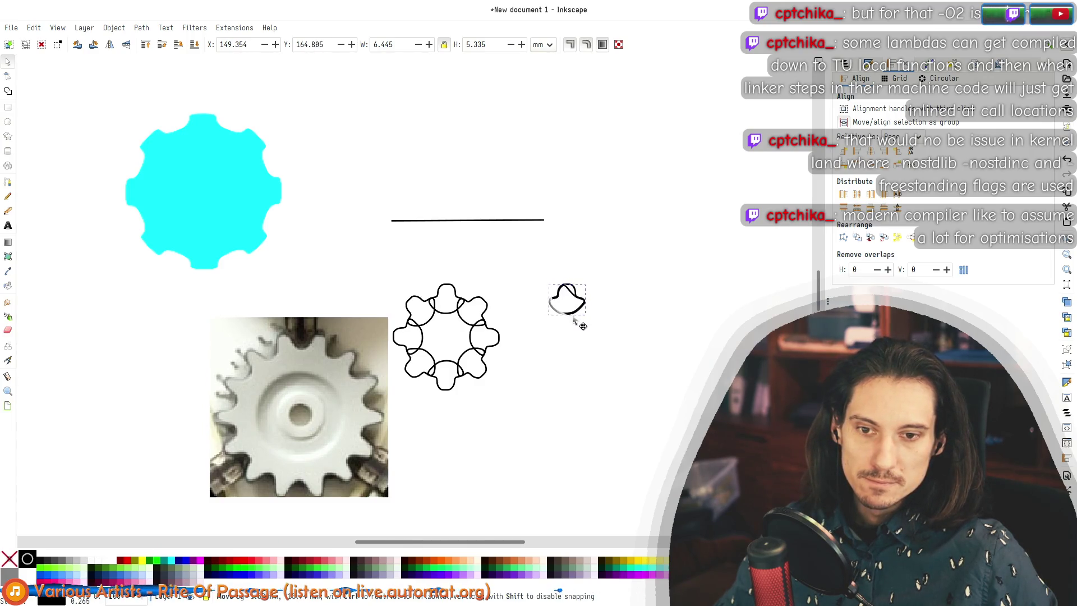
left_click_drag(579, 291, 589, 259)
key("space")
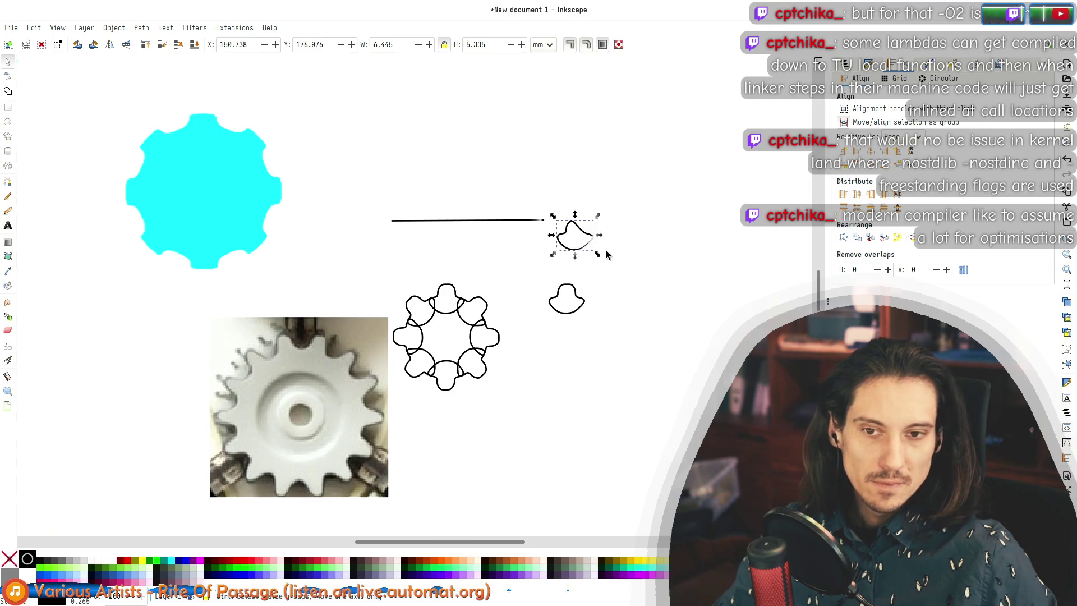
scroll(599, 248, "up", 4)
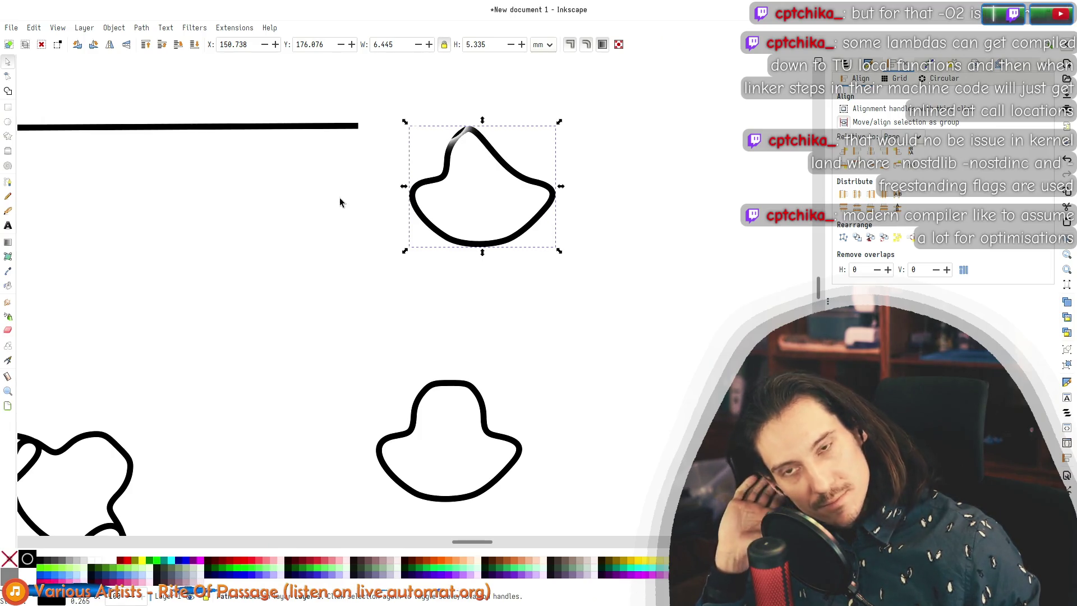
double_click(459, 139)
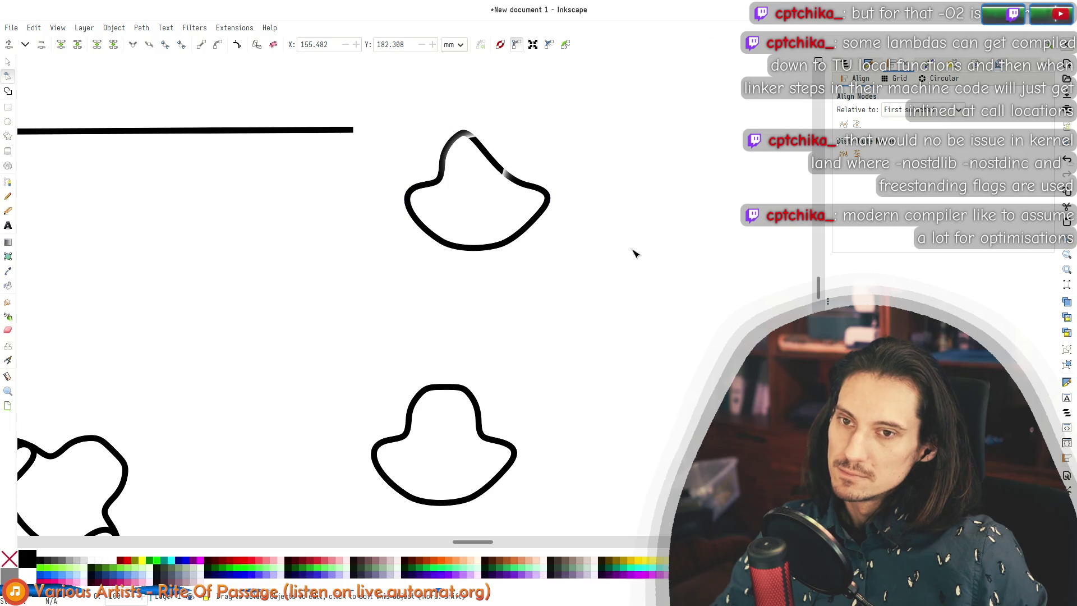
scroll(634, 254, "down", 4, "ctrl")
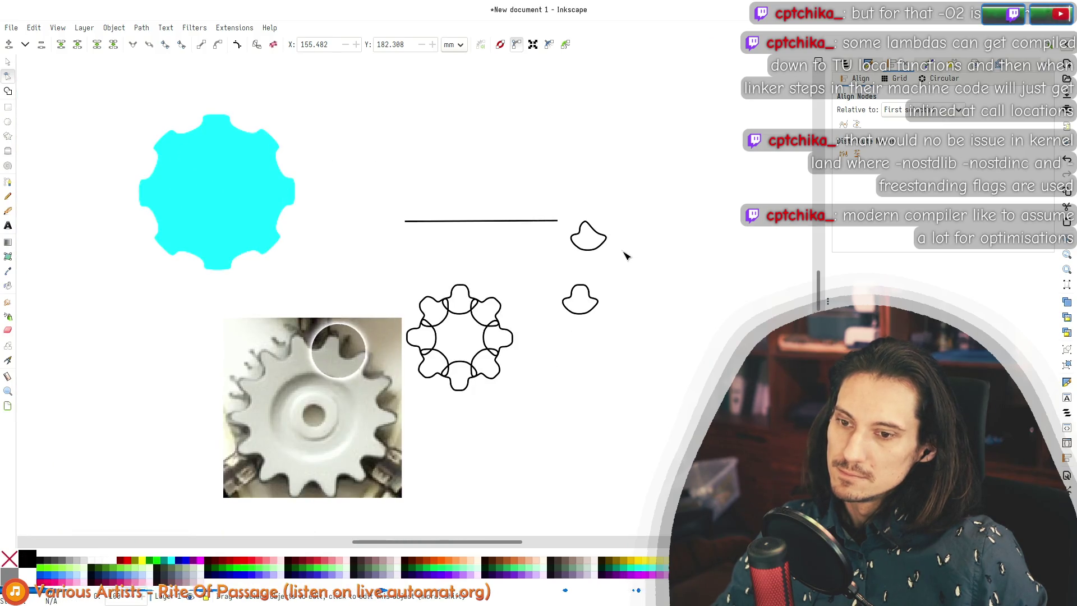
key("alt+Tab")
Step: Zoom out, hide Paint Layer 1 and show the new belt layer linking the F key to the gear
key("minus")
key("minus")
key("minus")
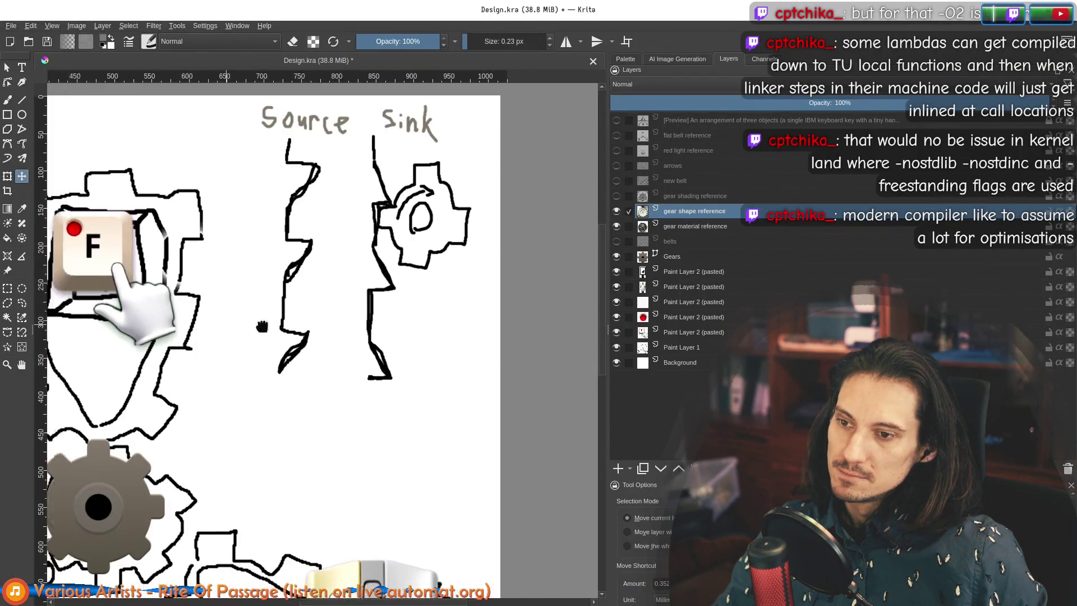
scroll(386, 295, "up", 1, "ctrl")
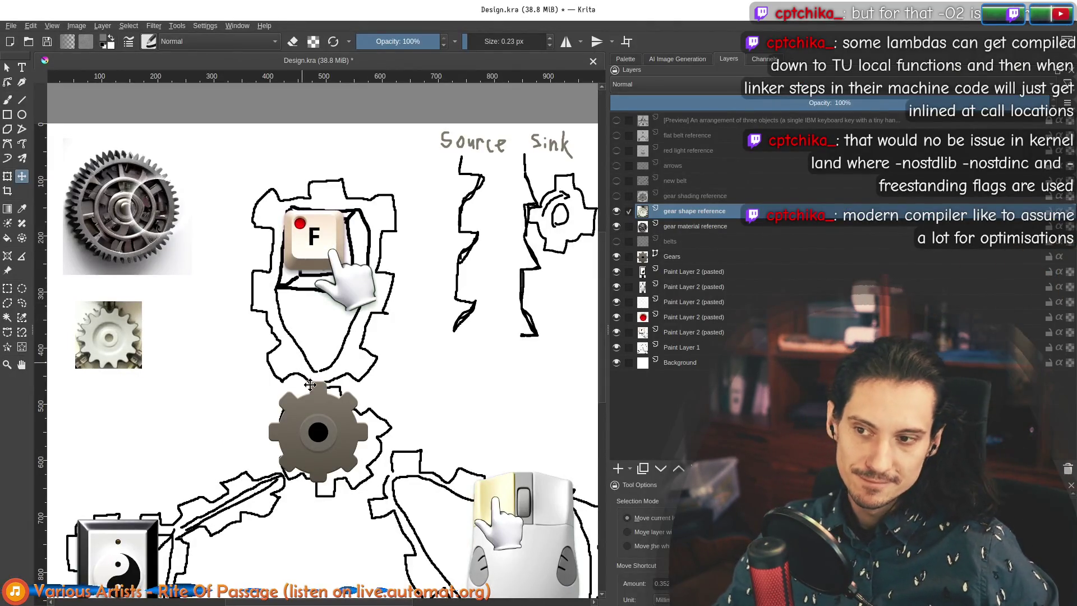
scroll(392, 303, "down", 2)
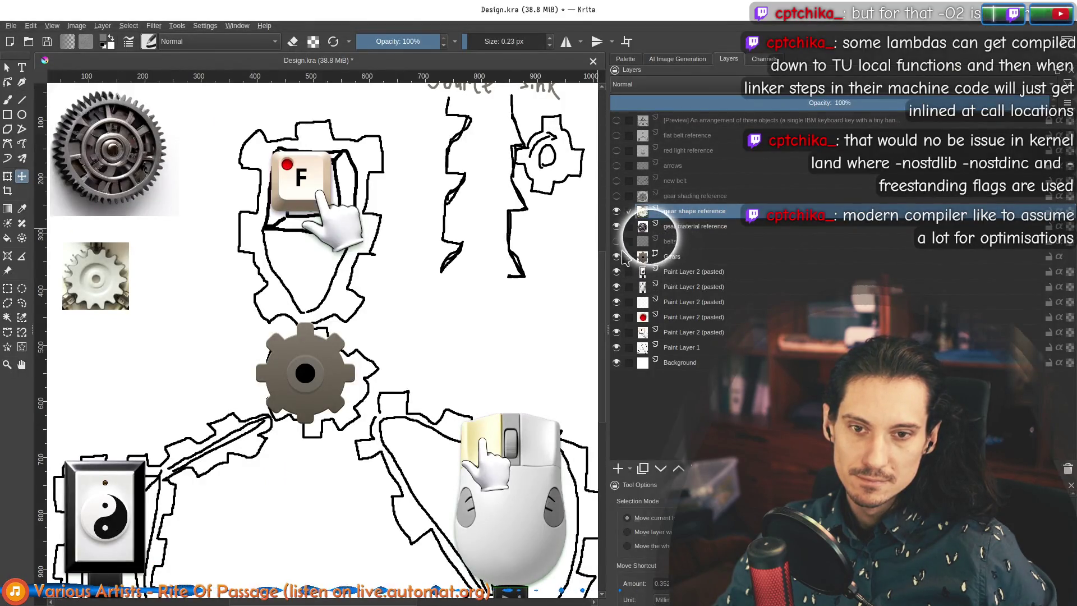
left_click(617, 347)
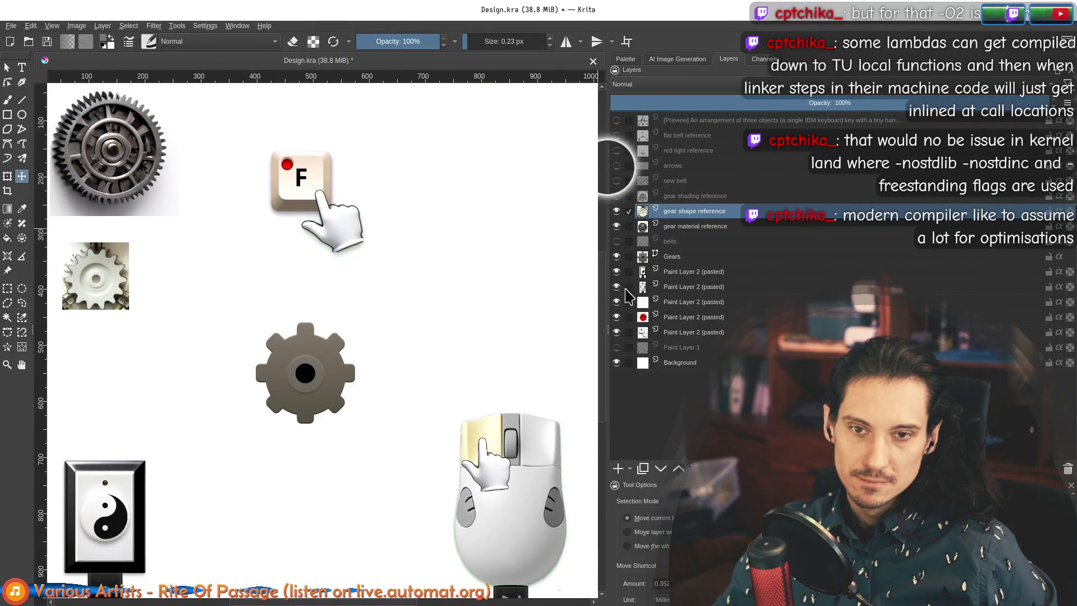
left_click(617, 181)
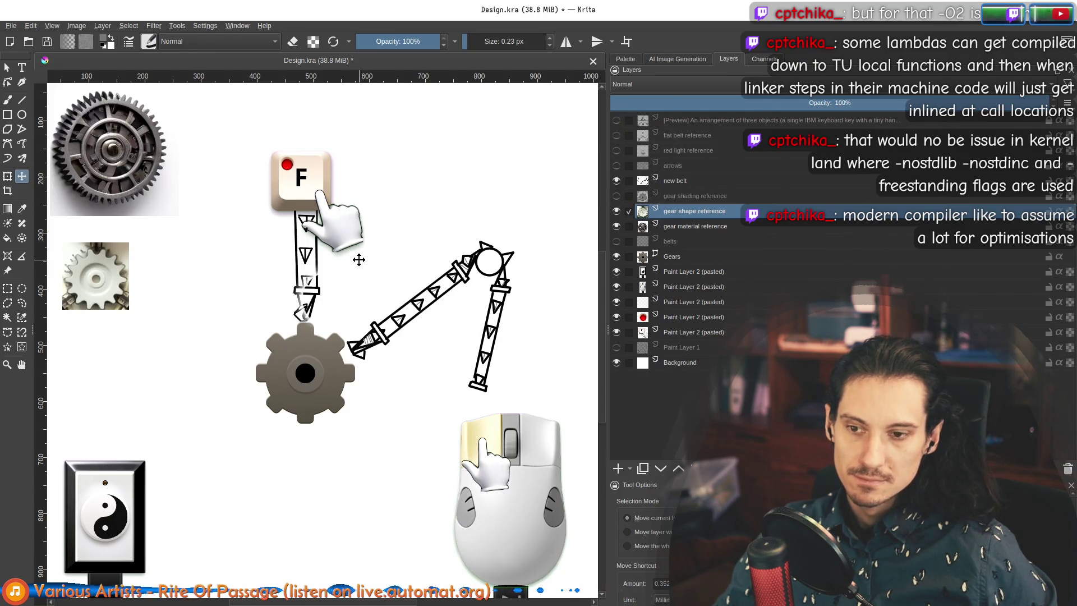
scroll(420, 278, "down", 2)
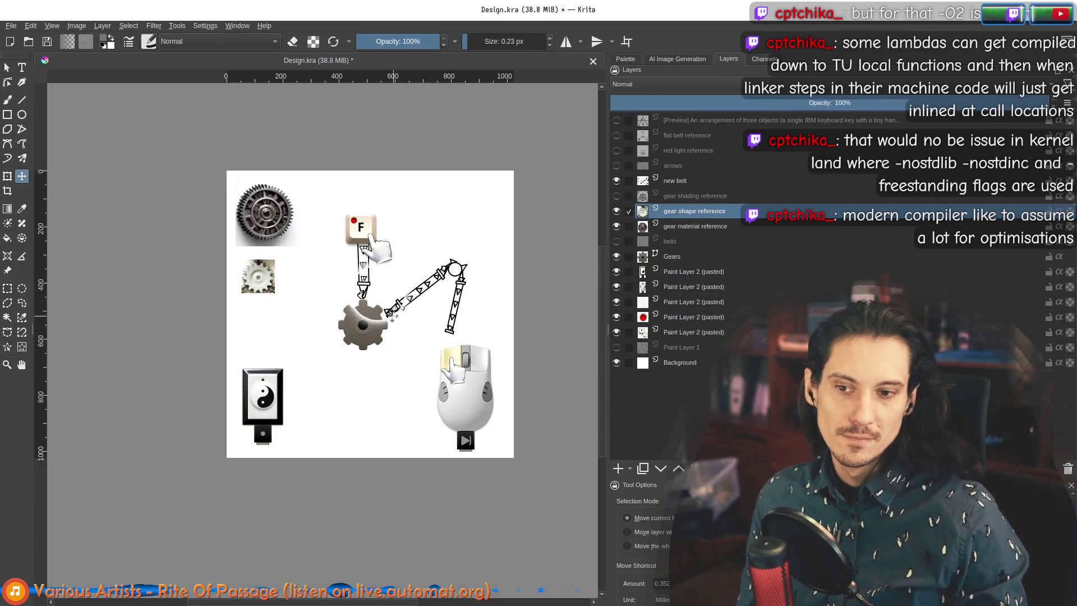
scroll(392, 317, "up", 3, "ctrl")
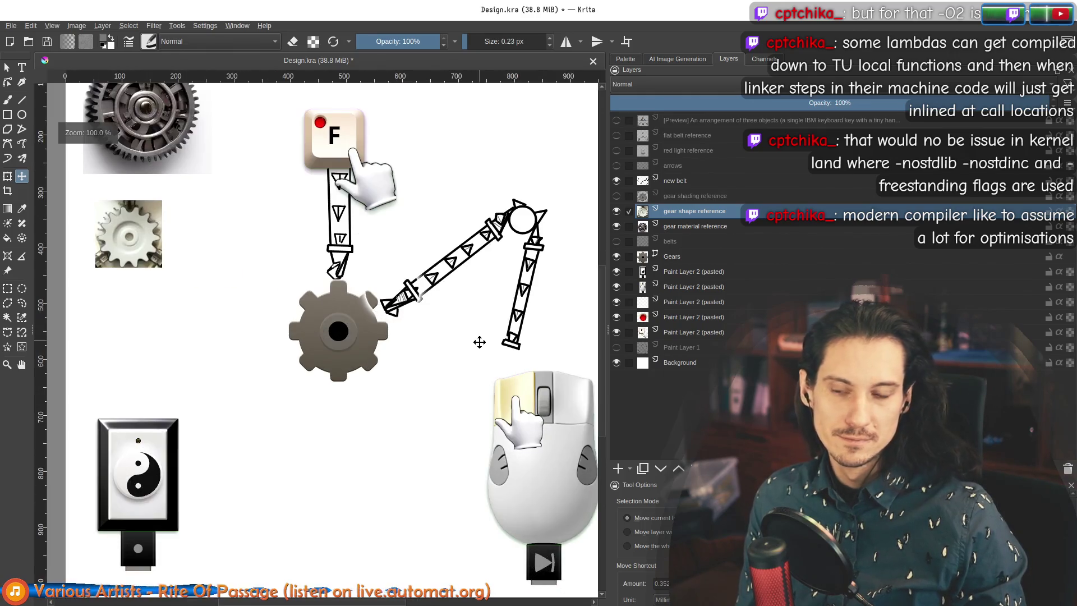
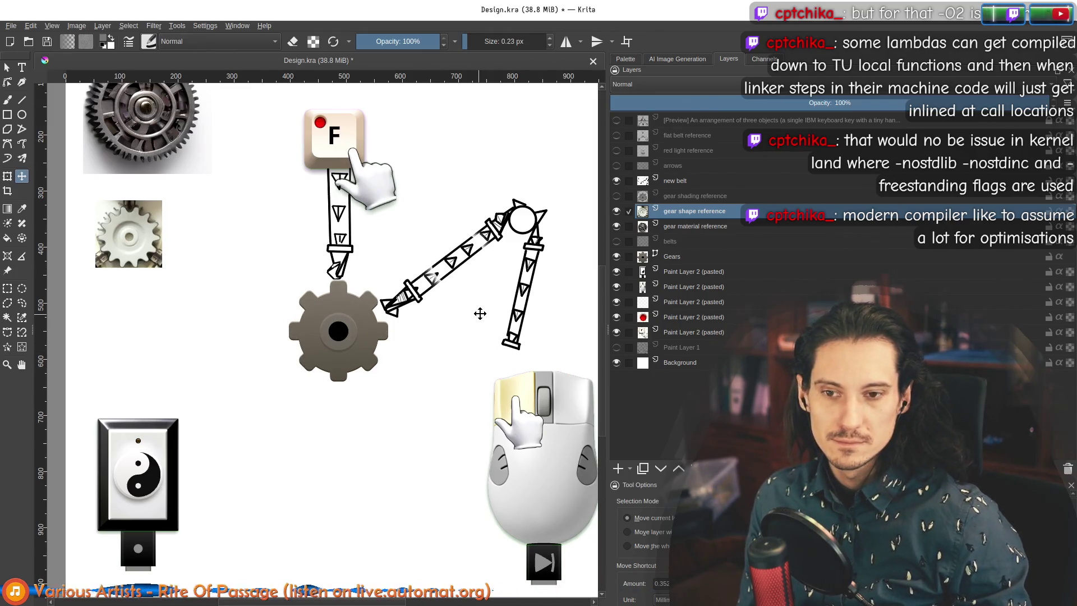
Step: Pan and zoom across the Krita belt drawing to review the belts and F key
scroll(466, 314, "down", 1)
scroll(467, 323, "up", 1)
scroll(467, 323, "up", 1)
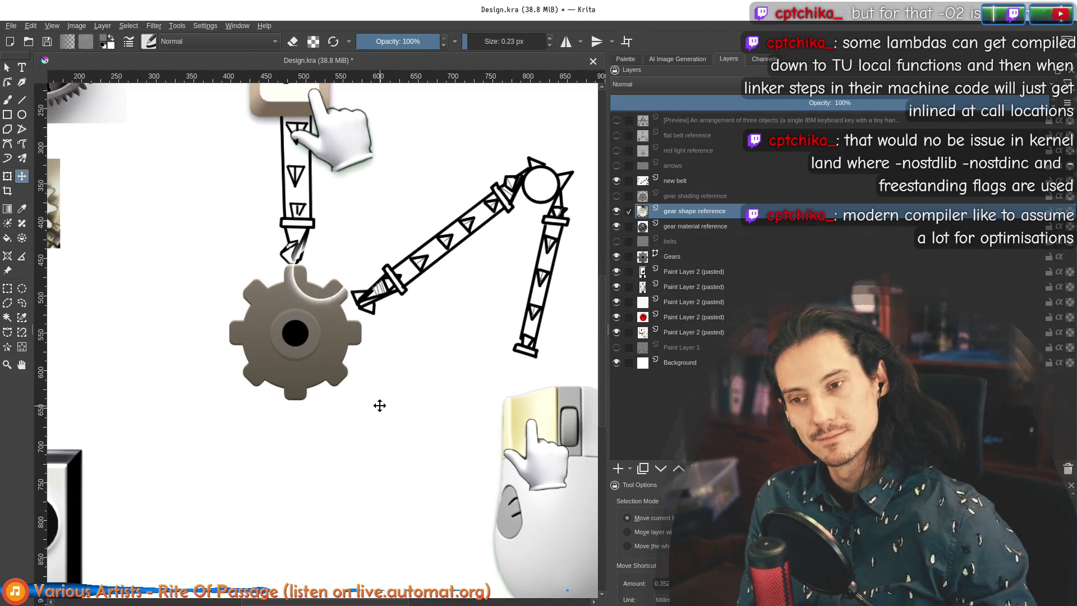
left_click_drag(482, 360, 403, 354)
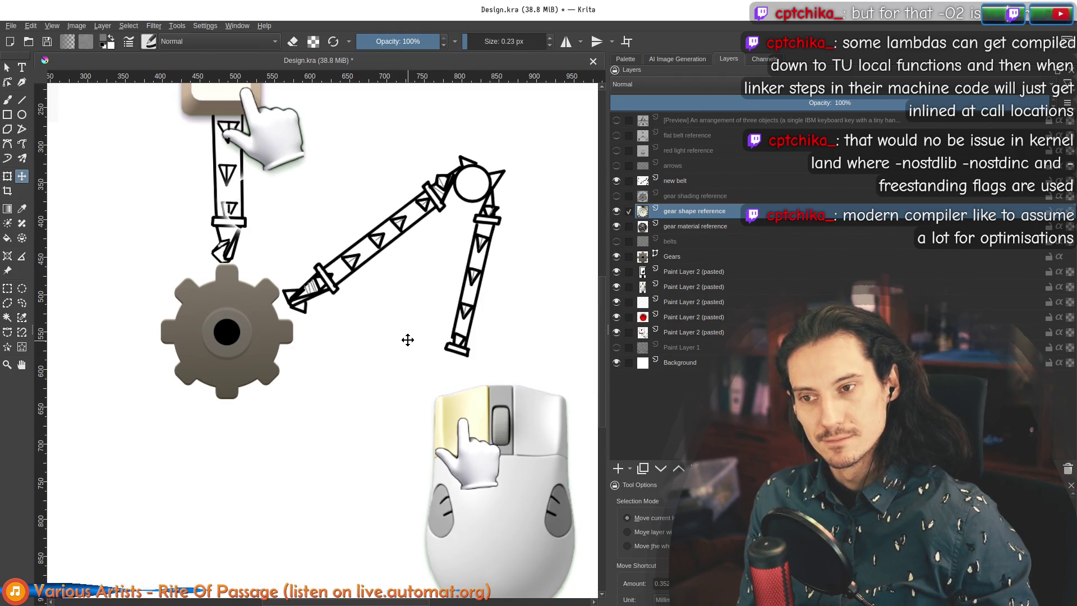
scroll(408, 337, "down", 3)
scroll(409, 333, "up", 3)
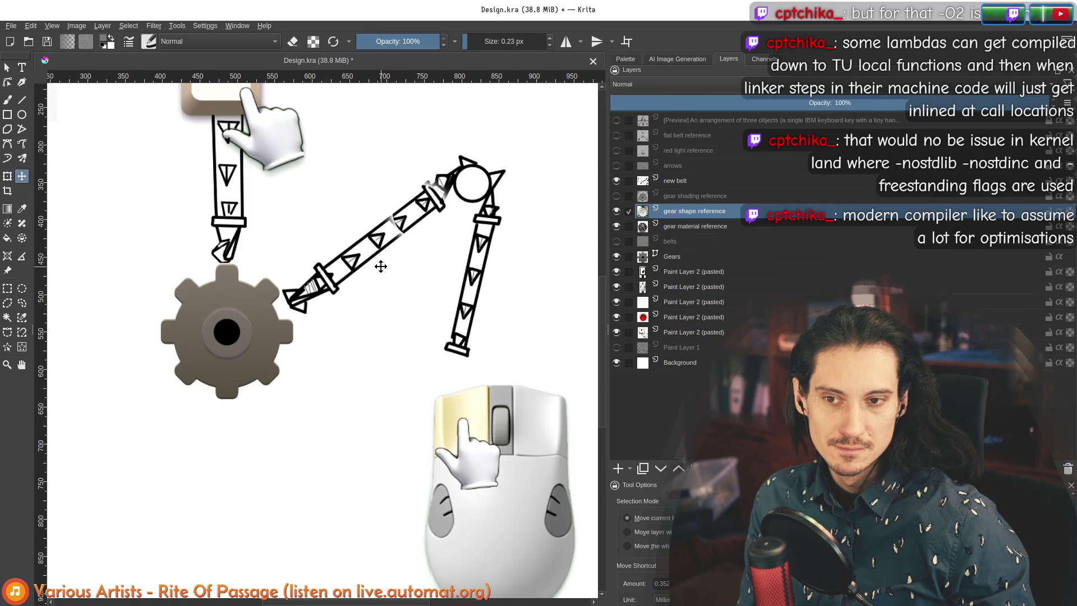
mouse_move(413, 308)
left_mouse_down()
mouse_move(314, 335)
mouse_move(400, 396)
mouse_move(385, 385)
left_mouse_up()
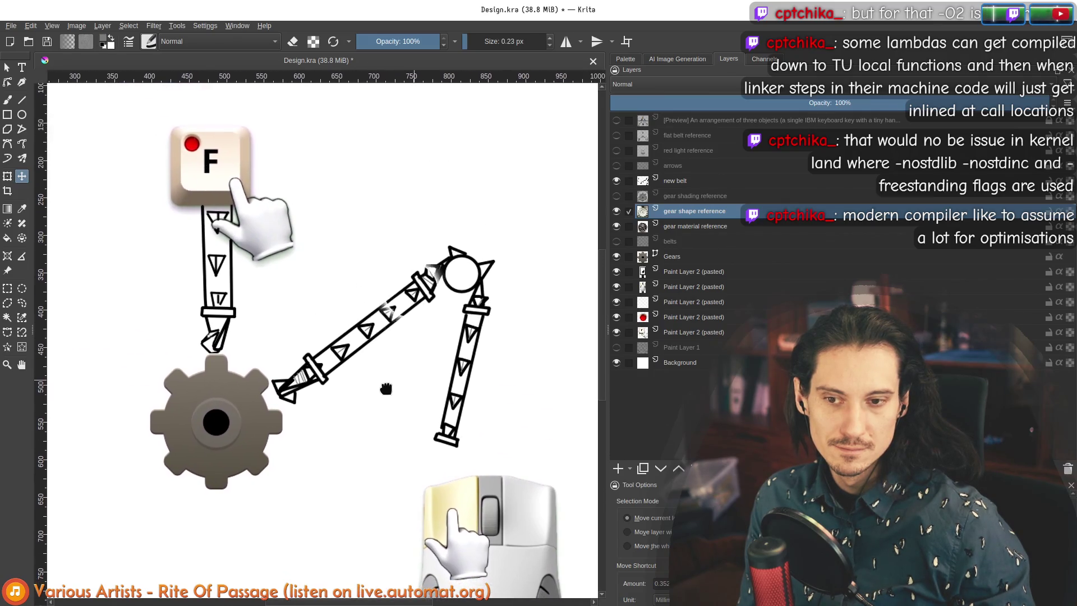
scroll(445, 341, "down", 2)
scroll(420, 330, "up", 3)
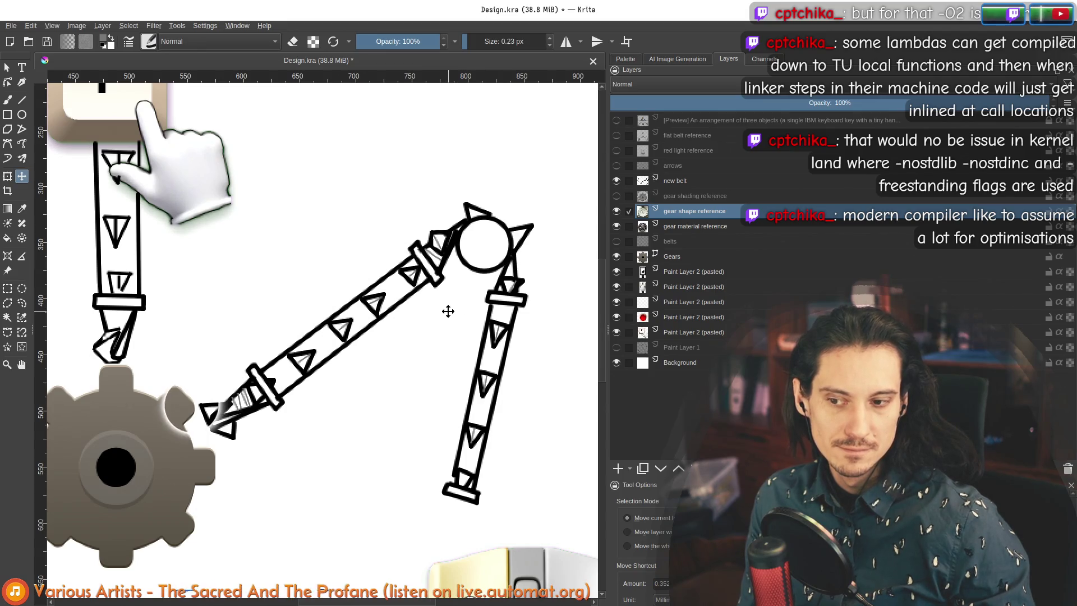
scroll(446, 309, "down", 2)
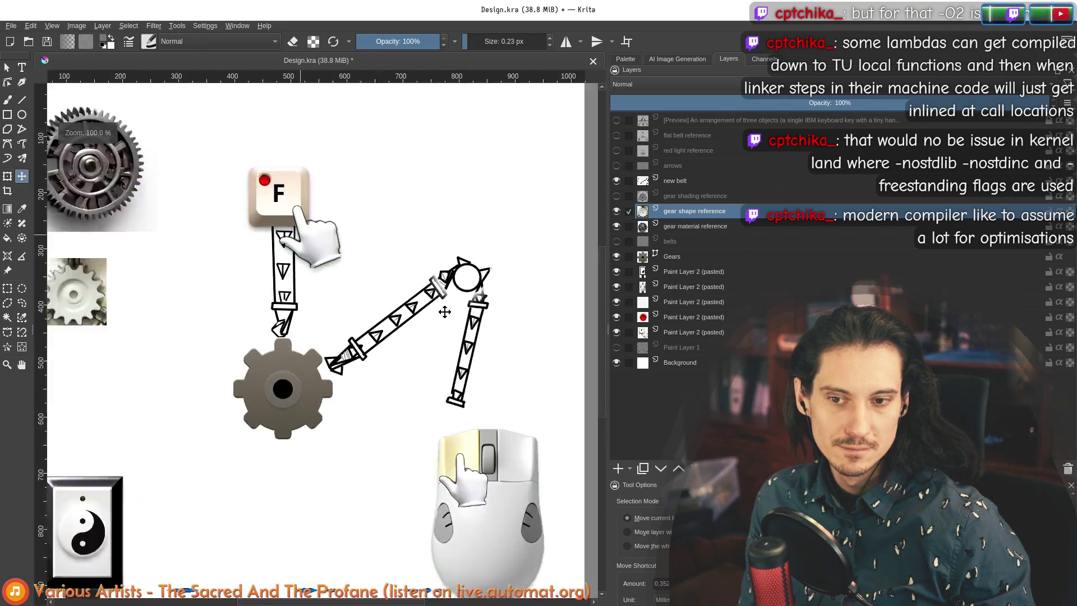
scroll(443, 311, "up", 1)
scroll(444, 310, "down", 2)
scroll(444, 310, "up", 2)
Step: Recentre on the gear and belts, then bring up the Inkscape gear drawing
mouse_move(483, 395)
left_mouse_down()
mouse_move(376, 331)
mouse_move(410, 341)
left_mouse_up()
scroll(358, 332, "down", 1)
scroll(359, 332, "up", 1)
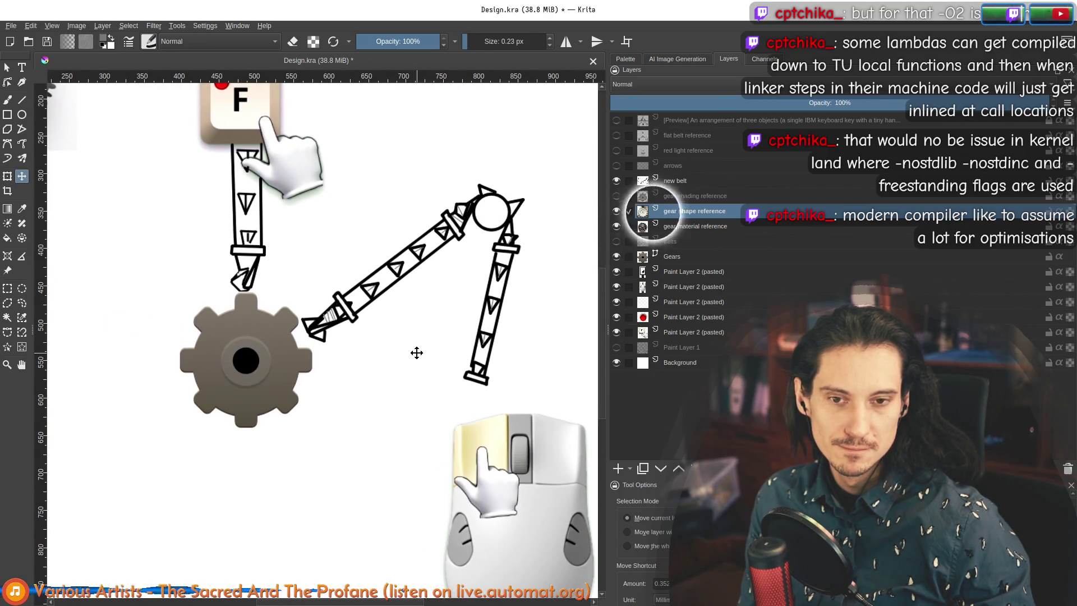
key("alt+Tab")
left_click_drag(504, 386, 427, 368)
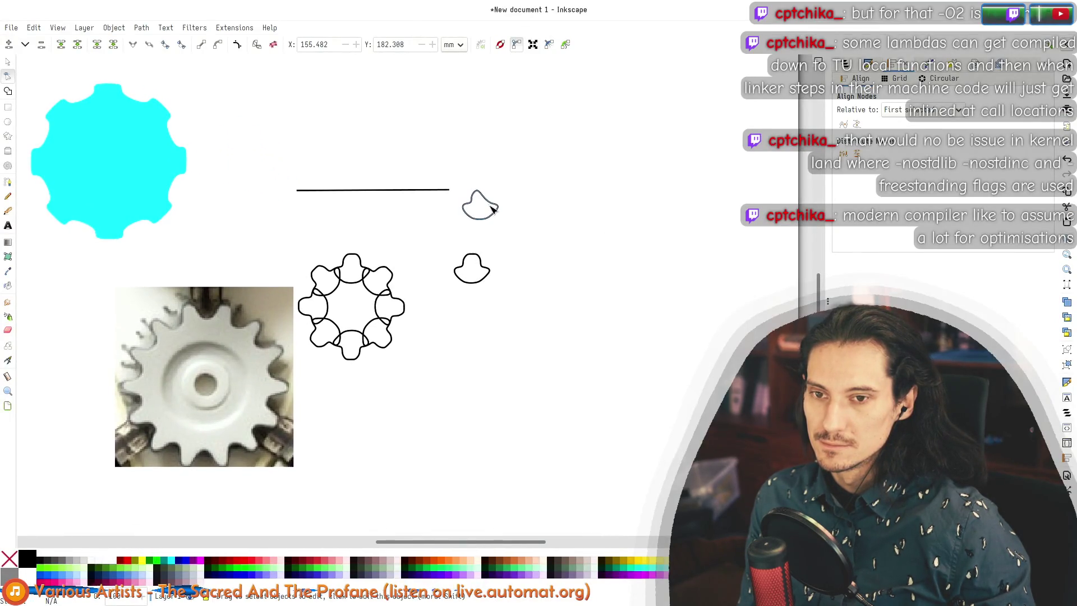
Step: Begin saving the Inkscape drawing under a new name, browsing into source_images
key("alt+Tab")
key("alt+Tab")
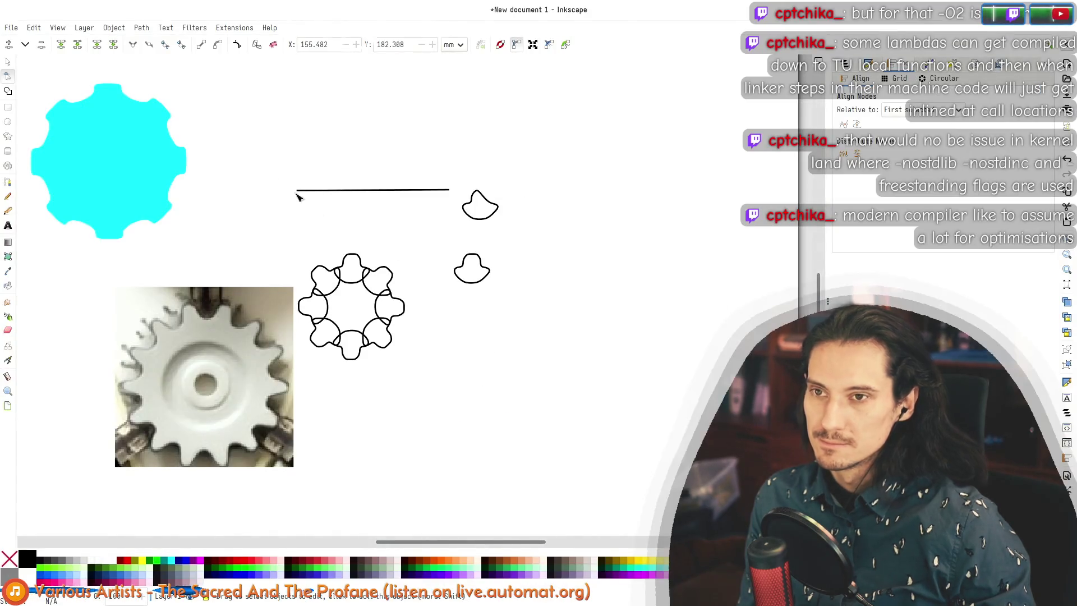
left_click(12, 28)
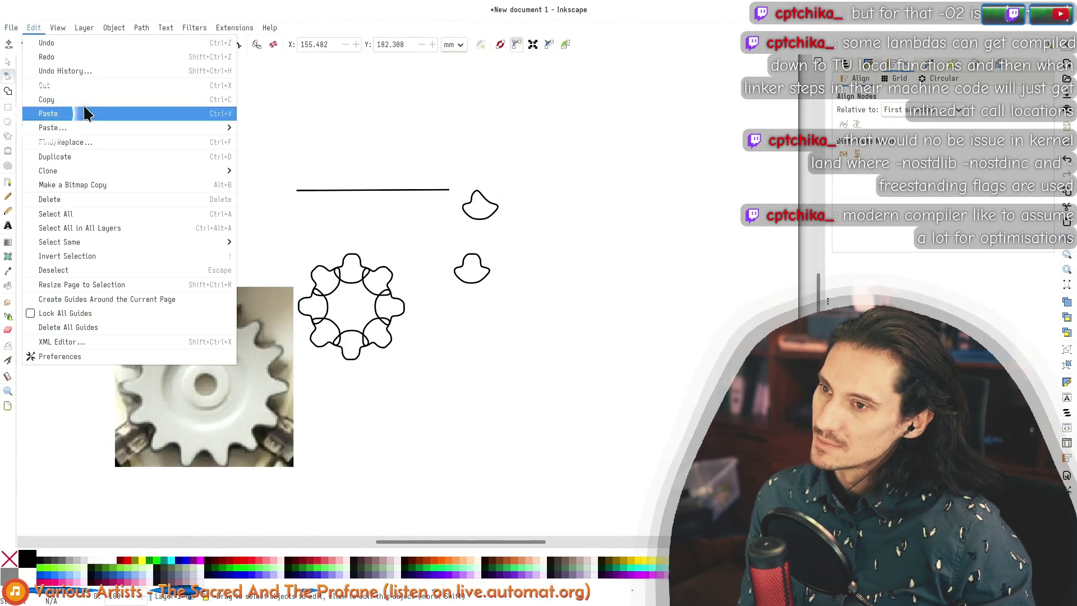
left_click(41, 126)
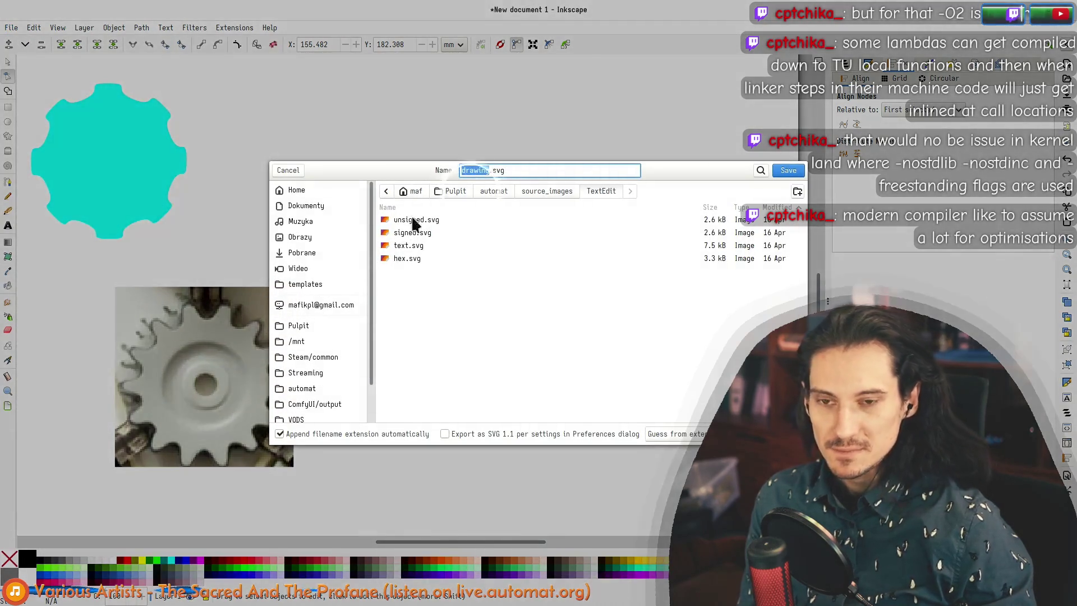
left_click(555, 191)
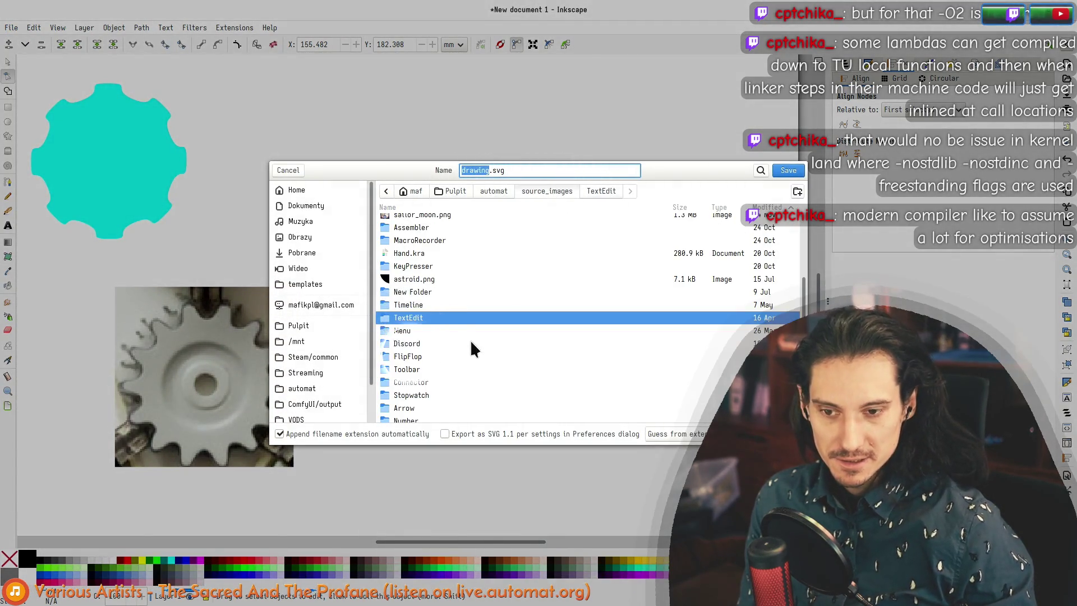
scroll(466, 348, "down", 1)
Step: Glance back at the Krita design, shifting its view to the right
key("alt+Tab")
left_click_drag(368, 312, 289, 308)
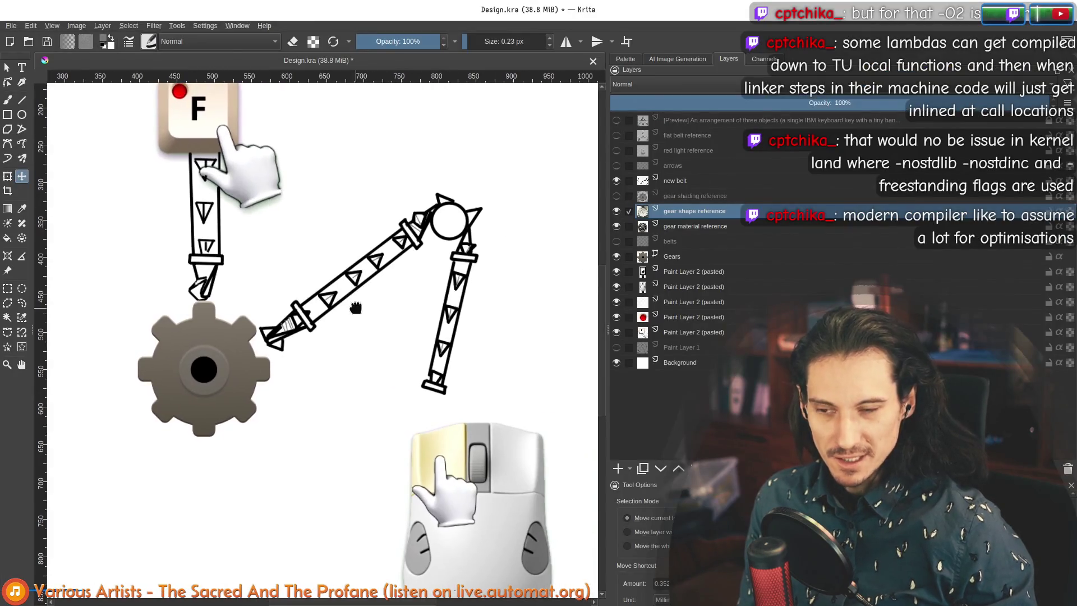
mouse_move(295, 269)
left_mouse_down()
mouse_move(477, 283)
mouse_move(505, 365)
mouse_move(420, 289)
mouse_move(180, 284)
mouse_move(466, 286)
left_mouse_up()
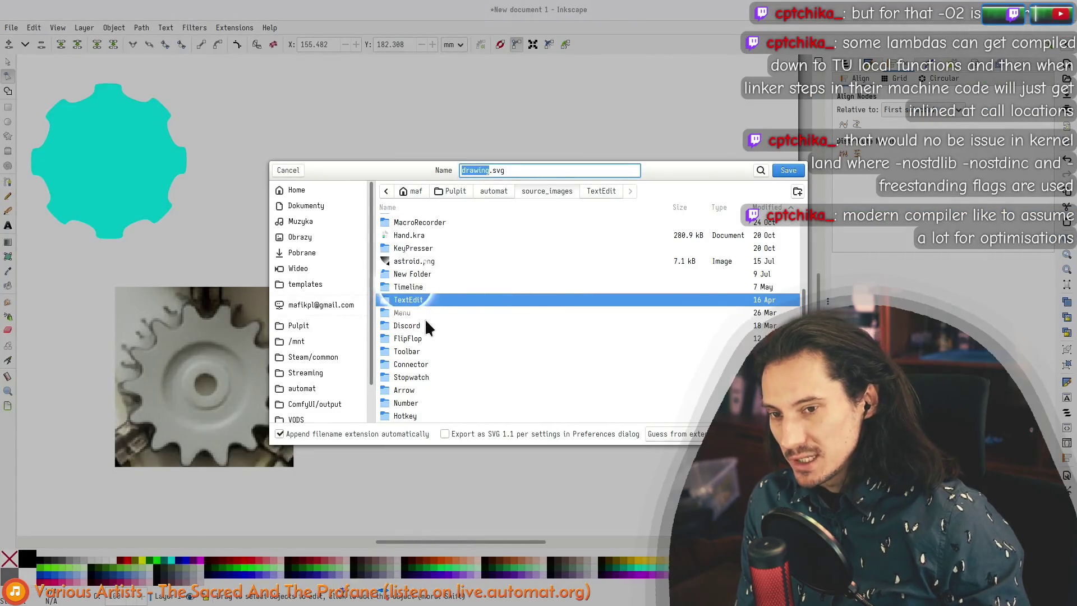
scroll(421, 364, "up", 5)
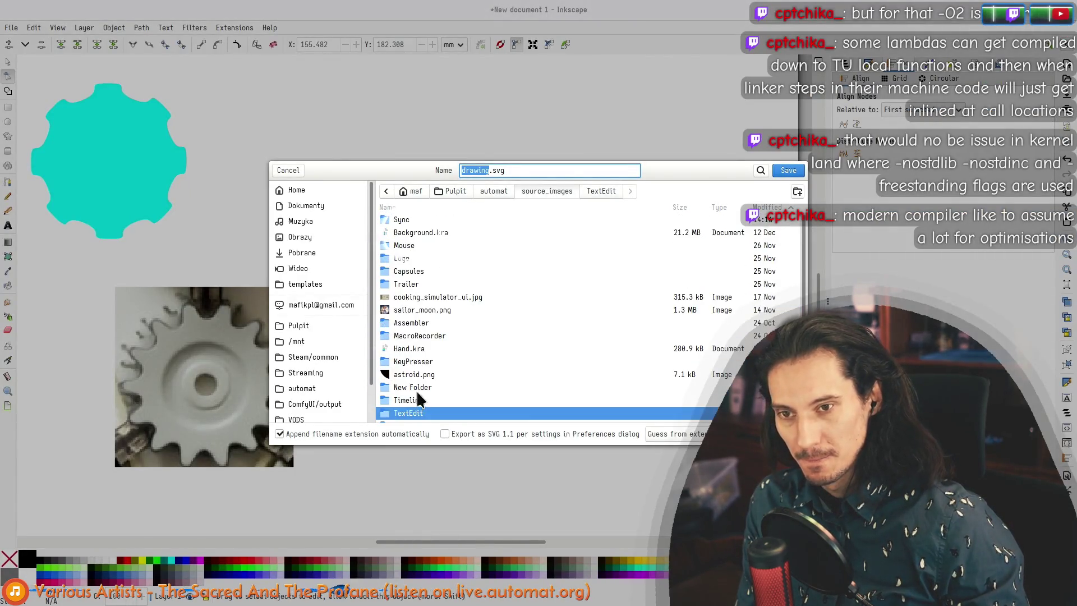
Step: Save the drawing as 'belts & gears' in the Sync folder and return to Krita
double_click(400, 220)
left_click(474, 170)
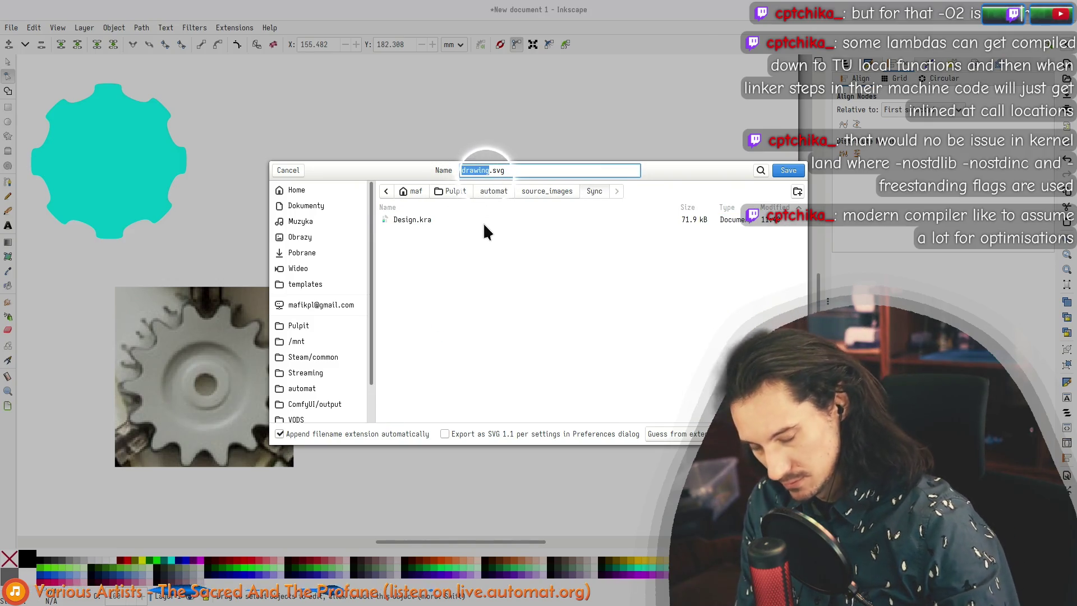
type("bel")
type("ts & gears")
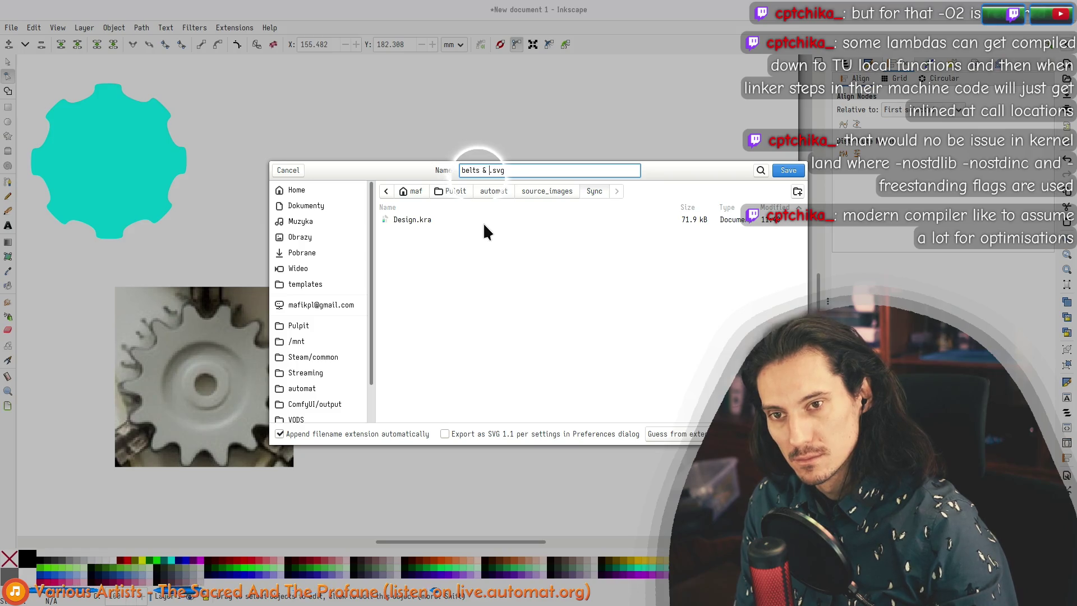
left_click(788, 170)
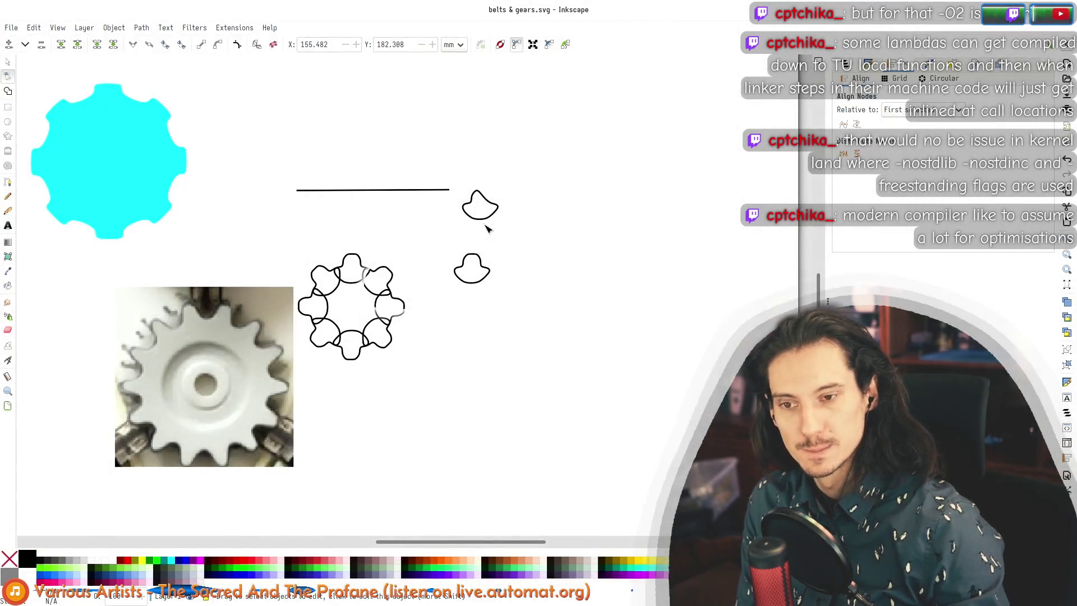
scroll(479, 279, "up", 3)
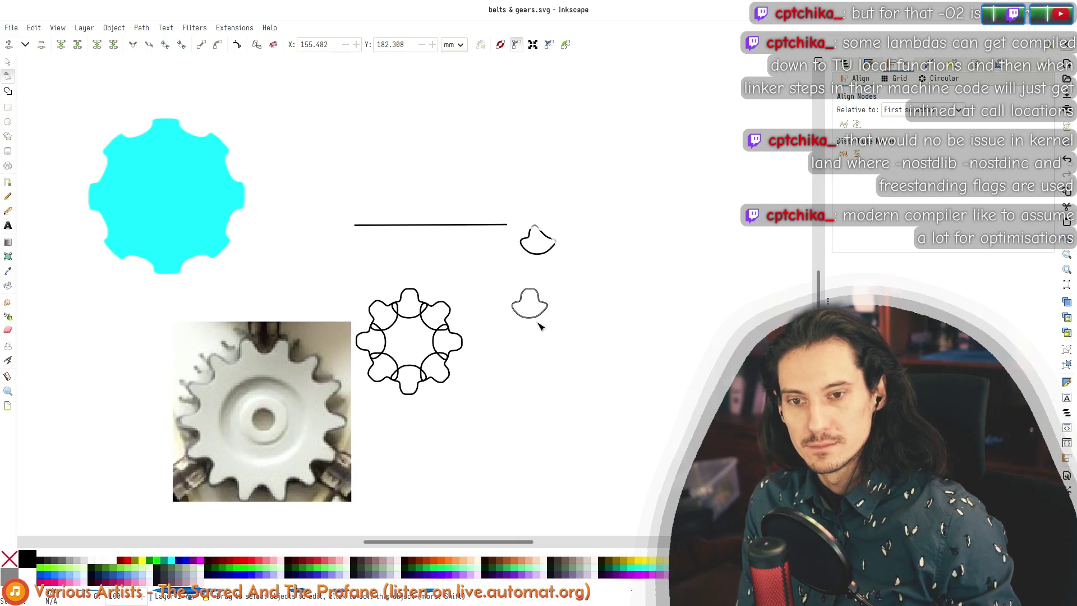
scroll(475, 279, "up", 1)
key("alt+Tab")
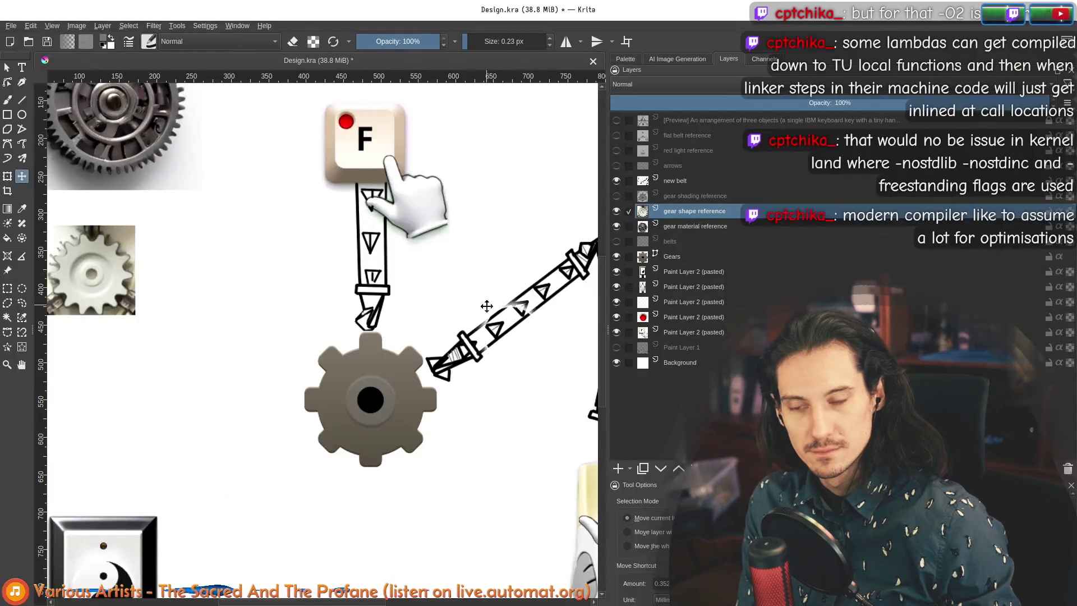
Step: Switch windows twice with Alt+Tab, ending with Inkscape's belts & gears.svg in front
key("alt+Tab")
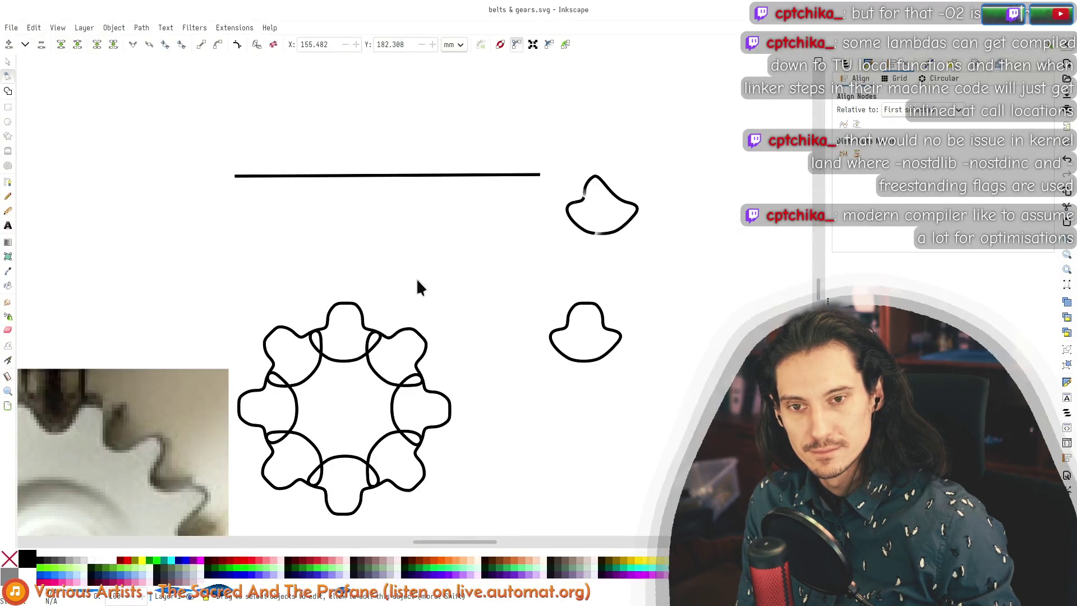
key("alt+Tab")
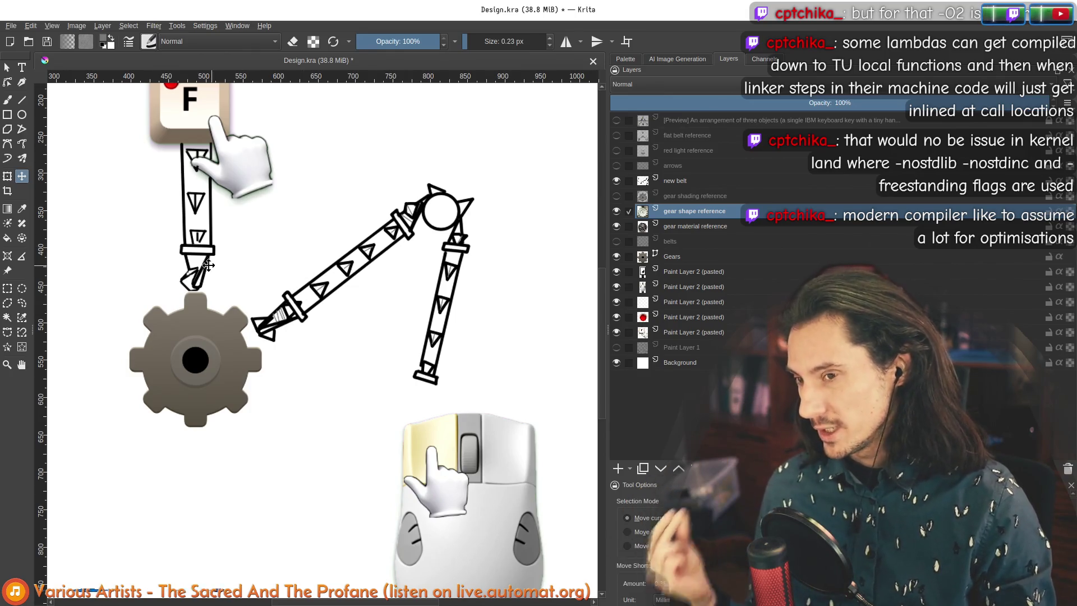
scroll(286, 247, "up", 2)
left_click_drag(286, 247, 243, 377)
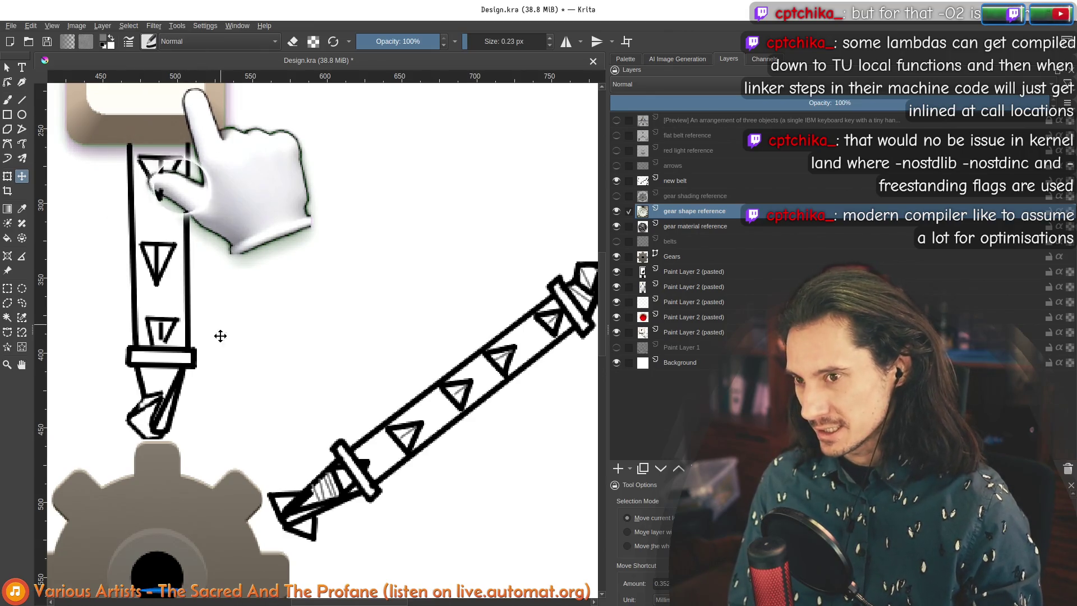
scroll(295, 294, "down", 2)
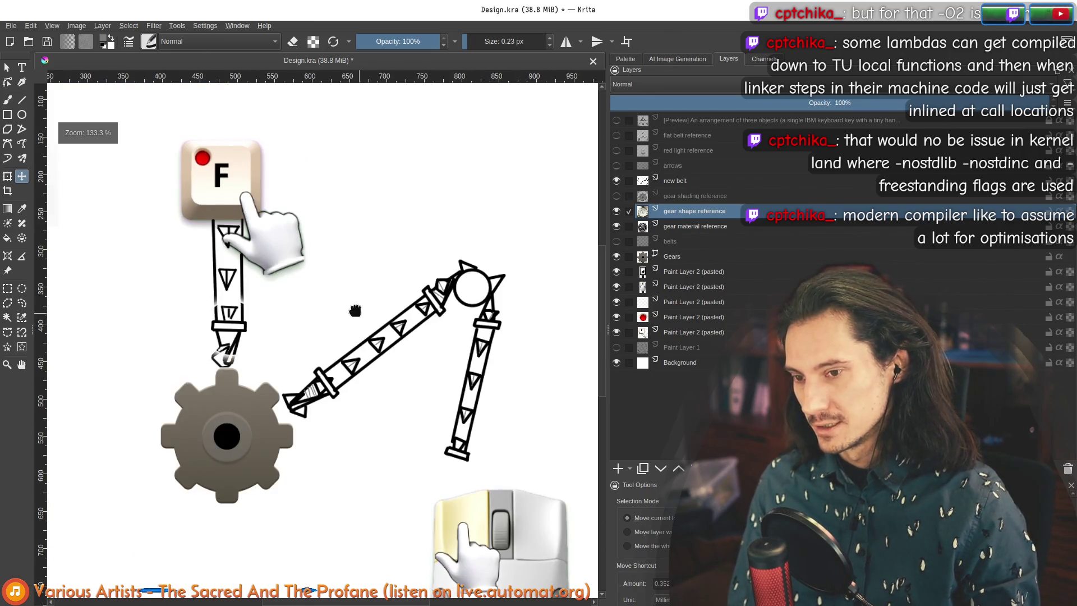
left_click_drag(355, 310, 273, 306)
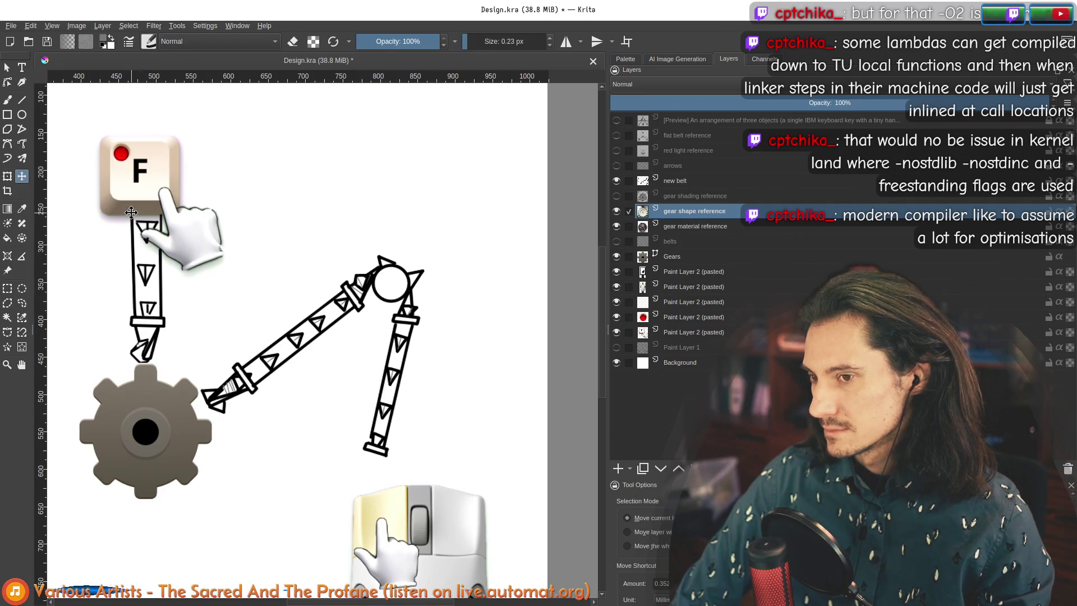
mouse_move(238, 240)
left_mouse_down()
mouse_move(390, 228)
mouse_move(207, 267)
mouse_move(520, 330)
mouse_move(265, 253)
left_mouse_up()
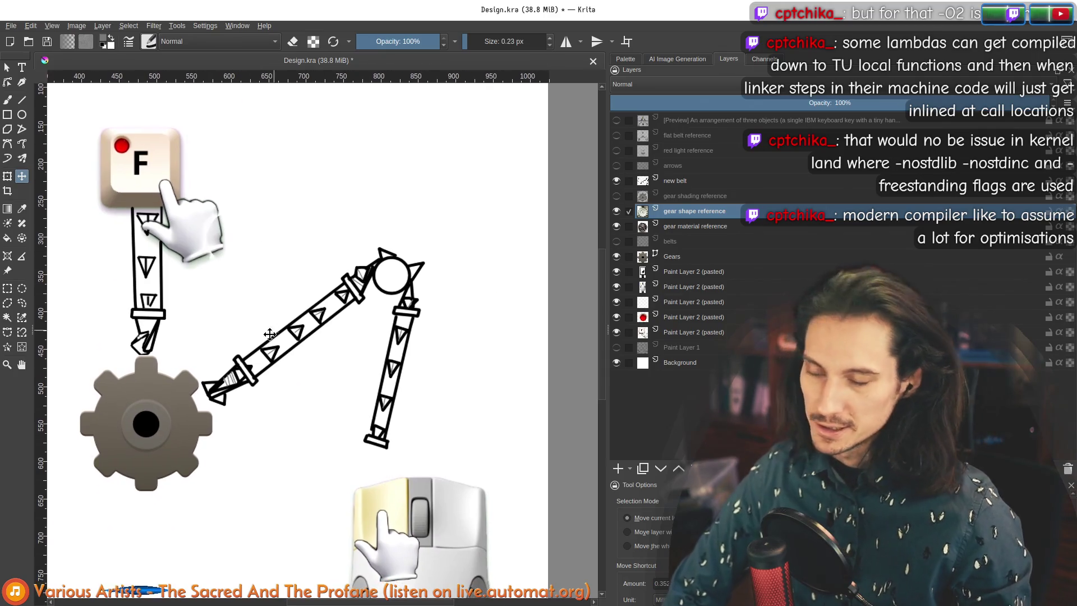
scroll(232, 292, "up", 1)
scroll(232, 289, "up", 2)
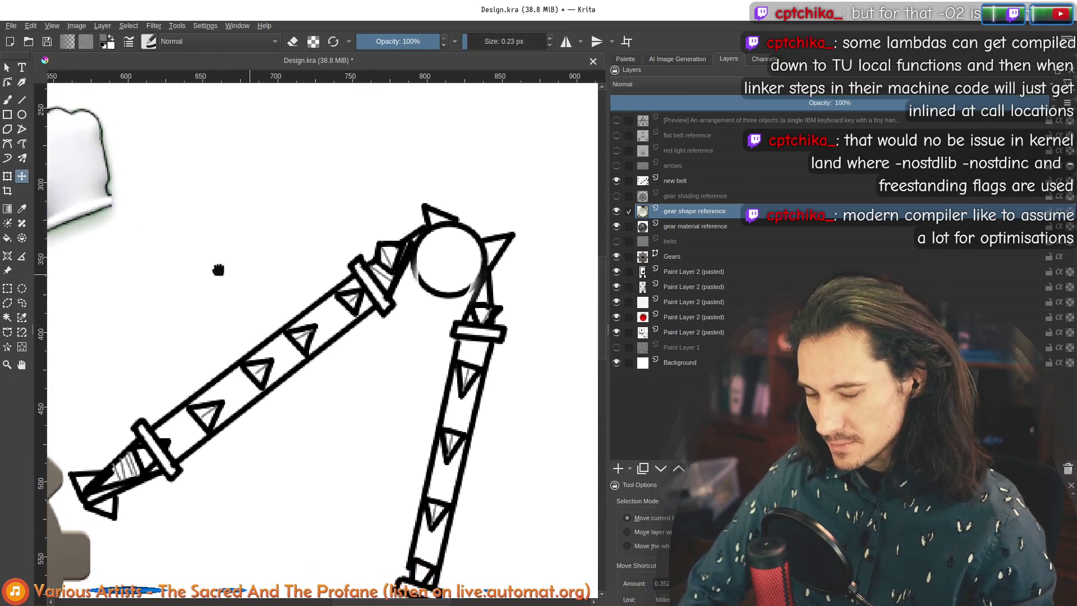
scroll(219, 264, "down", 1)
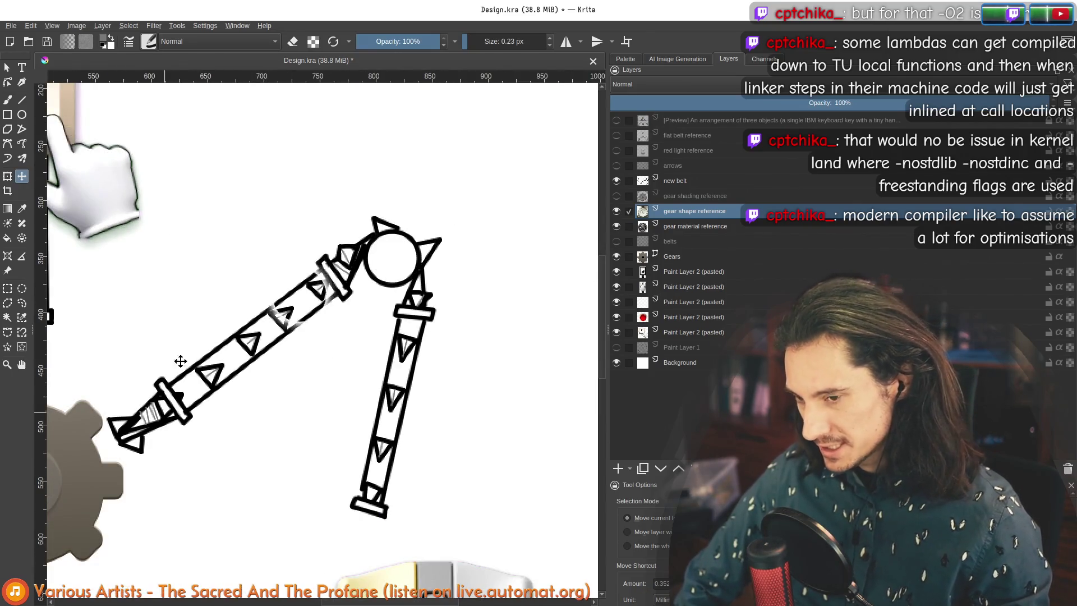
scroll(359, 292, "down", 1)
scroll(359, 292, "left", 1)
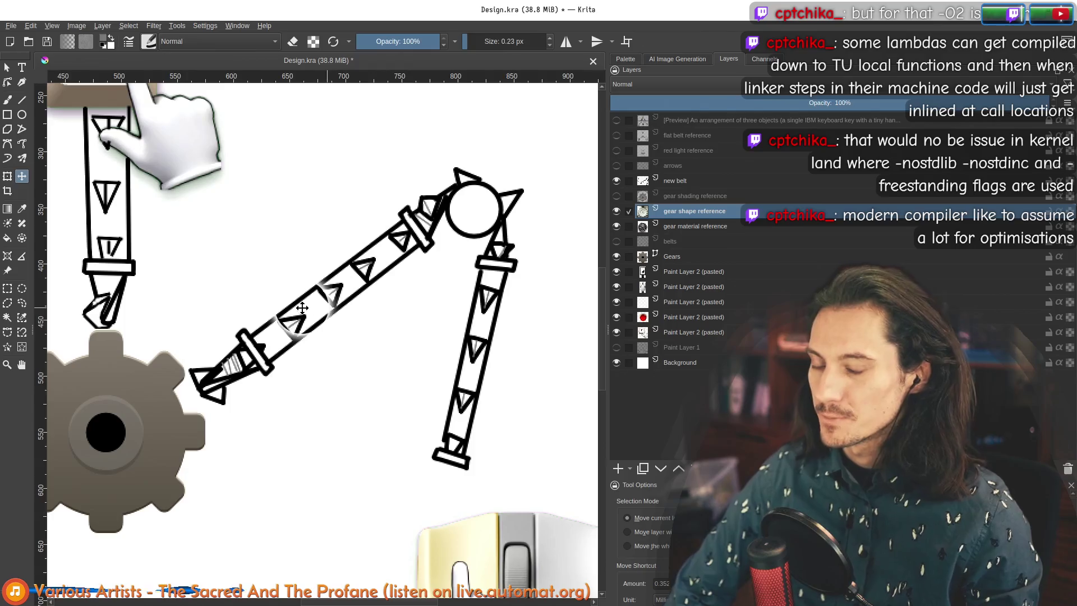
scroll(302, 308, "down", 2)
scroll(306, 281, "up", 2)
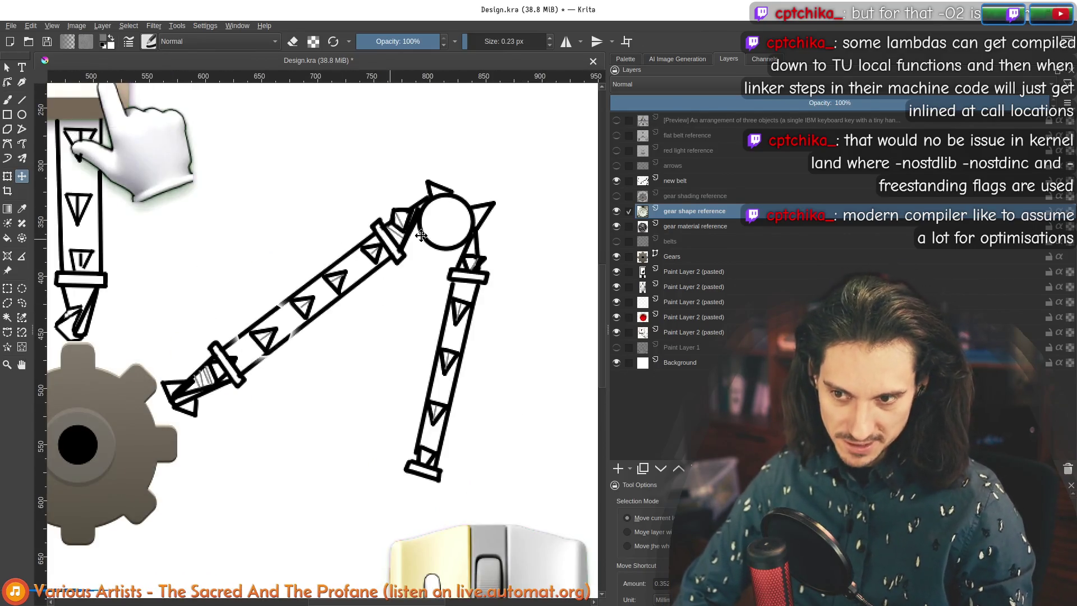
scroll(172, 240, "down", 3)
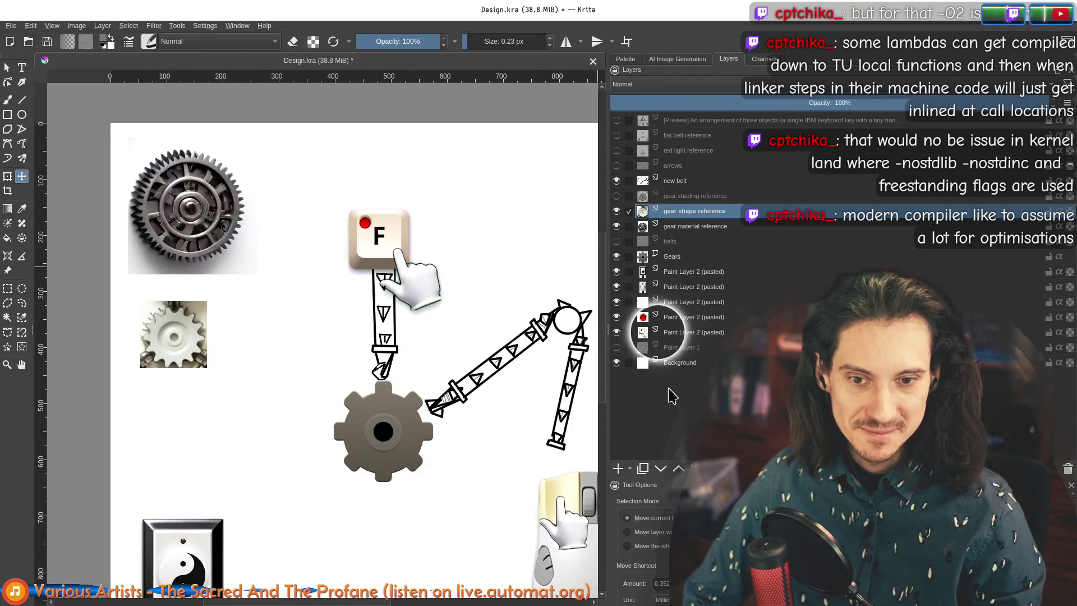
Step: Reposition the view of the drawing and briefly toggle Paint Layer 1's visibility
left_click_drag(423, 360, 252, 290)
left_click(617, 347)
left_click(617, 347)
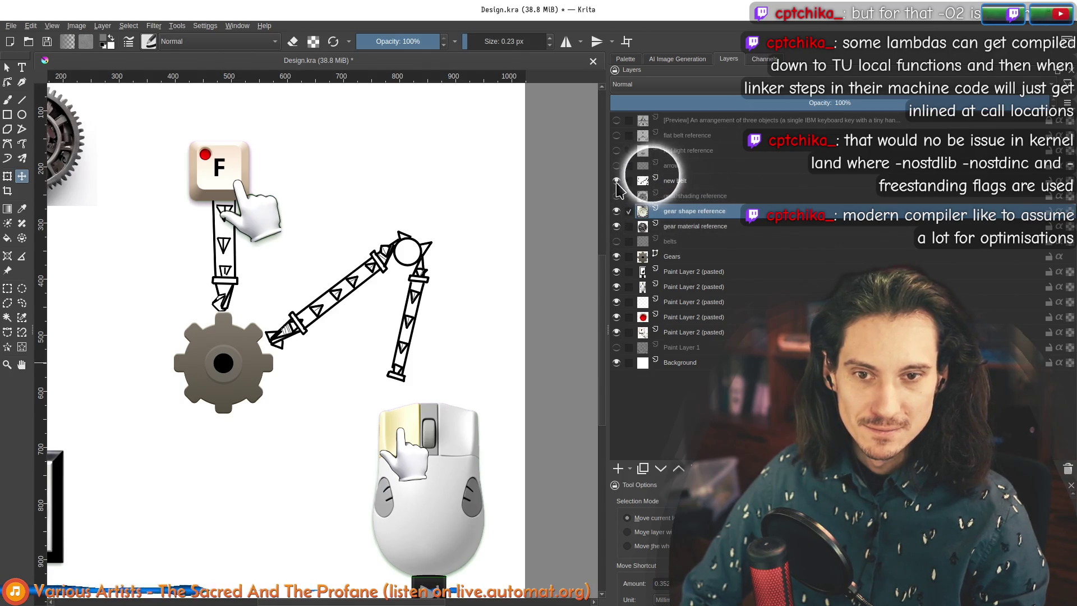
Step: Show the flat belt reference, nudge the circle down and right, then hide the reference
left_click(617, 137)
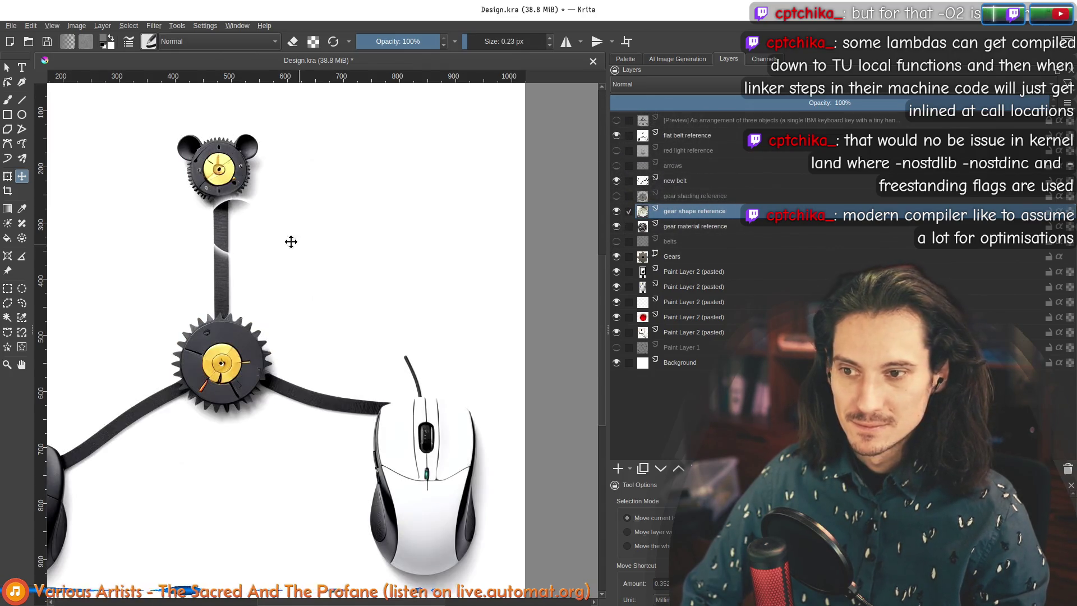
scroll(224, 241, "up", 5)
scroll(241, 250, "down", 5)
scroll(280, 314, "up", 1)
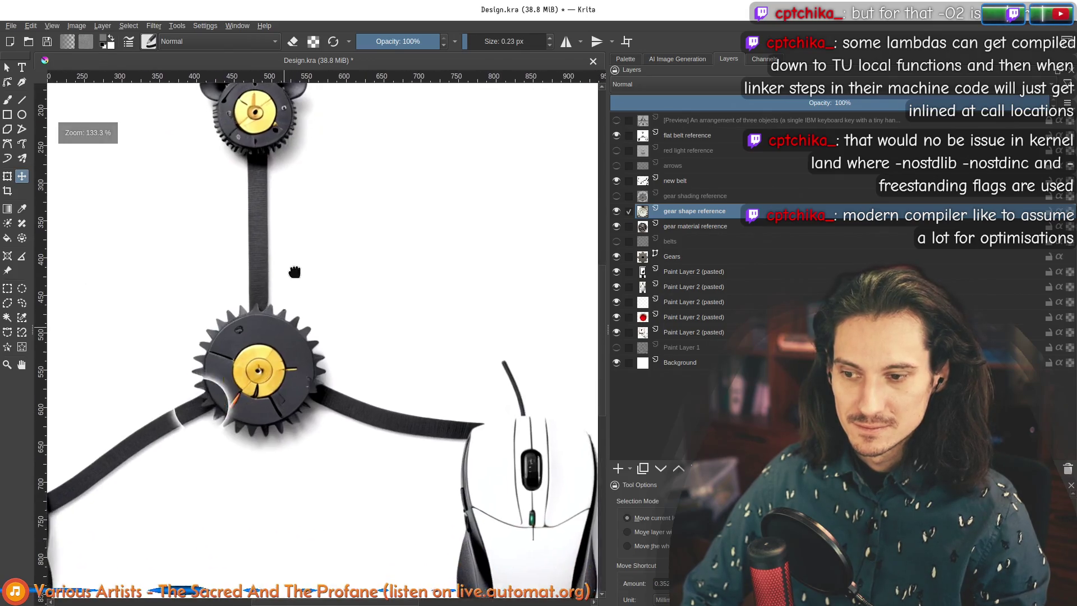
scroll(263, 236, "up", 3)
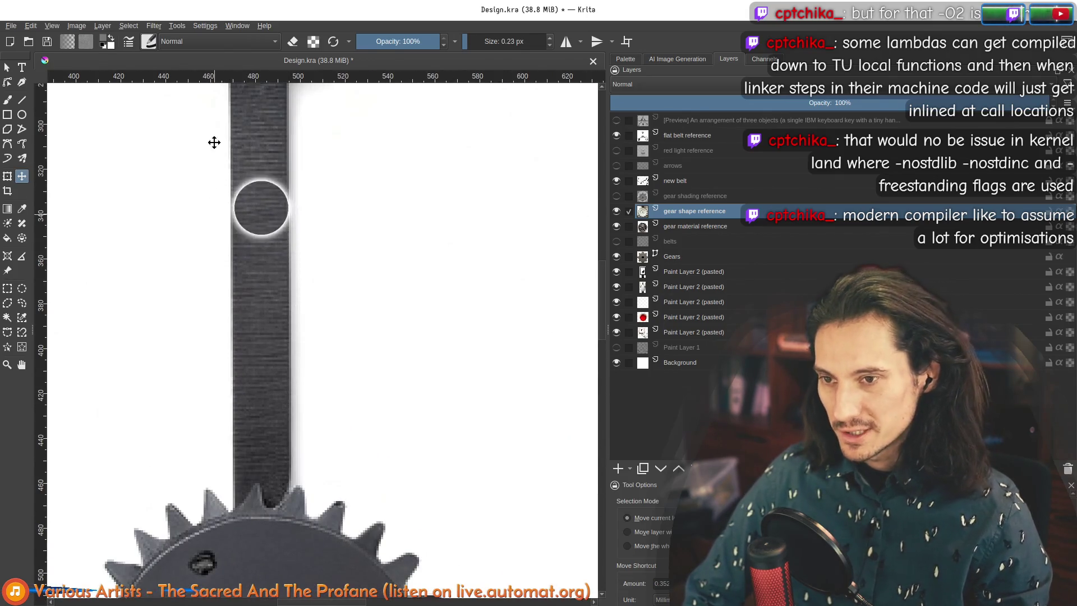
left_click_drag(248, 153, 256, 165)
scroll(264, 225, "down", 3)
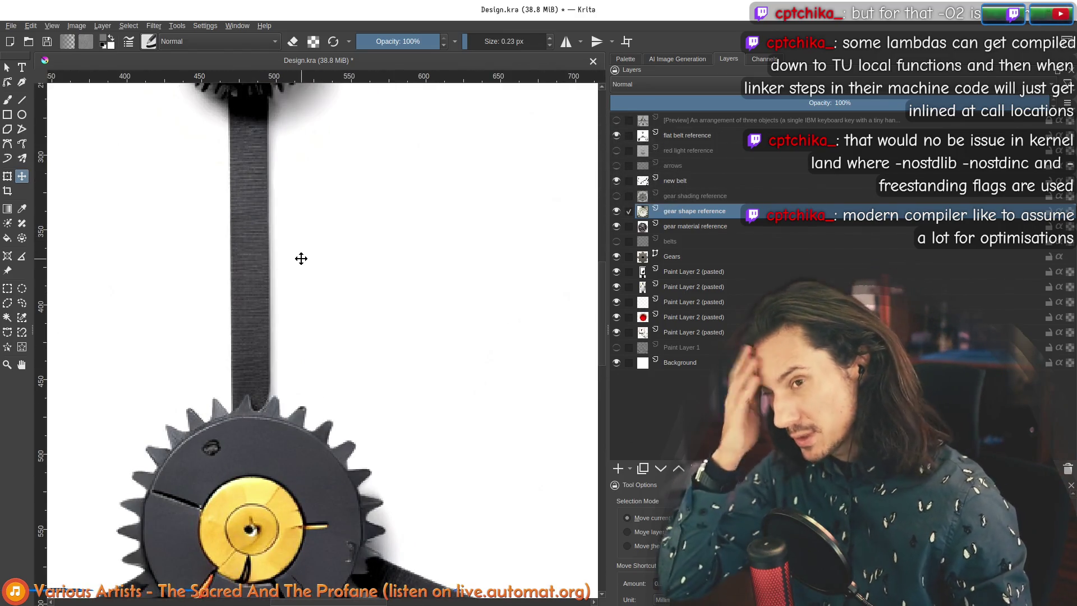
left_click(616, 135)
scroll(534, 174, "right", 5)
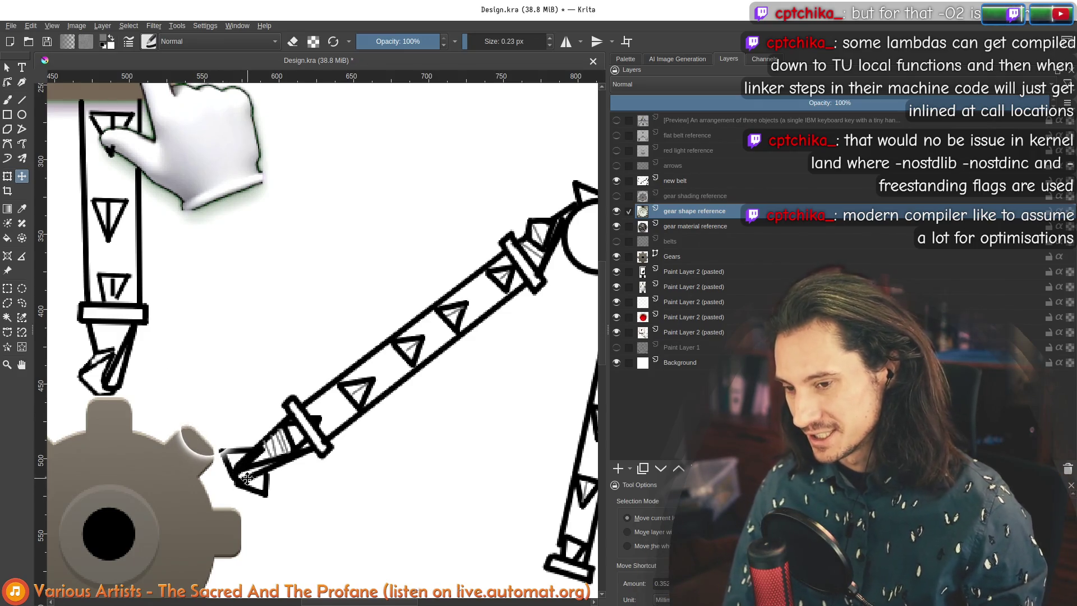
left_click_drag(219, 462, 179, 375)
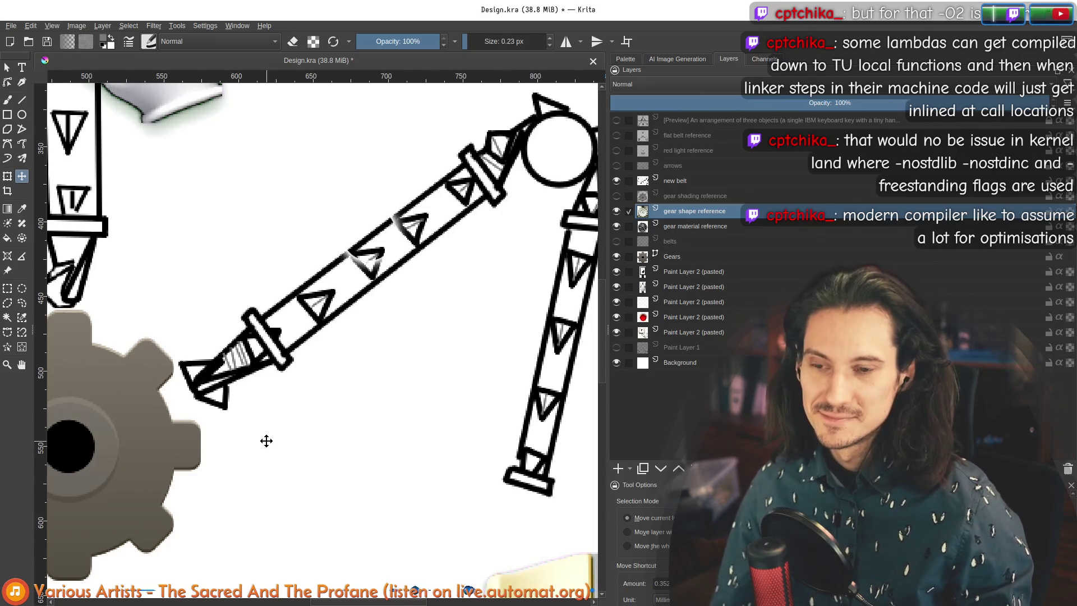
left_click_drag(219, 282, 345, 300)
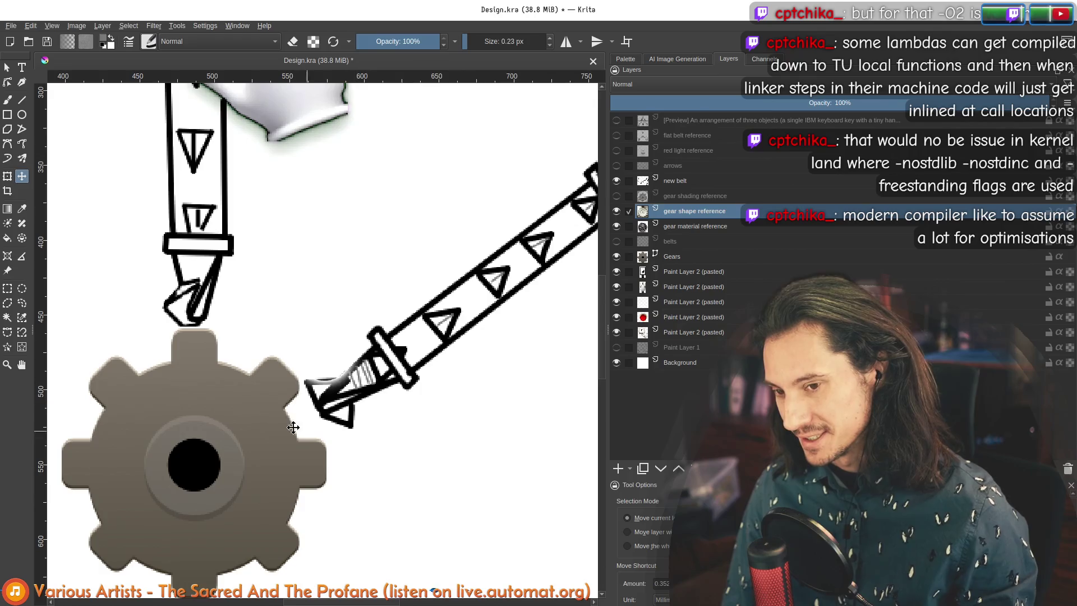
left_click_drag(443, 365, 240, 440)
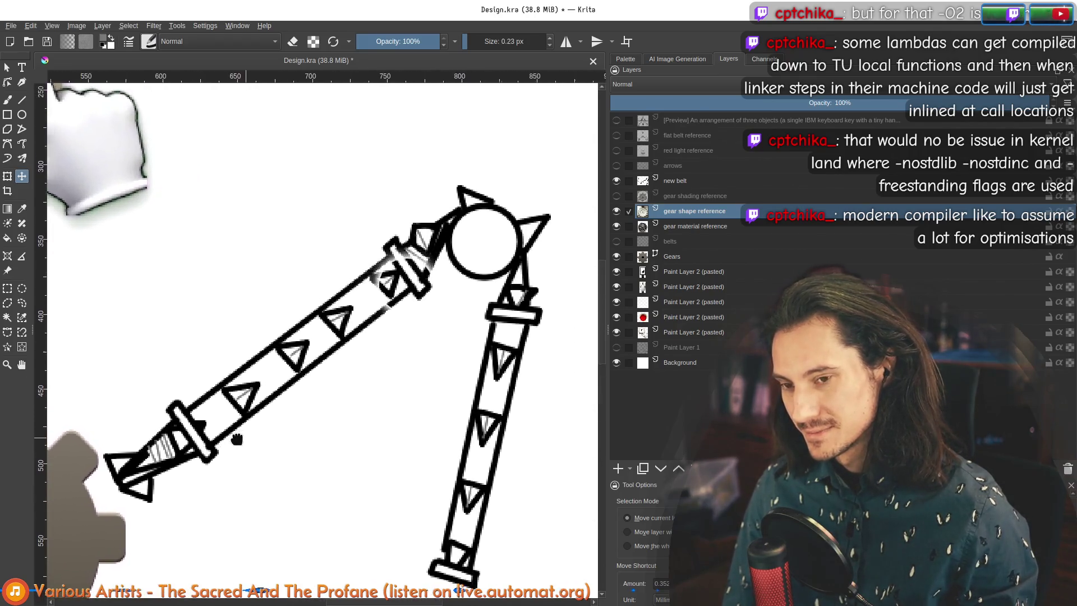